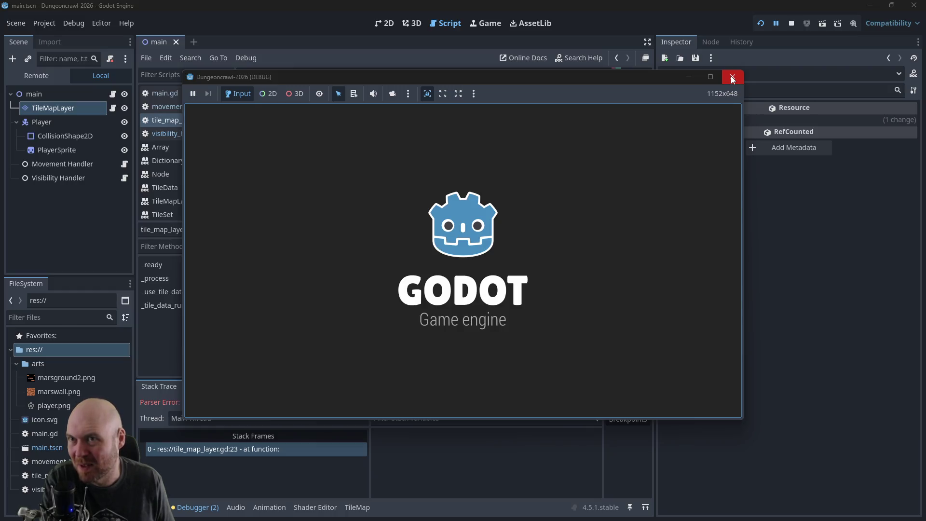
Step: Close the game window and comment out the if statement on line 23 with #
{"action": "left_click", "coordinate": [732, 78]}
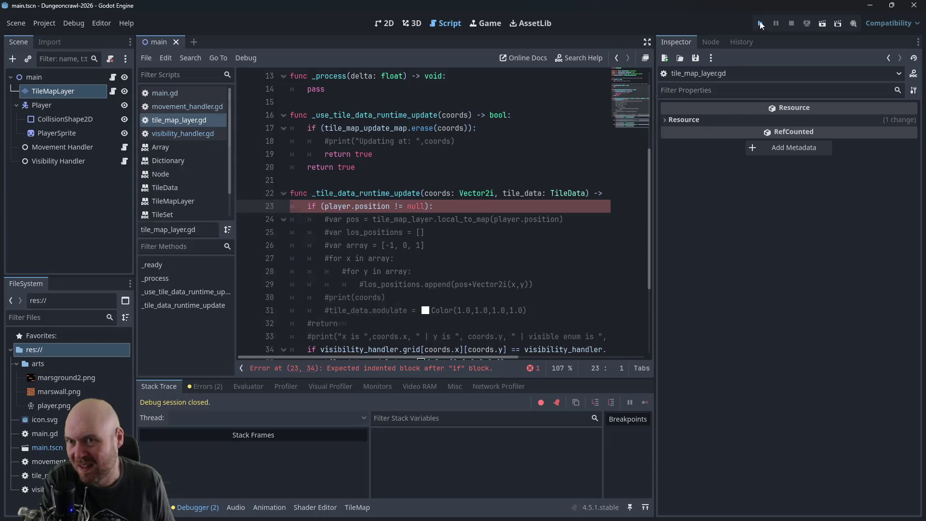
{"action": "left_click", "coordinate": [760, 24]}
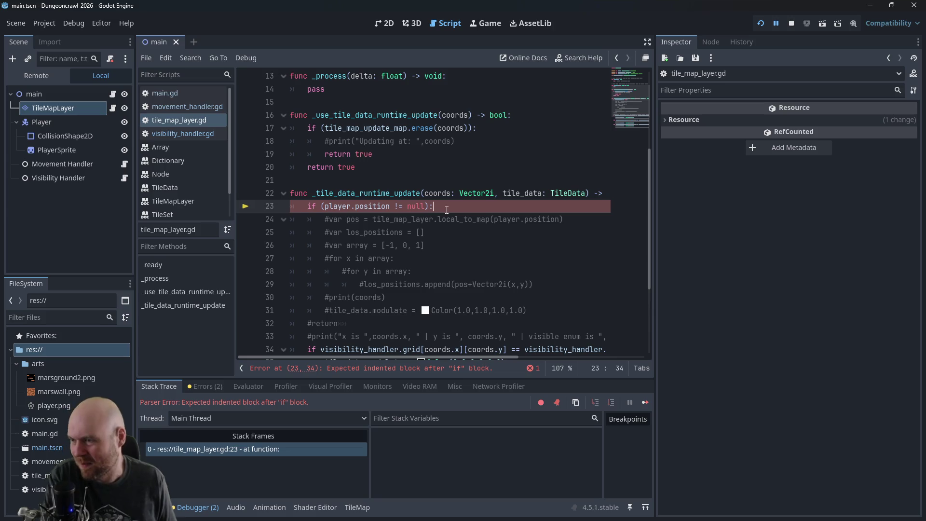
{"action": "key", "text": "Home"}
{"action": "type", "text": "#"}
Step: Save tile_map_layer.gd, dismiss the file write error, then stop and relaunch the game
{"action": "key", "text": "ctrl+s"}
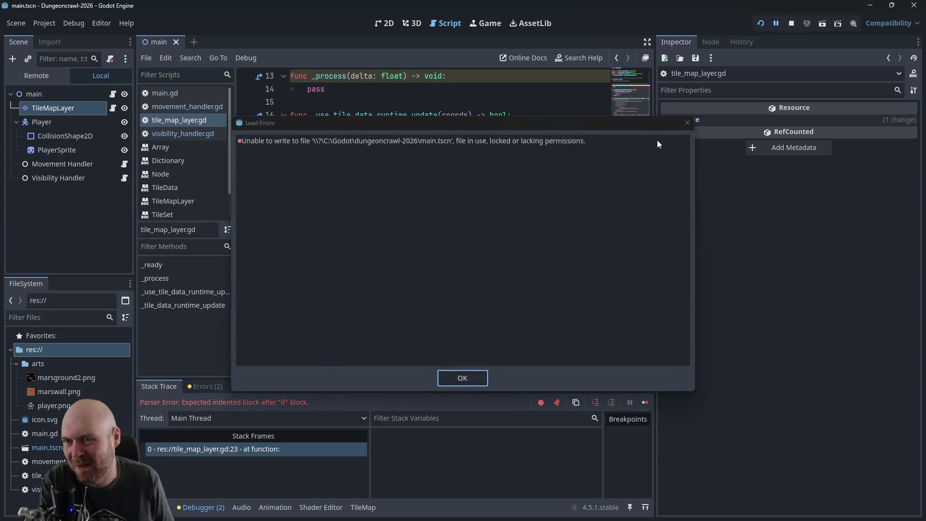
{"action": "key", "text": "Return"}
{"action": "left_click", "coordinate": [791, 24]}
{"action": "left_click", "coordinate": [761, 23]}
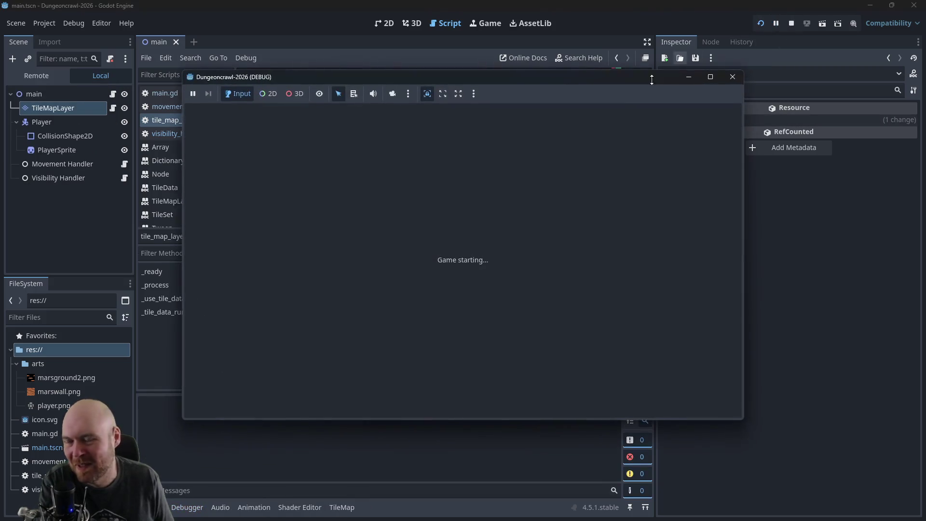
Step: Walk the player down, right along the corridor, then left along the lower corridor
{"action": "key", "text": "Down"}
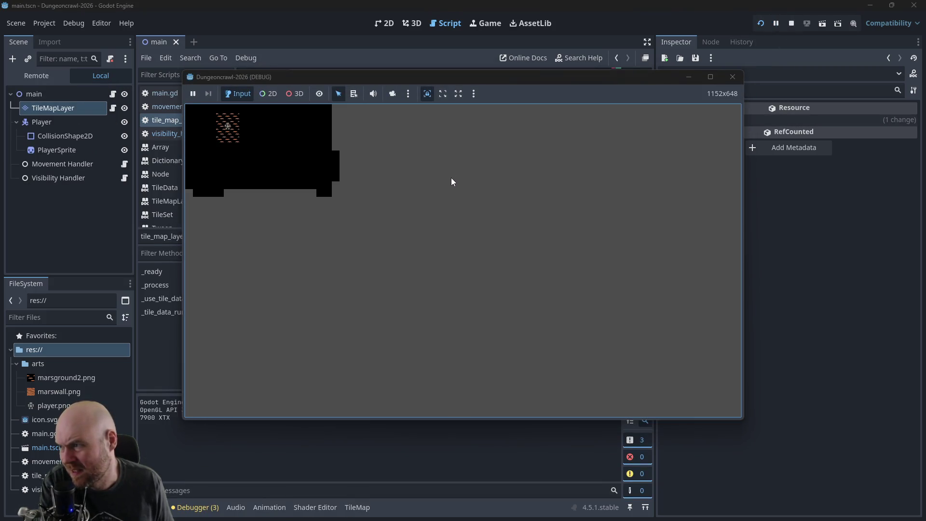
{"action": "key", "text": "Right"}
{"action": "key", "text": "Right"}
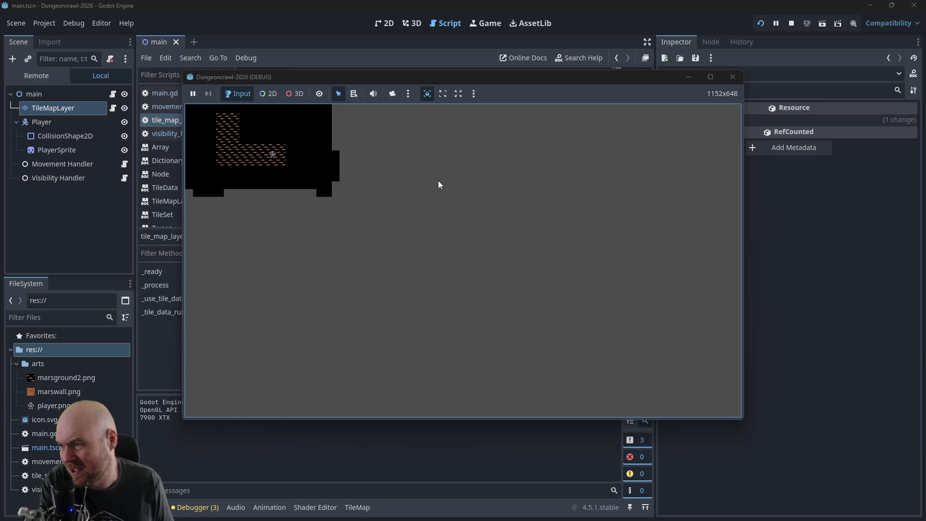
{"action": "key", "text": "Right"}
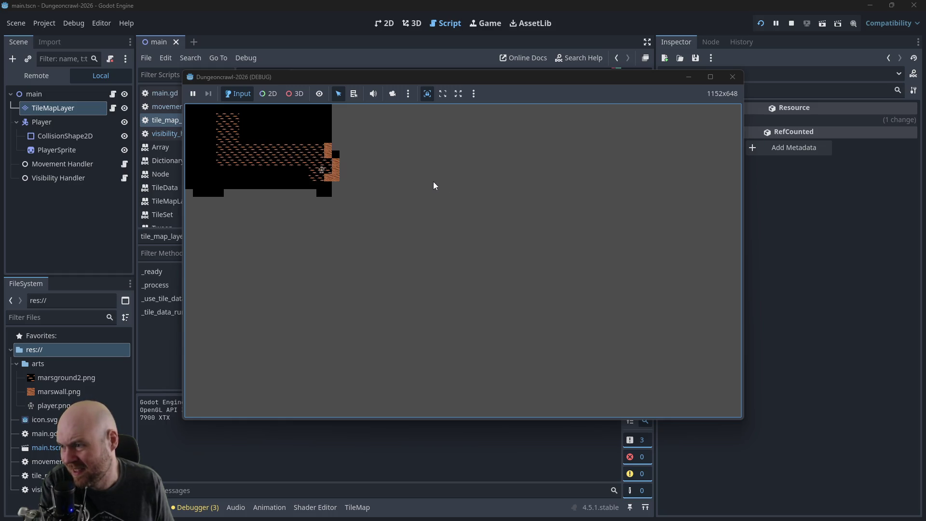
{"action": "key", "text": "Down"}
{"action": "key", "text": "Left"}
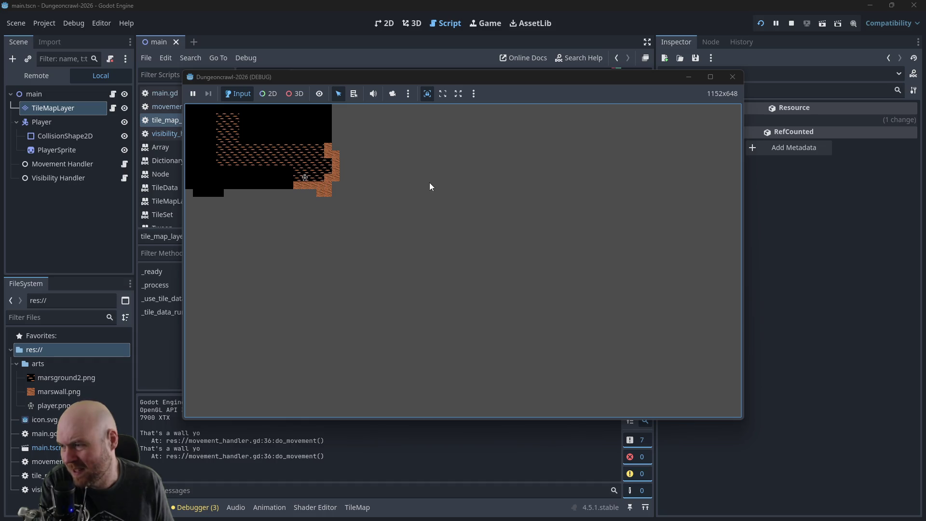
{"action": "key", "text": "Left"}
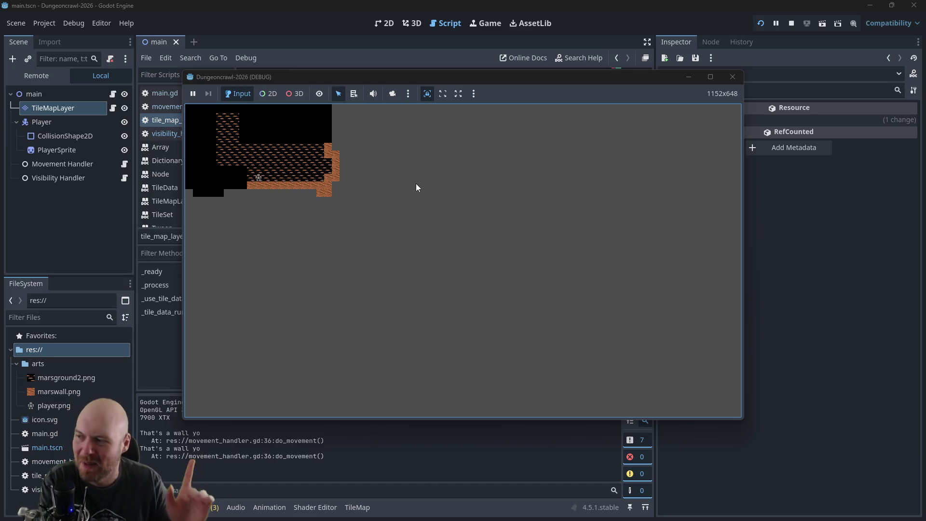
{"action": "key", "text": "Down"}
{"action": "key", "text": "Left"}
Step: Walk the player up the left column and across the remaining rows, then close the game
{"action": "key", "text": "Up"}
{"action": "key", "text": "Up"}
{"action": "key", "text": "Right"}
{"action": "key", "text": "Right"}
{"action": "key", "text": "Down"}
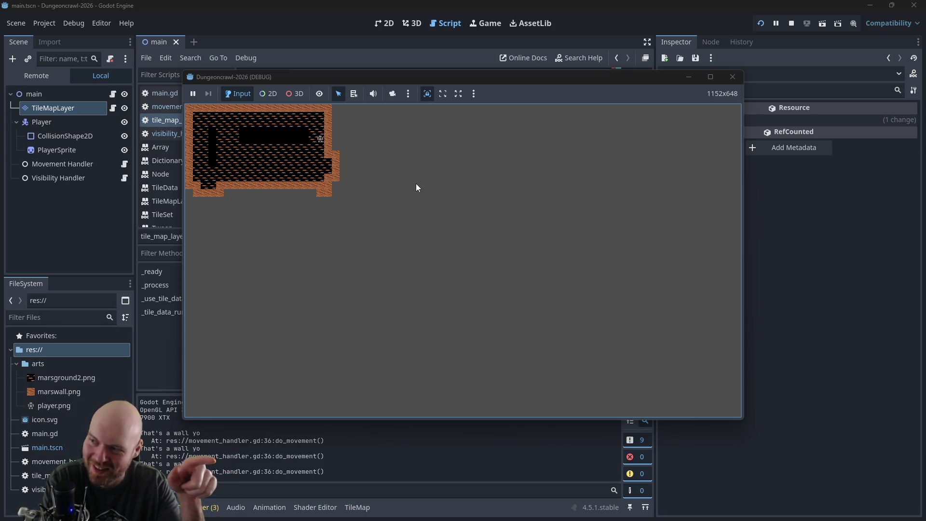
{"action": "key", "text": "Left"}
{"action": "key", "text": "Right"}
{"action": "key", "text": "Down"}
{"action": "key", "text": "Down"}
{"action": "key", "text": "Up"}
{"action": "key", "text": "Right"}
{"action": "key", "text": "Right"}
{"action": "key", "text": "Right"}
{"action": "key", "text": "Right"}
{"action": "key", "text": "Left"}
{"action": "key", "text": "Left"}
{"action": "key", "text": "Left"}
{"action": "left_click", "coordinate": [732, 76]}
Step: Inspect the _tile_data_runtime_update function and the commented-out check on line 23
{"action": "left_click", "coordinate": [359, 219]}
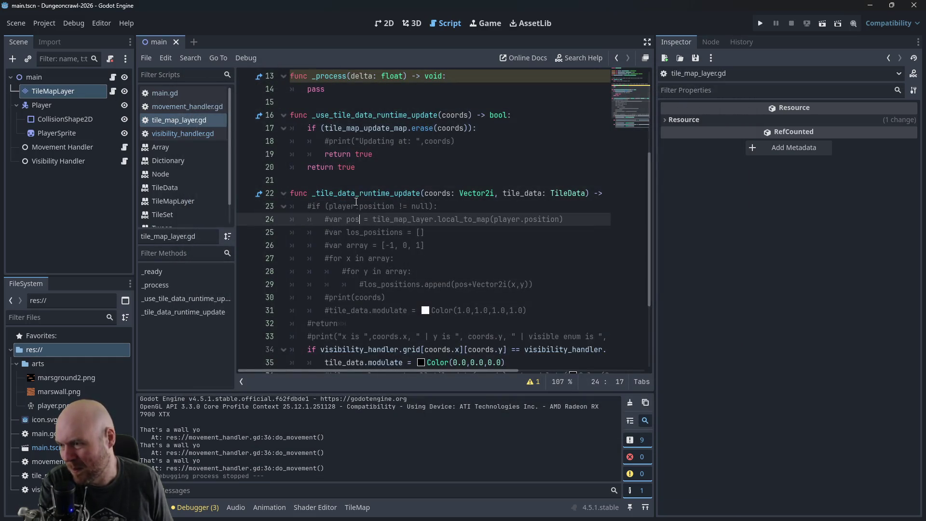
{"action": "left_click_drag", "start_coordinate": [309, 192], "coordinate": [421, 189]}
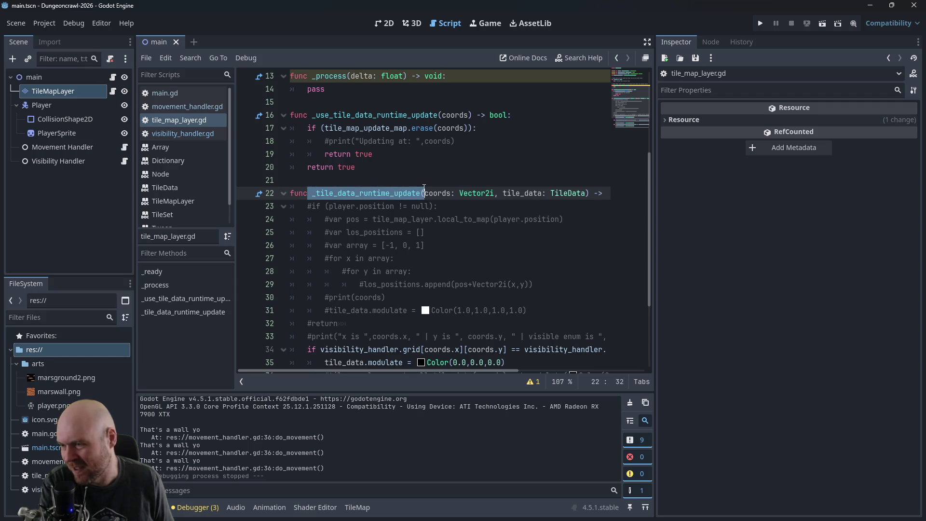
{"action": "left_click", "coordinate": [421, 206]}
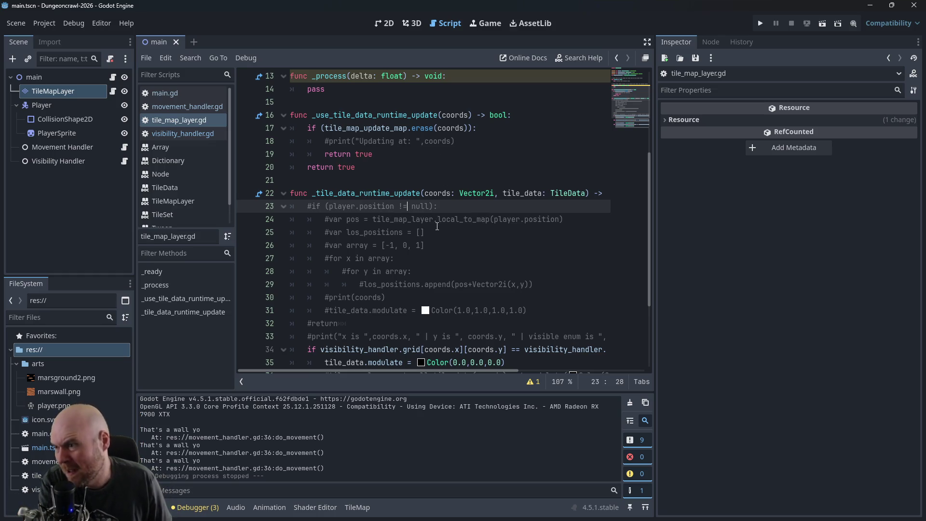
Step: Review the update check on lines 17–19 and the grey colour branch near line 39
{"action": "scroll", "coordinate": [437, 226], "scroll_direction": "up", "scroll_amount": 2}
{"action": "left_click_drag", "start_coordinate": [383, 233], "coordinate": [268, 209]}
{"action": "scroll", "coordinate": [457, 248], "scroll_direction": "up", "scroll_amount": 2}
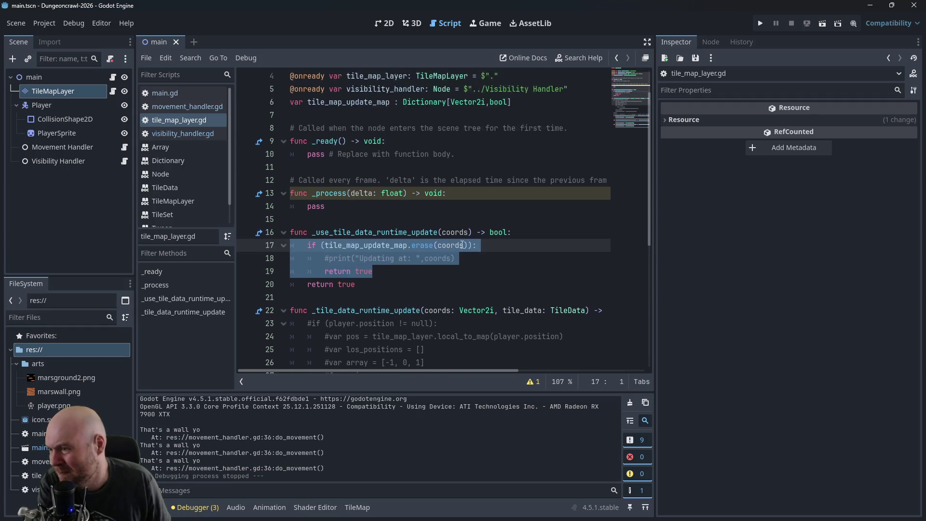
{"action": "scroll", "coordinate": [434, 249], "scroll_direction": "down", "scroll_amount": 4}
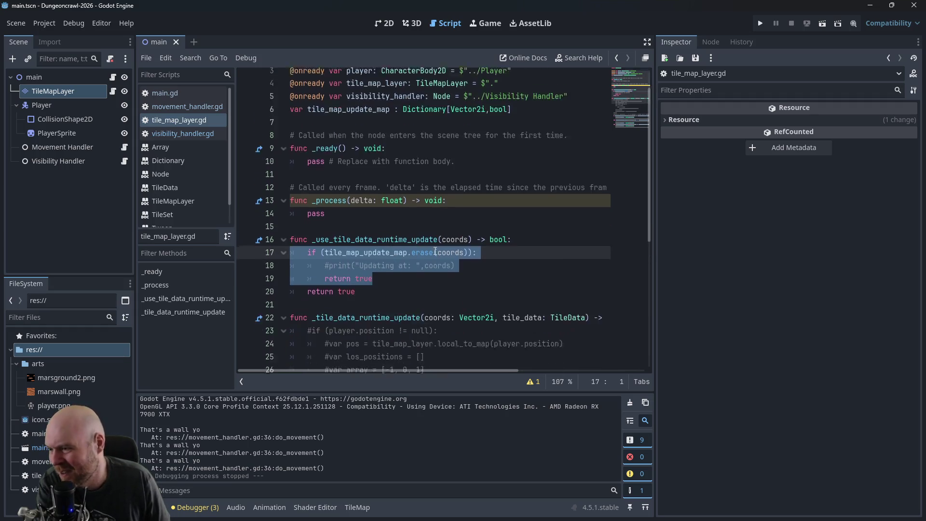
{"action": "scroll", "coordinate": [441, 255], "scroll_direction": "down", "scroll_amount": 1}
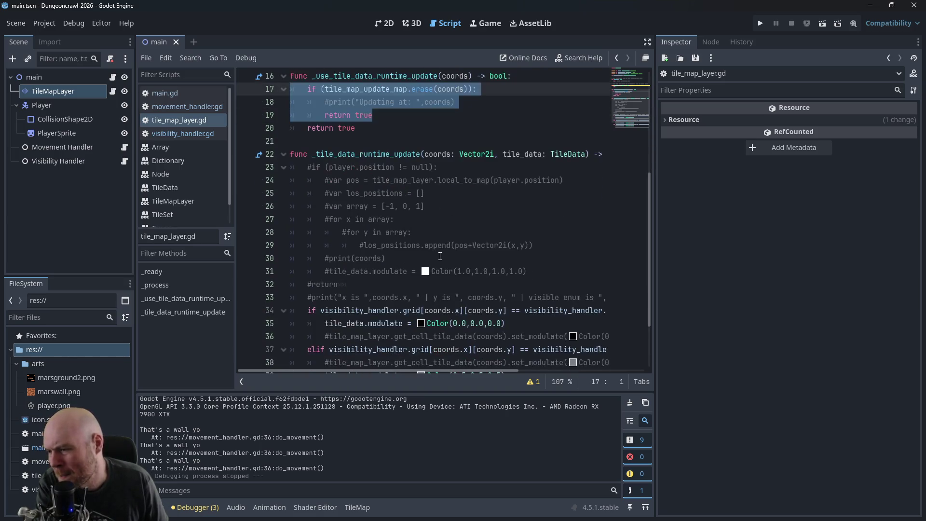
{"action": "scroll", "coordinate": [424, 273], "scroll_direction": "up", "scroll_amount": 1}
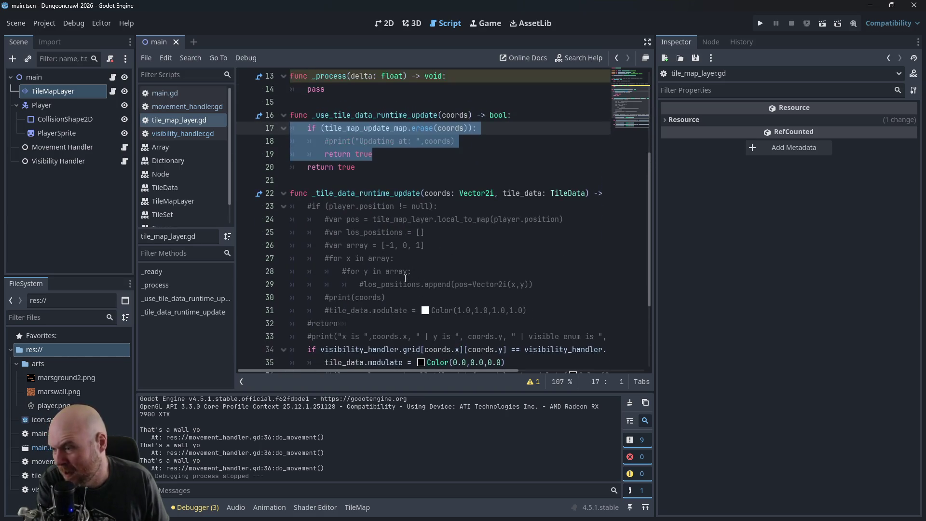
{"action": "scroll", "coordinate": [405, 279], "scroll_direction": "down", "scroll_amount": 3}
{"action": "left_click", "coordinate": [558, 286]}
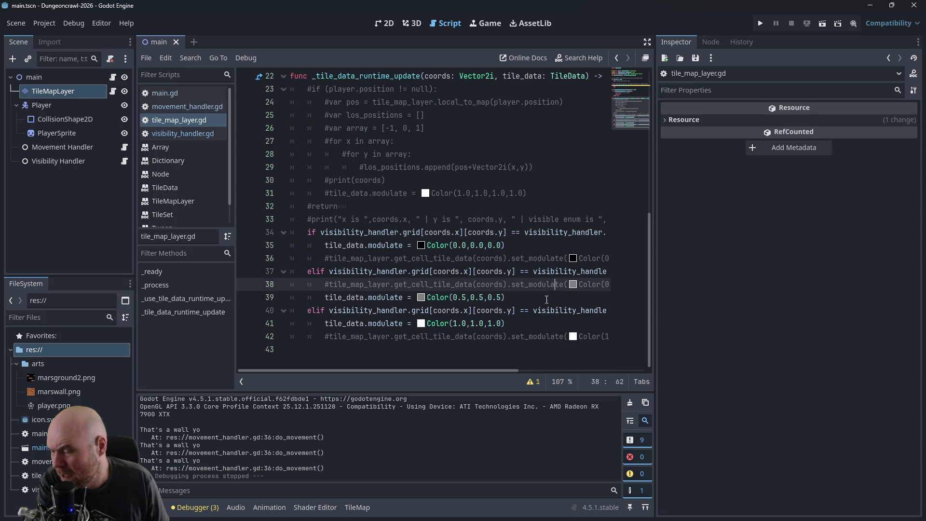
{"action": "left_click", "coordinate": [554, 296]}
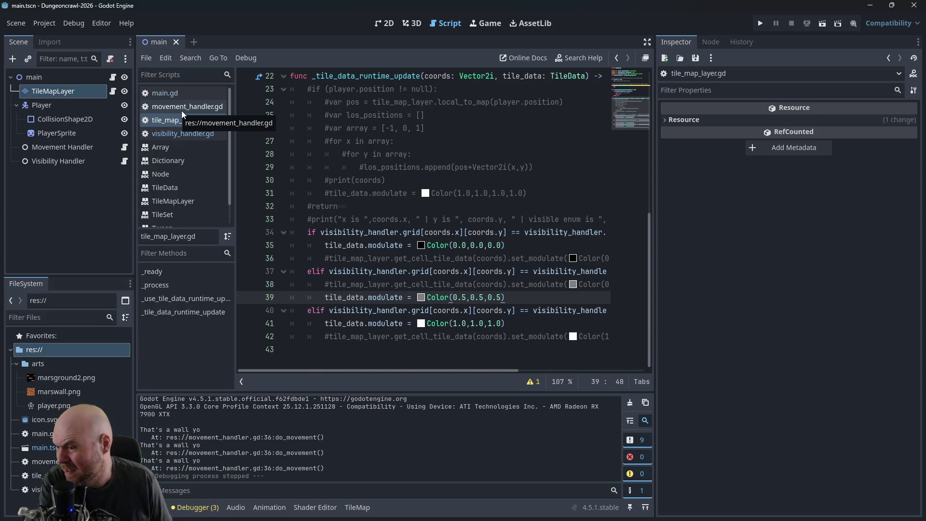
Step: Open movement_handler.gd and inspect the do_movement loop over [-1, 0, 1]
{"action": "left_click", "coordinate": [181, 110]}
{"action": "scroll", "coordinate": [330, 282], "scroll_direction": "down", "scroll_amount": 2}
{"action": "scroll", "coordinate": [331, 282], "scroll_direction": "down", "scroll_amount": 3}
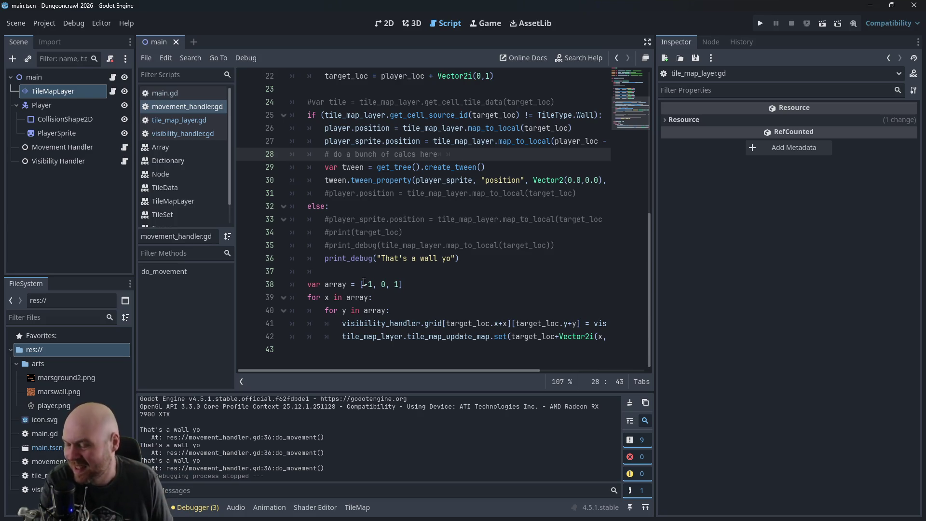
{"action": "left_click", "coordinate": [389, 293]}
{"action": "left_click", "coordinate": [413, 283]}
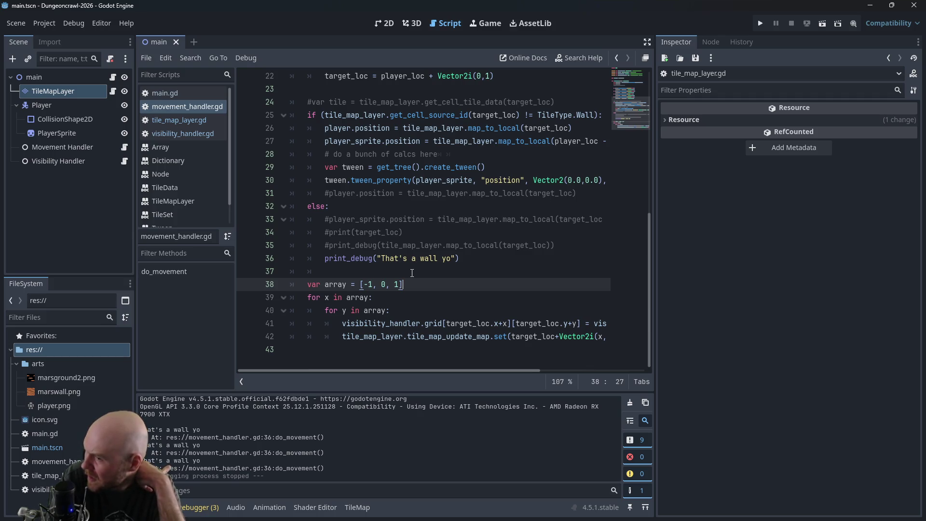
{"action": "mouse_move", "coordinate": [431, 370]}
{"action": "left_mouse_down"}
{"action": "mouse_move", "coordinate": [534, 372]}
{"action": "mouse_move", "coordinate": [404, 358]}
{"action": "left_mouse_up"}
Step: Glance at visibility_handler.gd and tile_map_layer.gd, then re-examine lines 38–42 of movement_handler.gd
{"action": "left_click", "coordinate": [166, 132]}
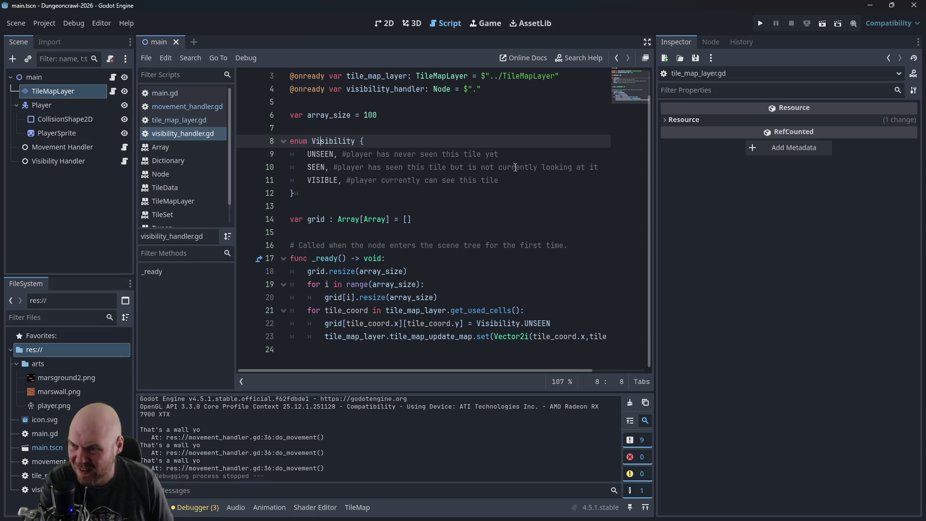
{"action": "left_click", "coordinate": [177, 118]}
{"action": "left_click", "coordinate": [178, 107]}
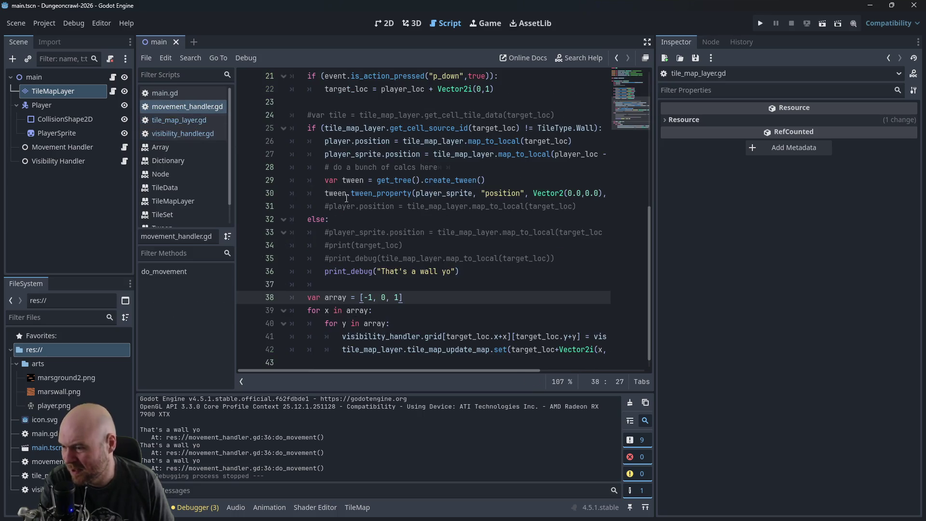
{"action": "left_click", "coordinate": [384, 354]}
{"action": "left_click", "coordinate": [385, 355]}
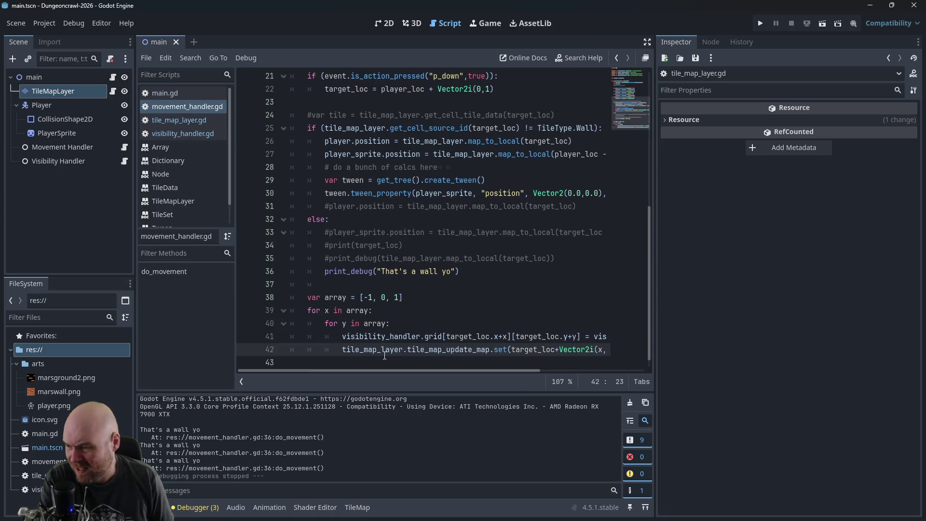
{"action": "left_click", "coordinate": [389, 312]}
{"action": "left_click", "coordinate": [418, 297]}
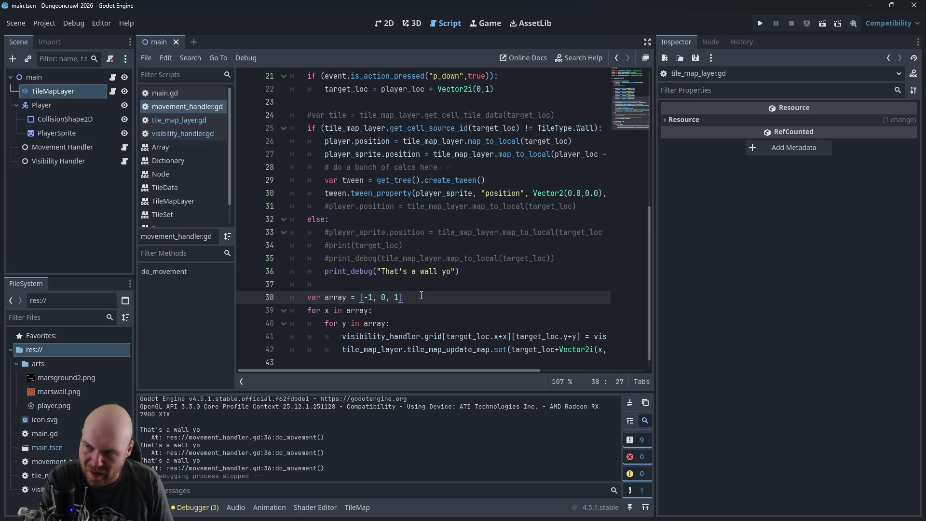
{"action": "scroll", "coordinate": [430, 299], "scroll_direction": "down", "scroll_amount": 1}
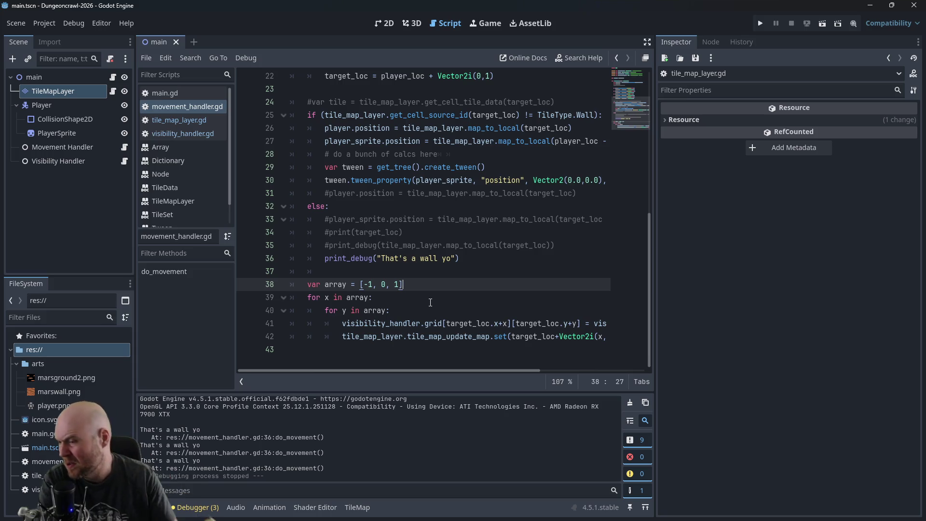
{"action": "scroll", "coordinate": [554, 370], "scroll_direction": "right", "scroll_amount": 3}
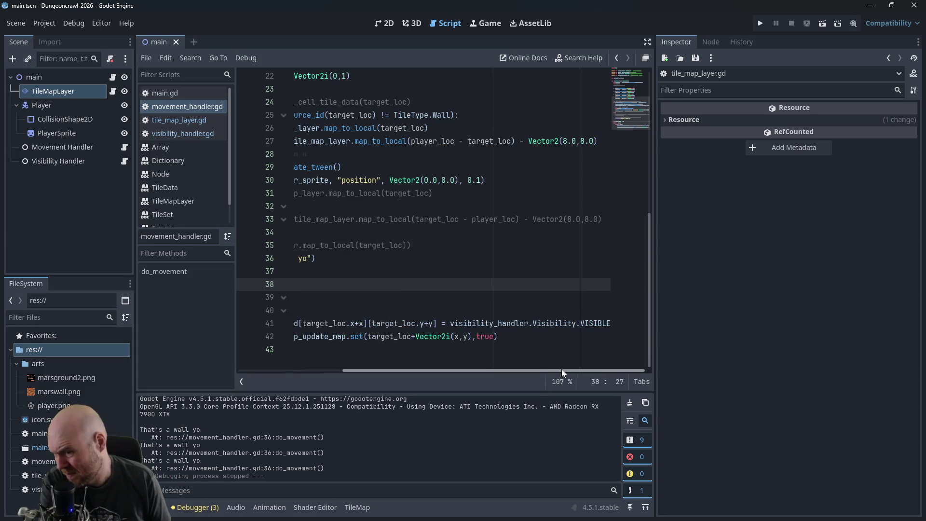
{"action": "left_click", "coordinate": [535, 336]}
{"action": "key", "text": "Return"}
{"action": "key", "text": "Return"}
{"action": "key", "text": "BackSpace"}
{"action": "key", "text": "BackSpace"}
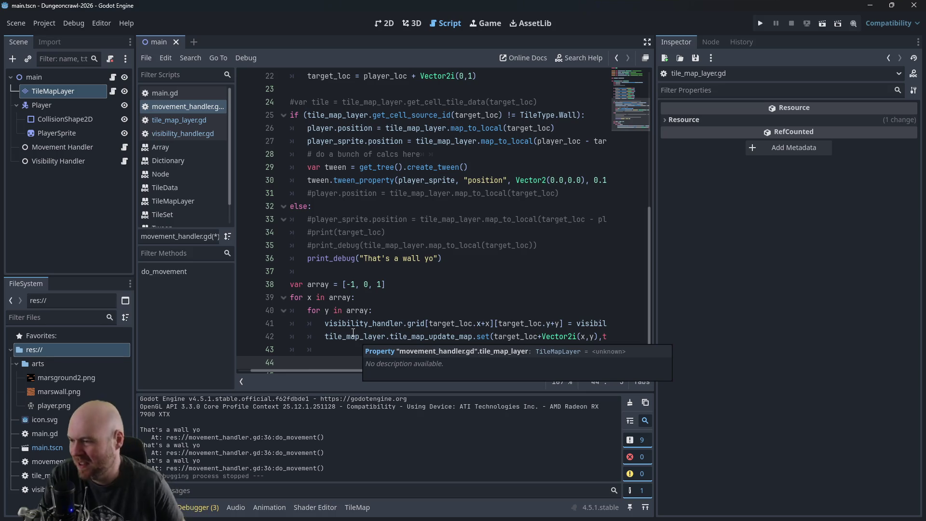
{"action": "left_click", "coordinate": [385, 327]}
{"action": "left_click", "coordinate": [383, 366]}
{"action": "mouse_move", "coordinate": [383, 369]}
{"action": "left_mouse_down"}
{"action": "mouse_move", "coordinate": [494, 375]}
{"action": "mouse_move", "coordinate": [346, 364]}
{"action": "left_mouse_up"}
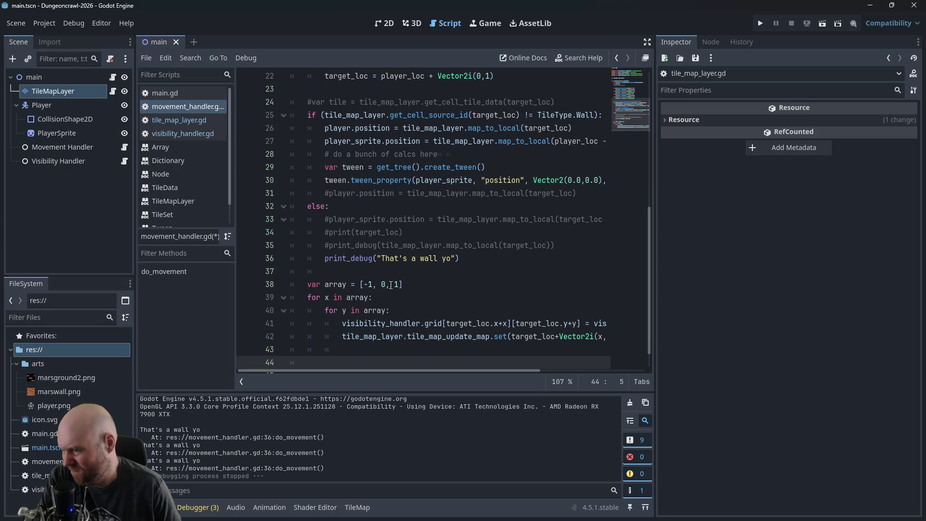
{"action": "scroll", "coordinate": [535, 284], "scroll_direction": "up", "scroll_amount": 1}
{"action": "scroll", "coordinate": [536, 286], "scroll_direction": "up", "scroll_amount": 6}
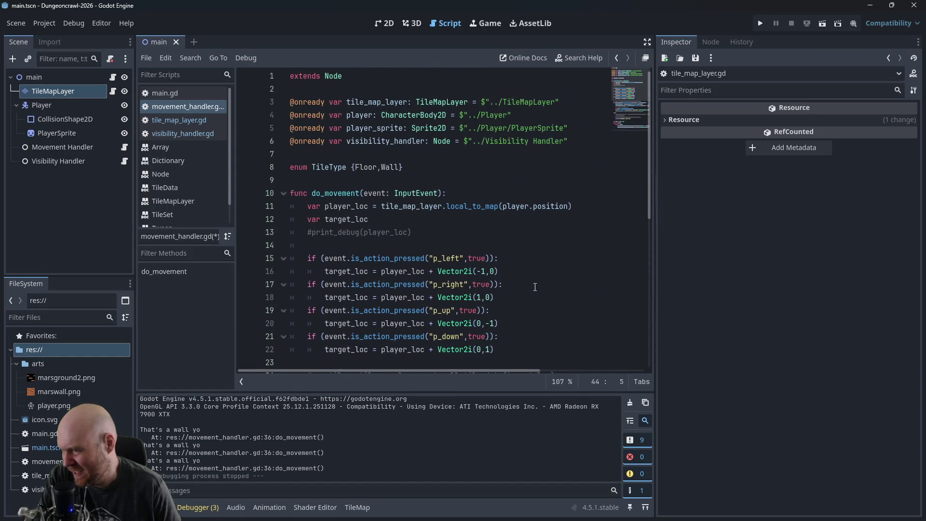
{"action": "scroll", "coordinate": [535, 287], "scroll_direction": "down", "scroll_amount": 8}
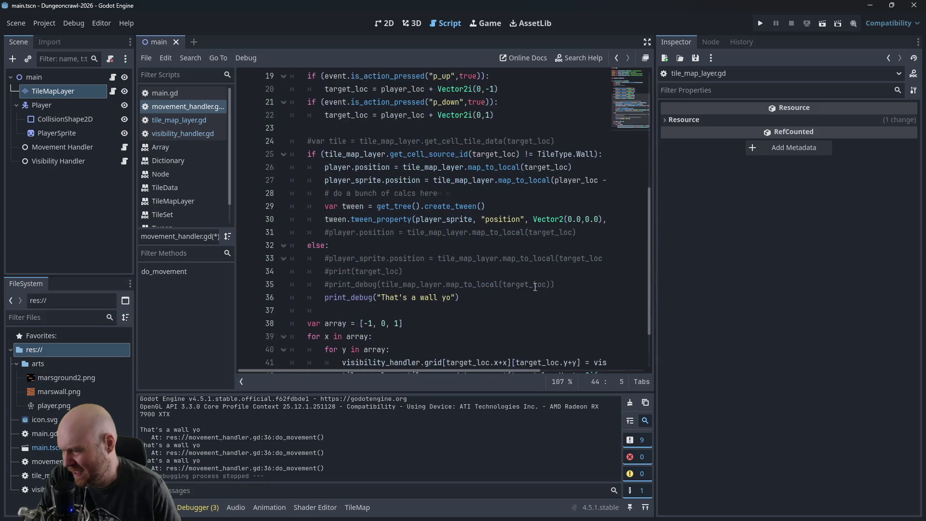
{"action": "mouse_move", "coordinate": [464, 369]}
{"action": "left_mouse_down"}
{"action": "mouse_move", "coordinate": [574, 359]}
{"action": "mouse_move", "coordinate": [432, 368]}
{"action": "left_mouse_up"}
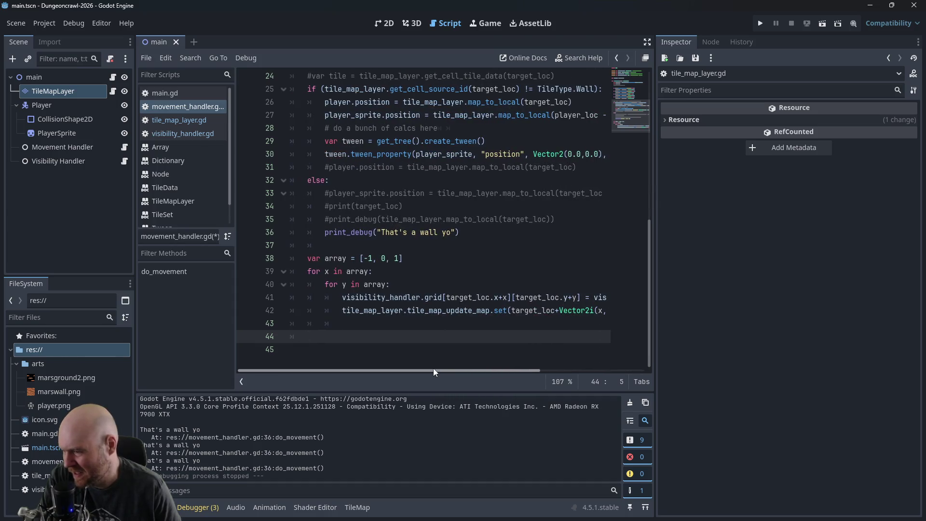
{"action": "scroll", "coordinate": [427, 293], "scroll_direction": "up", "scroll_amount": 1}
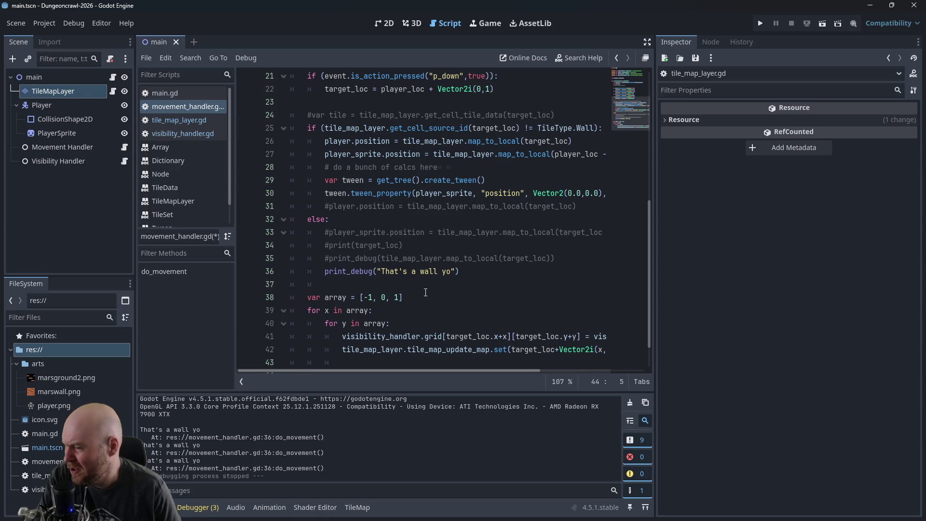
{"action": "scroll", "coordinate": [424, 293], "scroll_direction": "down", "scroll_amount": 1}
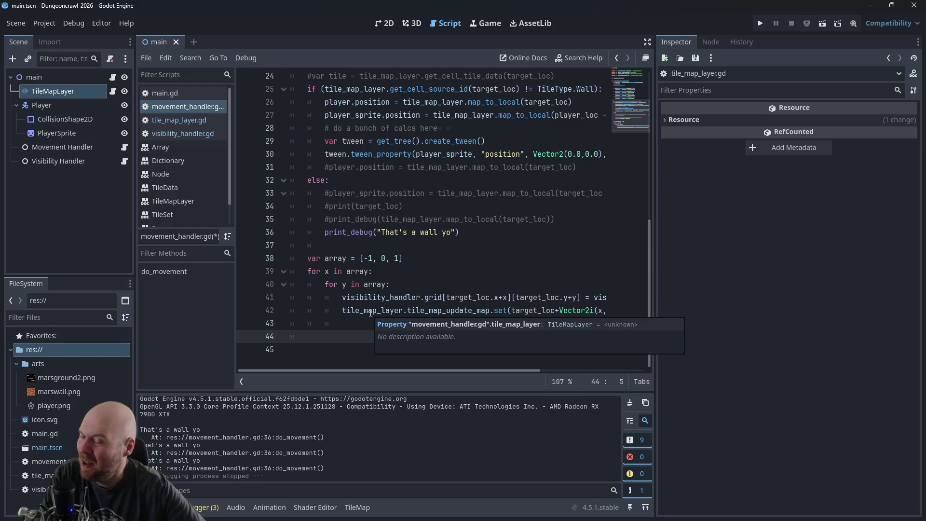
{"action": "left_click", "coordinate": [421, 250]}
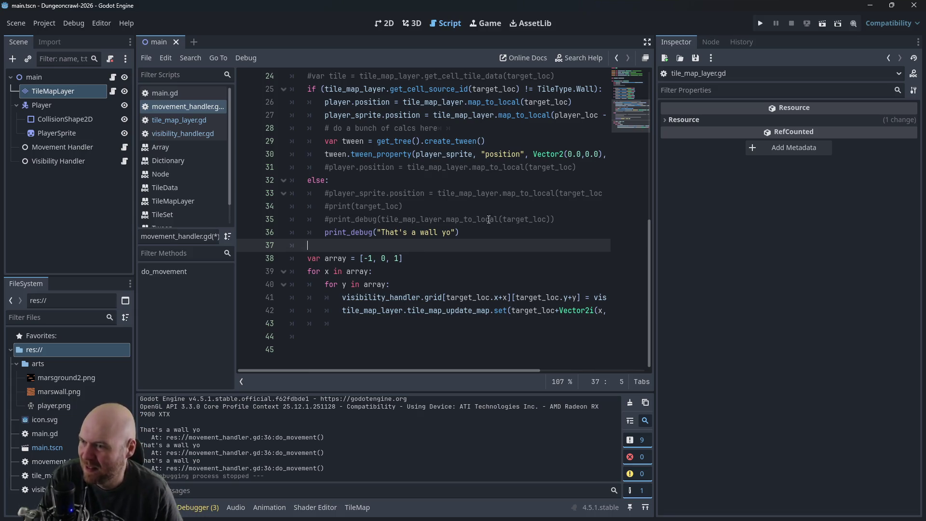
Step: Start a new 'for x in visibility_handler' loop line after the else
{"action": "scroll", "coordinate": [423, 251], "scroll_direction": "up", "scroll_amount": 3}
{"action": "scroll", "coordinate": [490, 237], "scroll_direction": "up", "scroll_amount": 2}
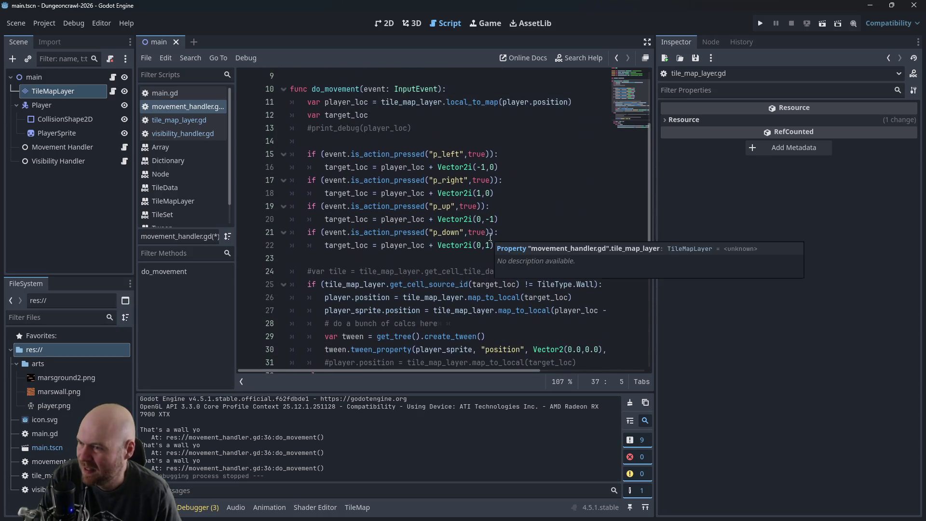
{"action": "scroll", "coordinate": [485, 308], "scroll_direction": "down", "scroll_amount": 5}
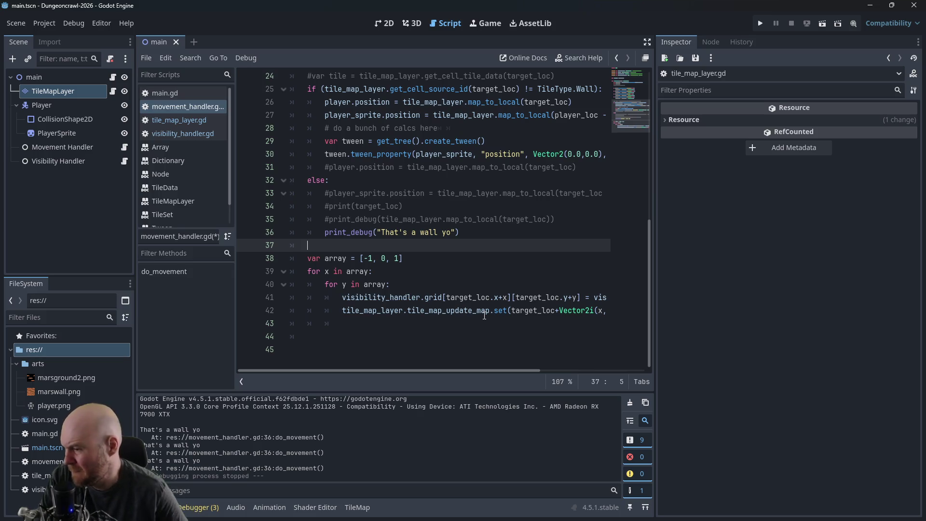
{"action": "mouse_move", "coordinate": [522, 370]}
{"action": "left_mouse_down"}
{"action": "mouse_move", "coordinate": [636, 358]}
{"action": "mouse_move", "coordinate": [414, 357]}
{"action": "left_mouse_up"}
{"action": "key", "text": "Return"}
{"action": "key", "text": "Return"}
{"action": "key", "text": "Up"}
{"action": "type", "text": "for "}
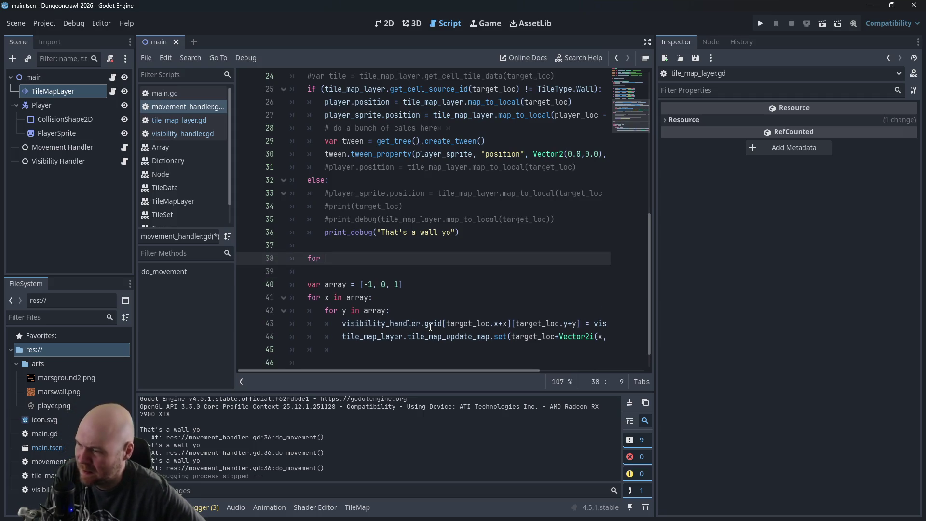
{"action": "type", "text": "eac"}
{"action": "key", "text": "BackSpace"}
{"action": "key", "text": "BackSpace"}
{"action": "key", "text": "BackSpace"}
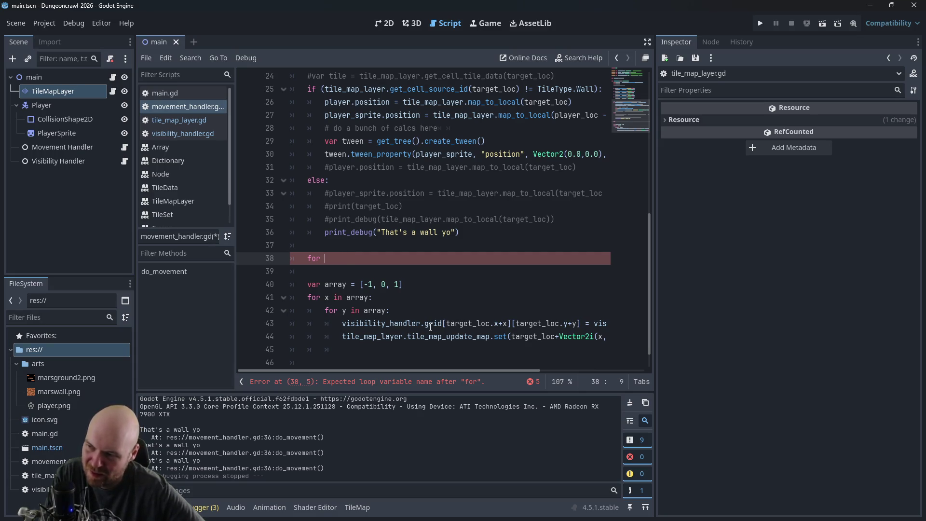
{"action": "type", "text": "x in"}
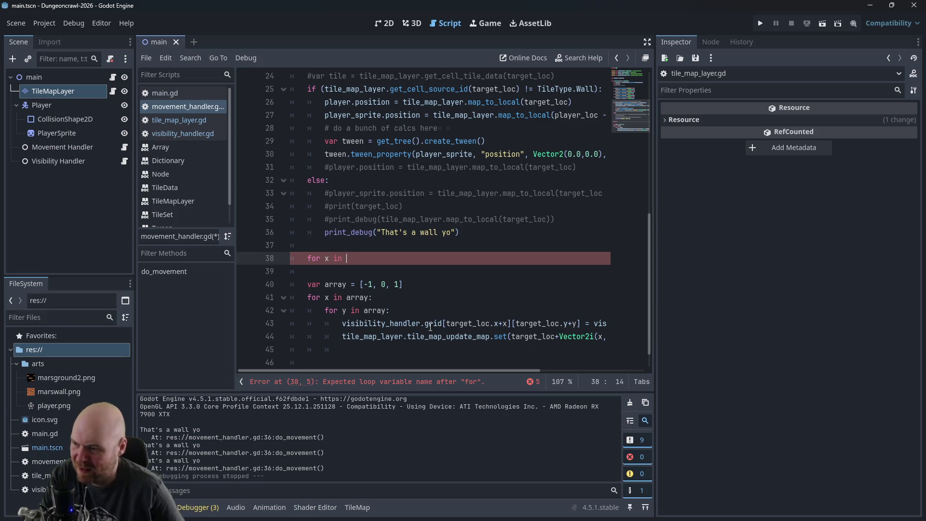
{"action": "scroll", "coordinate": [454, 237], "scroll_direction": "up", "scroll_amount": 8}
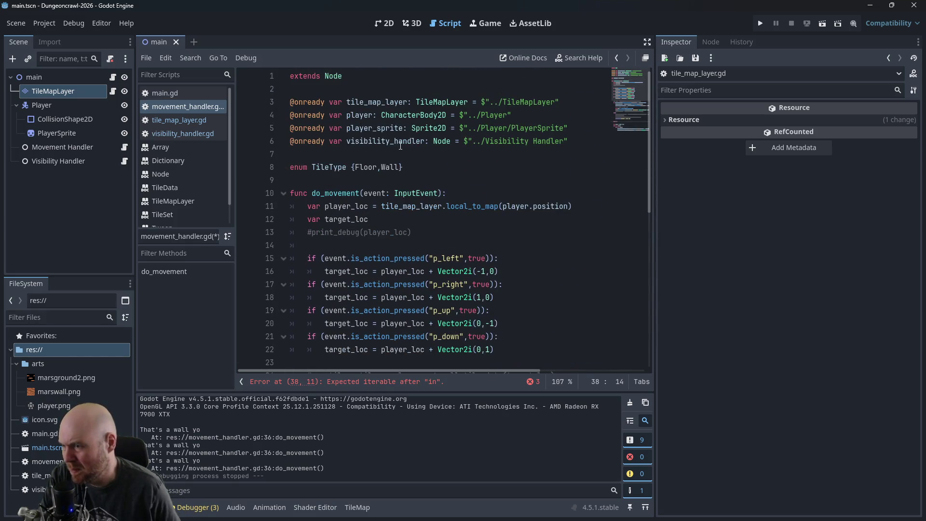
{"action": "scroll", "coordinate": [408, 234], "scroll_direction": "down", "scroll_amount": 7}
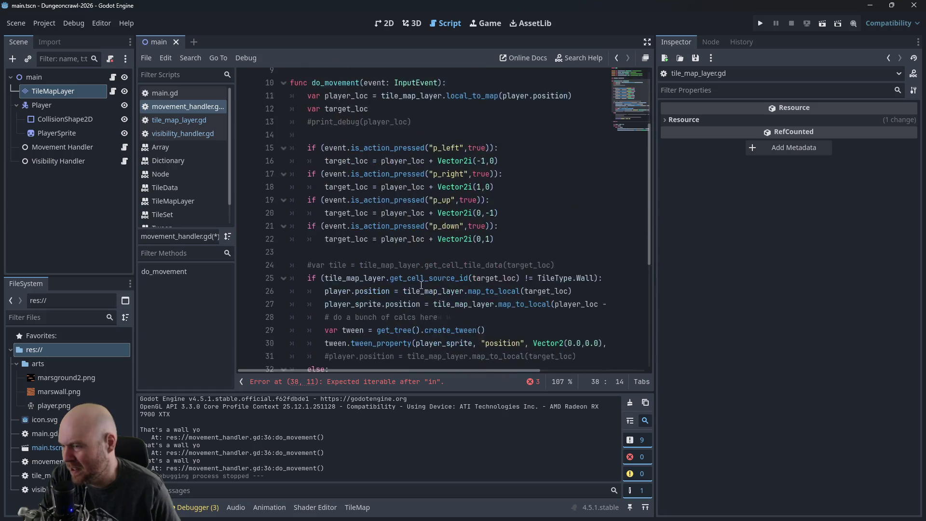
{"action": "type", "text": "visibilit"}
{"action": "key", "text": "BackSpace"}
{"action": "key", "text": "BackSpace"}
{"action": "type", "text": "_handler"}
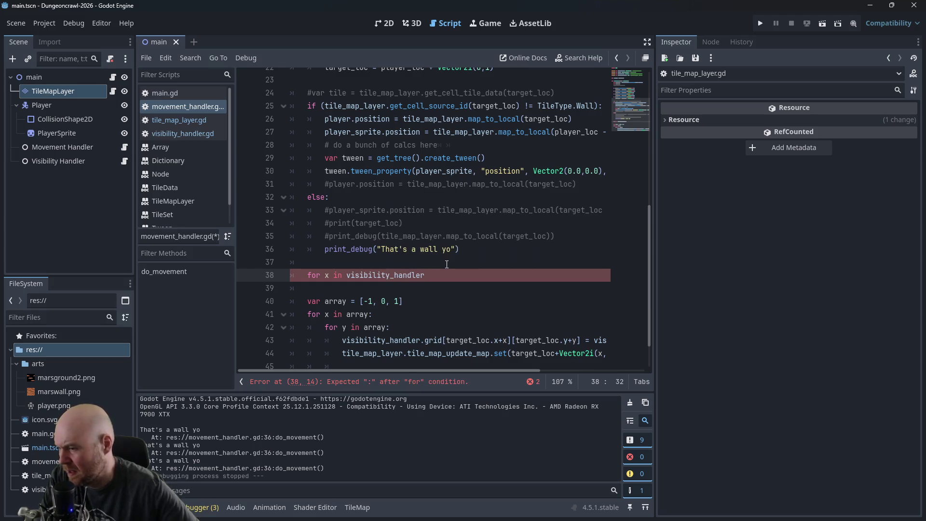
Step: Add the comment '#set the visible to the seen' above the loop, then open visibility_handler.gd
{"action": "left_click", "coordinate": [446, 264]}
{"action": "key", "text": "Return"}
{"action": "type", "text": "#set"}
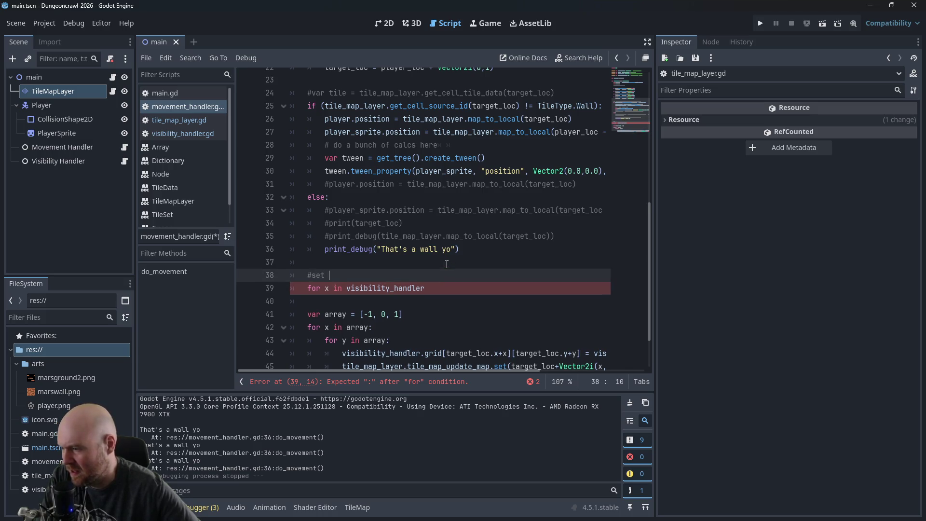
{"action": "type", "text": "the "}
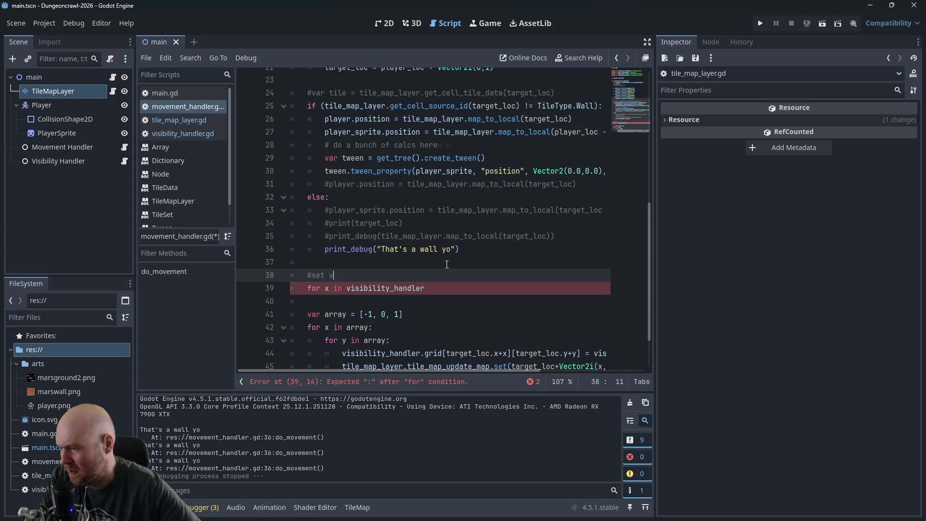
{"action": "type", "text": "visible to the seen"}
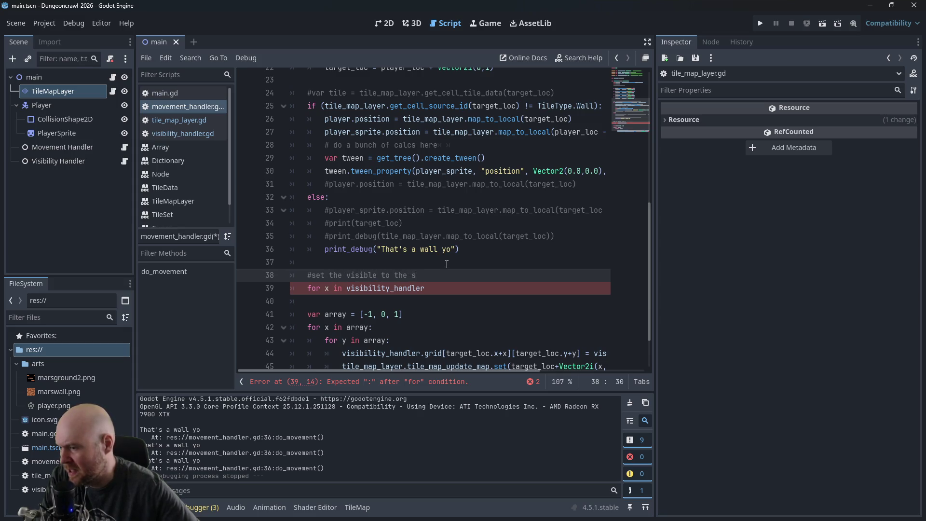
{"action": "key", "text": "Down"}
{"action": "key", "text": "Down"}
{"action": "key", "text": "Up"}
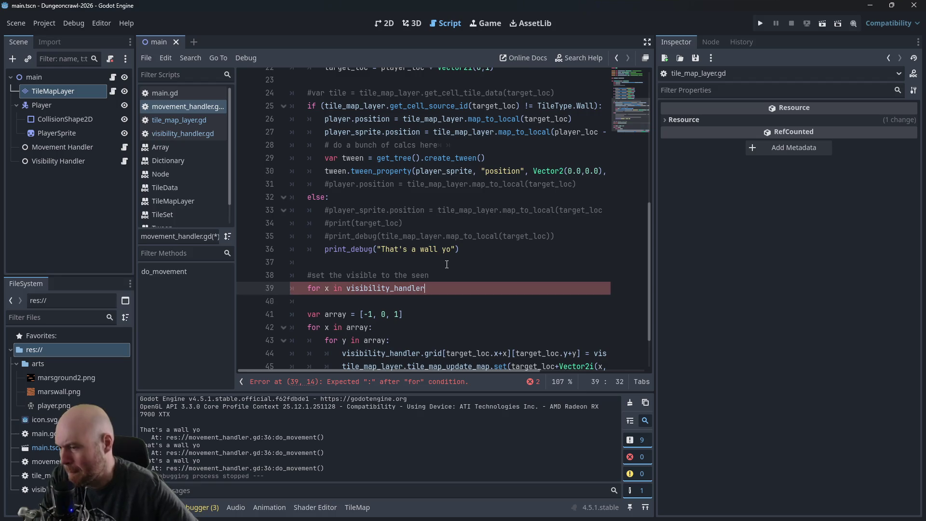
{"action": "left_click", "coordinate": [183, 132]}
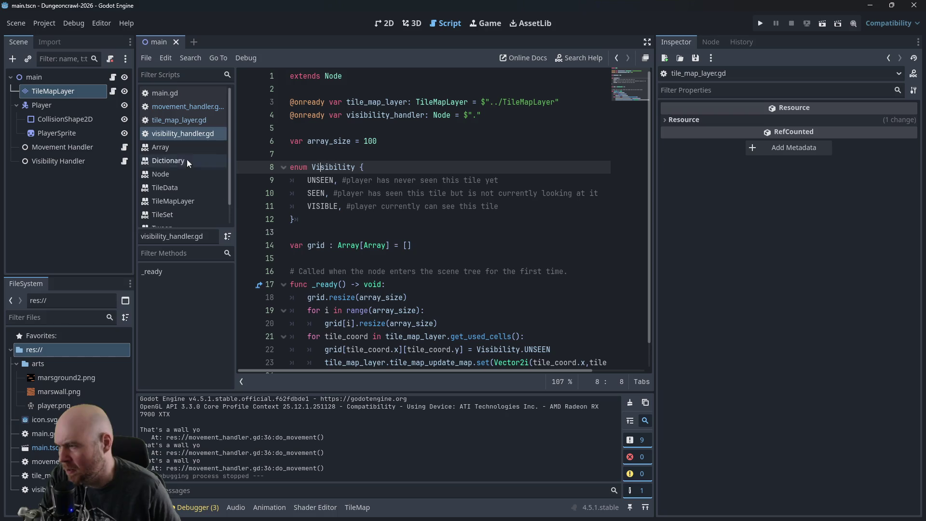
Step: Change line 39's loop to iterate over visibility_handler.array_size
{"action": "left_click", "coordinate": [170, 116]}
{"action": "left_click", "coordinate": [171, 108]}
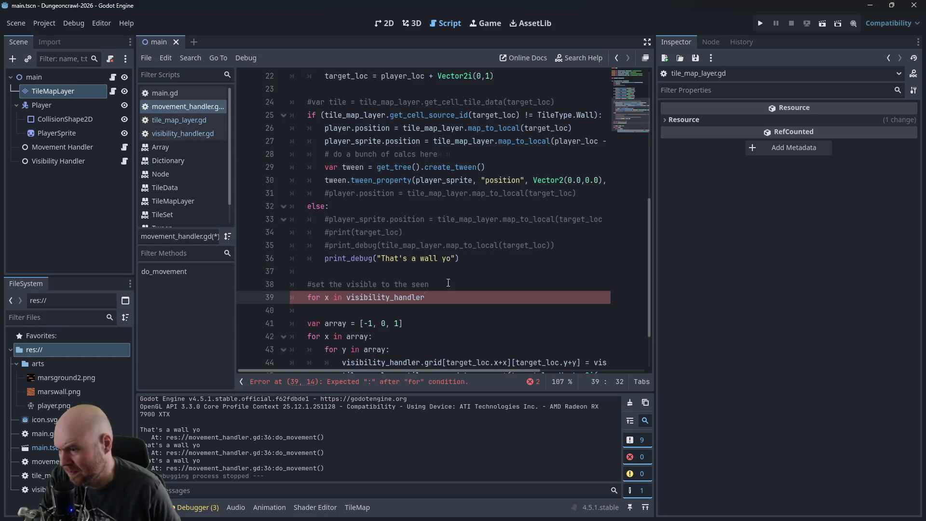
{"action": "type", "text": ".grid["}
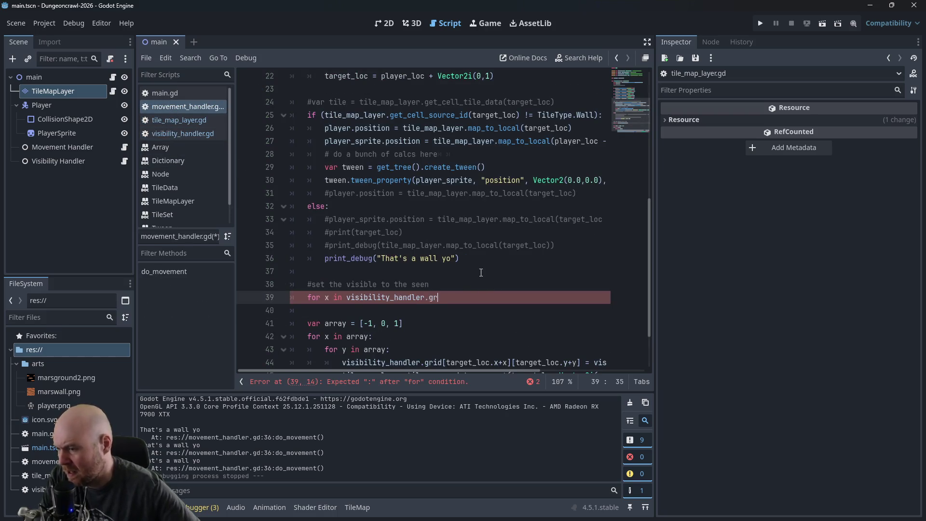
{"action": "key", "text": "BackSpace"}
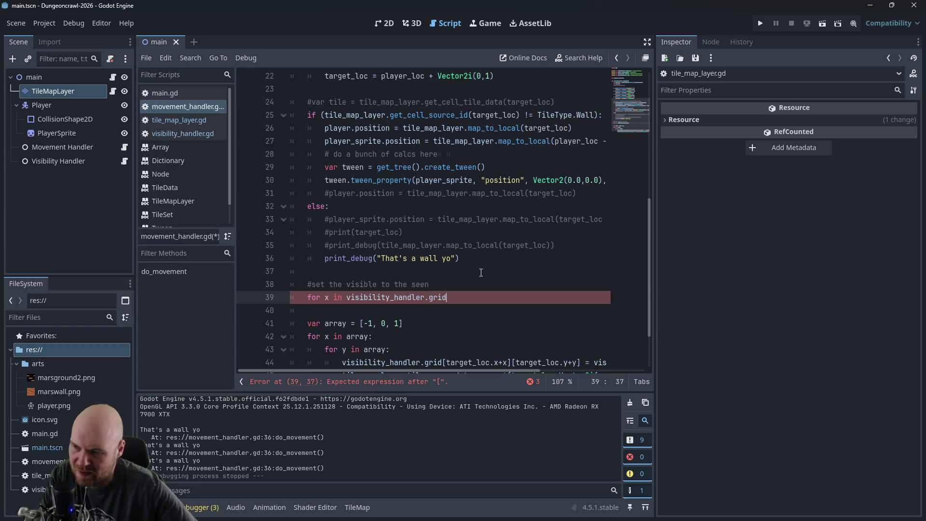
{"action": "type", "text": ":"}
{"action": "key", "text": "Return"}
{"action": "type", "text": "f"}
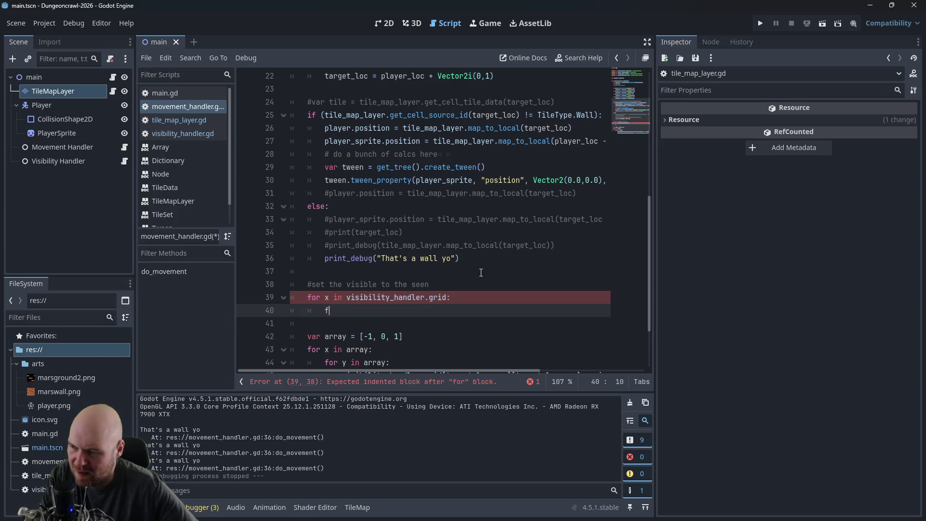
{"action": "type", "text": "or y in vis"}
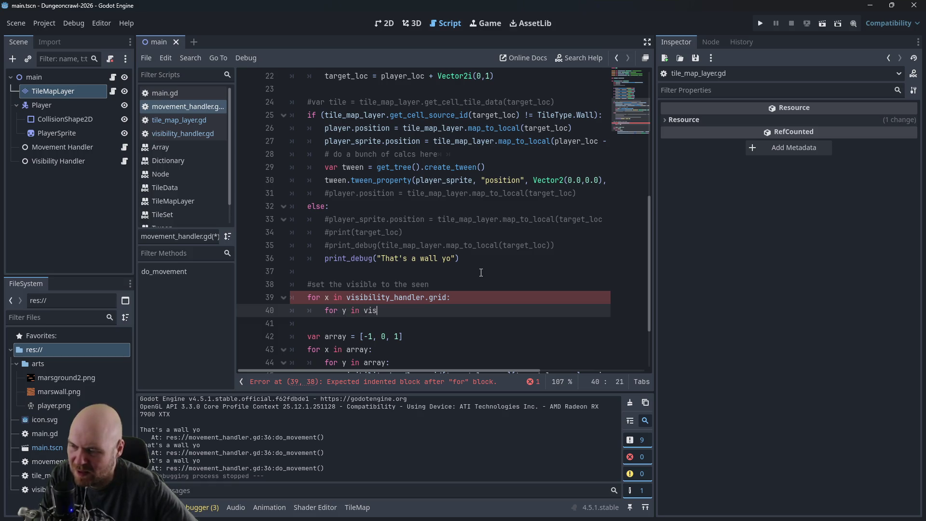
{"action": "type", "text": "ibility_hand"}
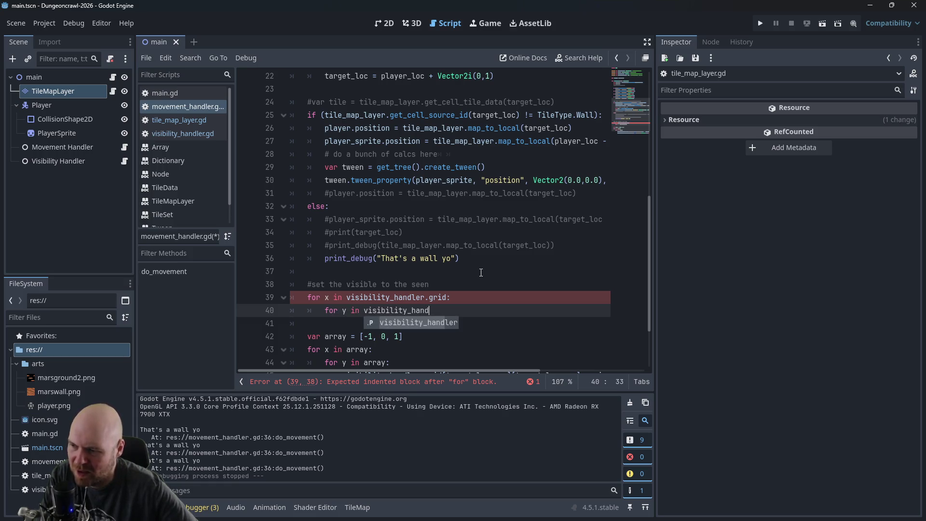
{"action": "key", "text": "BackSpace"}
{"action": "key", "text": "BackSpace"}
{"action": "key", "text": "BackSpace"}
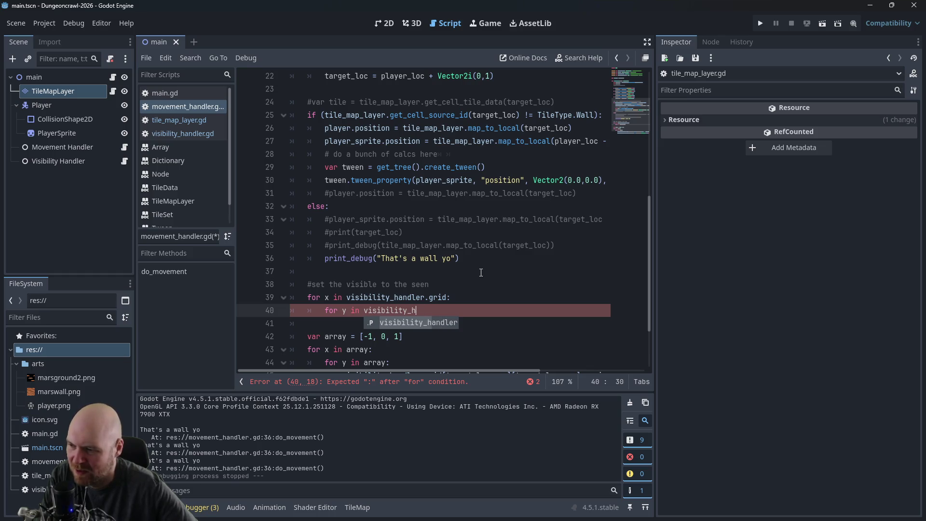
{"action": "key", "text": "BackSpace"}
{"action": "key", "text": "BackSpace"}
{"action": "key", "text": "BackSpace"}
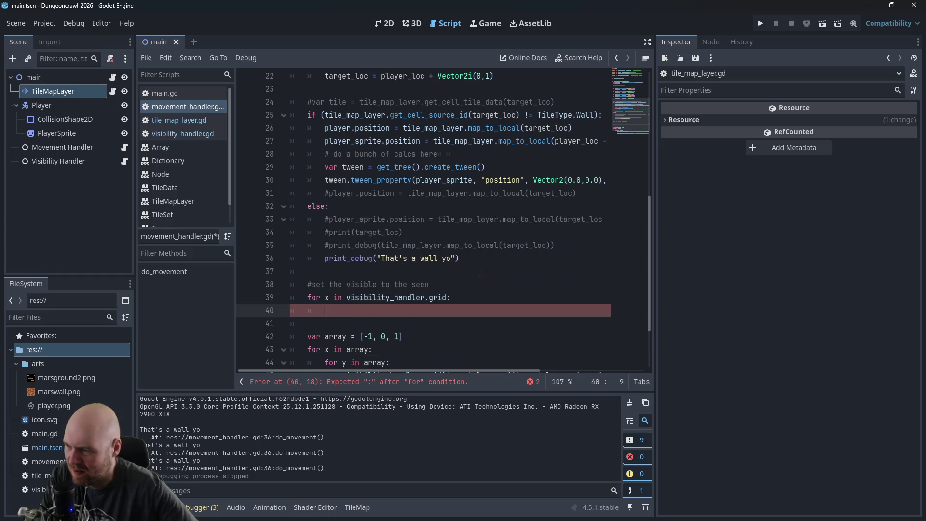
{"action": "key", "text": "BackSpace"}
{"action": "key", "text": "BackSpace"}
{"action": "key", "text": "BackSpace"}
{"action": "type", "text": "ar"}
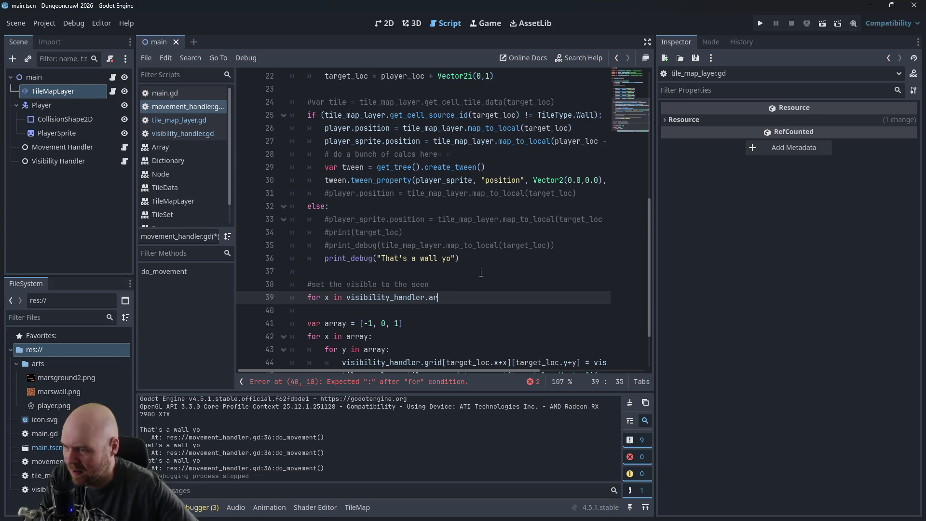
{"action": "type", "text": "ray_size:"}
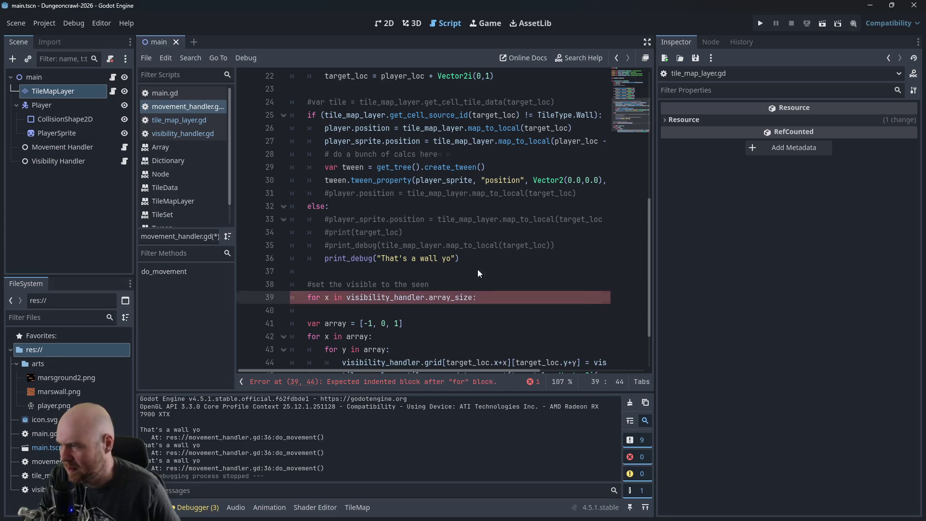
Step: Wrap the size in range() so line 39 reads 'for x in range(visibility_handler.array_size):'
{"action": "right_click", "coordinate": [480, 271]}
{"action": "left_click", "coordinate": [207, 132]}
{"action": "left_click", "coordinate": [203, 132]}
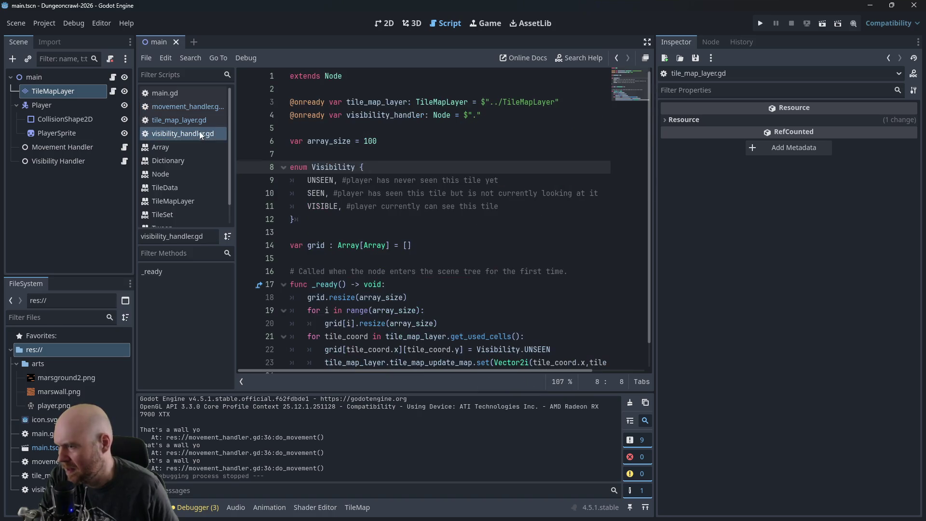
{"action": "left_click", "coordinate": [189, 106]}
{"action": "left_click", "coordinate": [500, 299]}
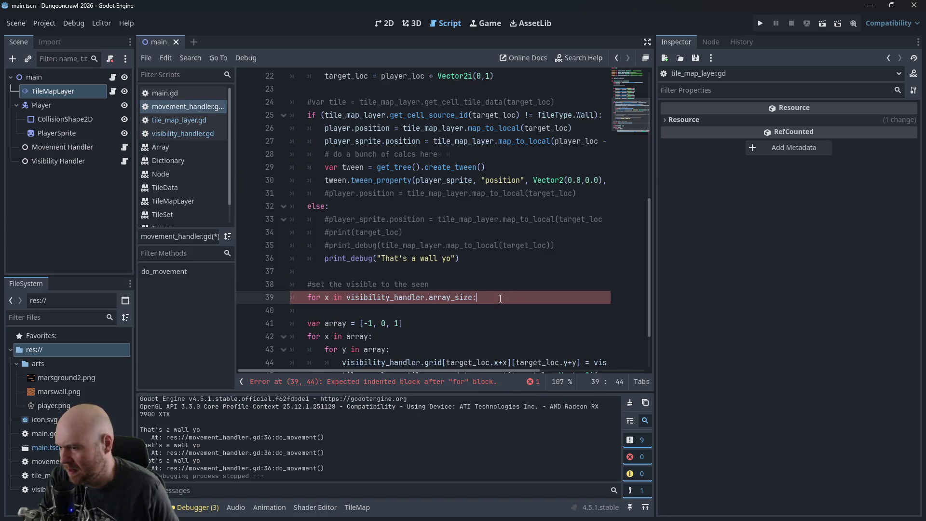
{"action": "key", "text": "Return"}
{"action": "key", "text": "Up"}
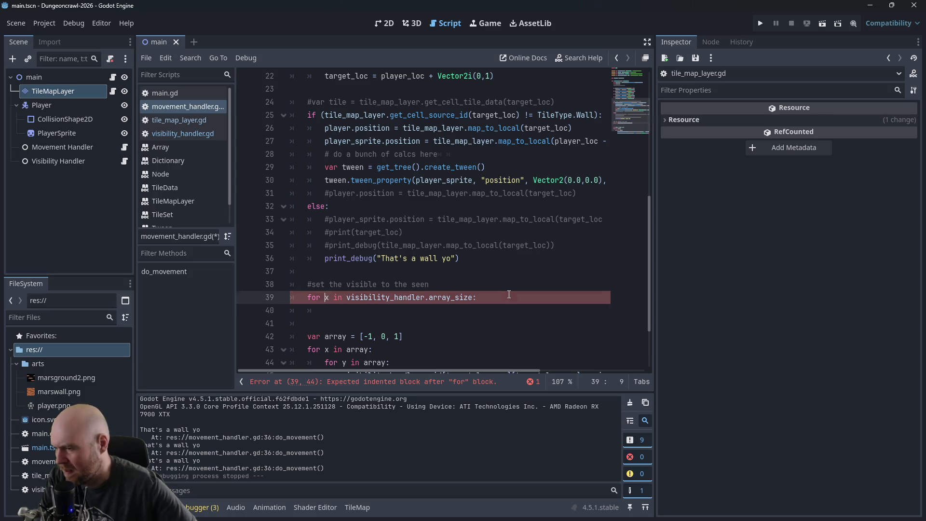
{"action": "key", "text": "Right"}
{"action": "type", "text": "range("}
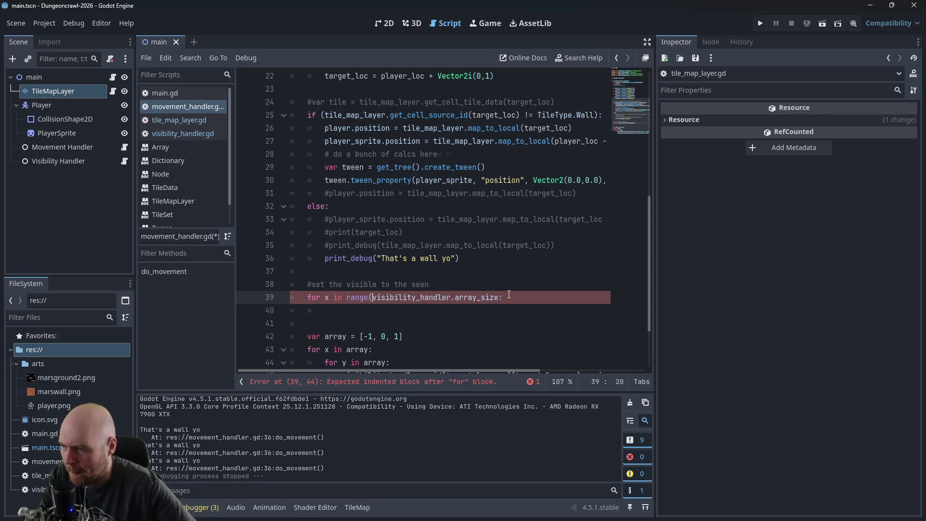
{"action": "left_click", "coordinate": [499, 297]}
{"action": "type", "text": "):"}
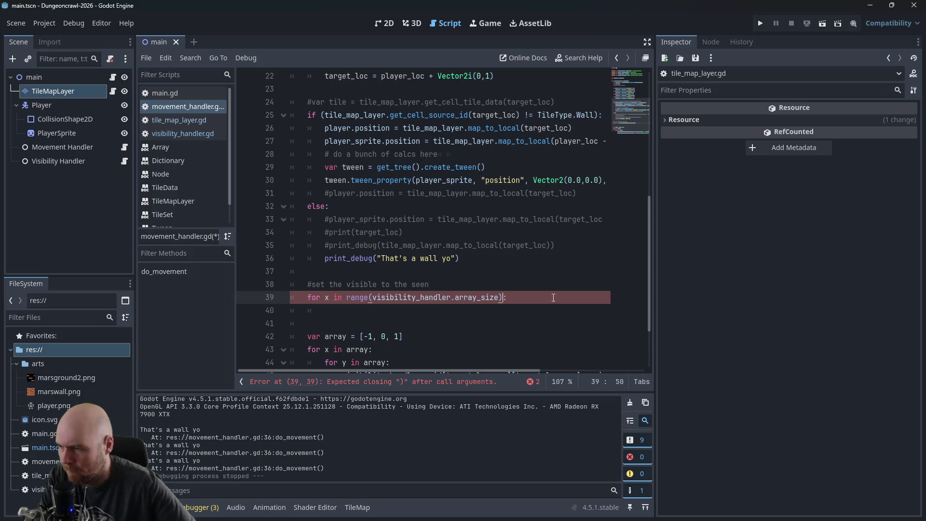
Step: Add a nested 'for y in range(visibility_handler.array_size):' loop and begin an if on grid[x][y]
{"action": "key", "text": "Return"}
{"action": "type", "text": "for y "}
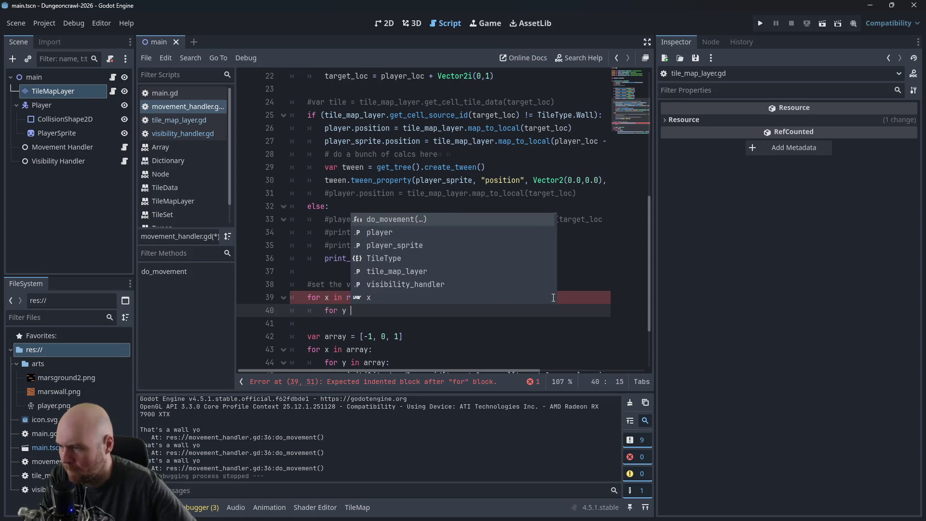
{"action": "type", "text": "in range("}
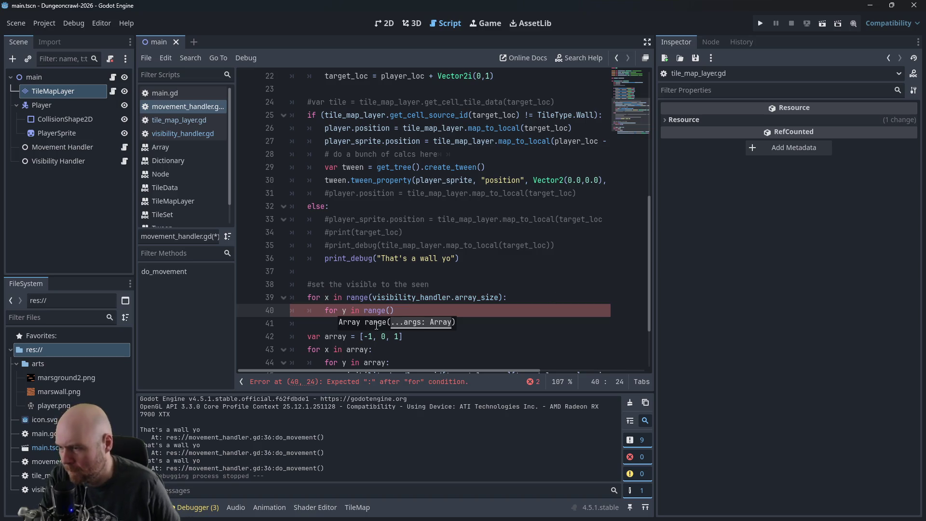
{"action": "mouse_move", "coordinate": [374, 298]}
{"action": "left_mouse_down"}
{"action": "mouse_move", "coordinate": [527, 289]}
{"action": "mouse_move", "coordinate": [499, 297]}
{"action": "left_mouse_up"}
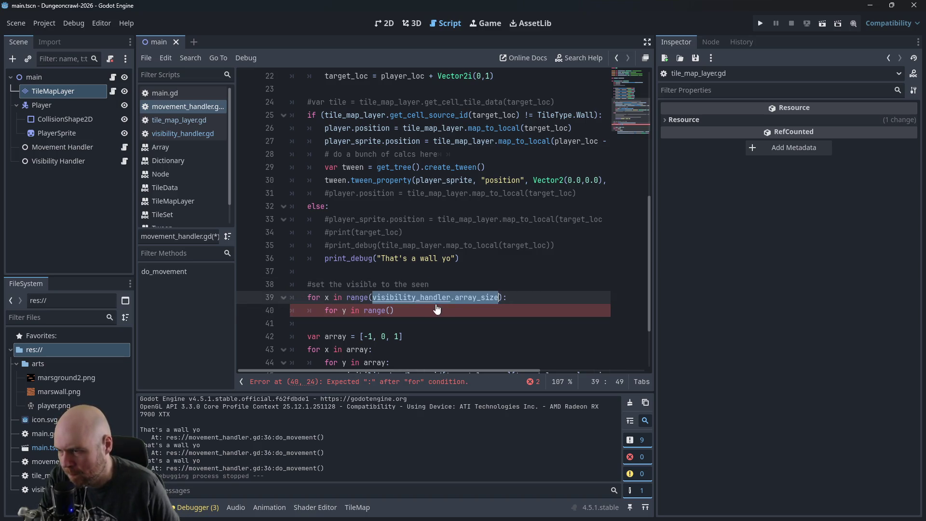
{"action": "key", "text": "ctrl+c"}
{"action": "left_click", "coordinate": [389, 310]}
{"action": "key", "text": "ctrl+v"}
{"action": "left_click", "coordinate": [544, 313]}
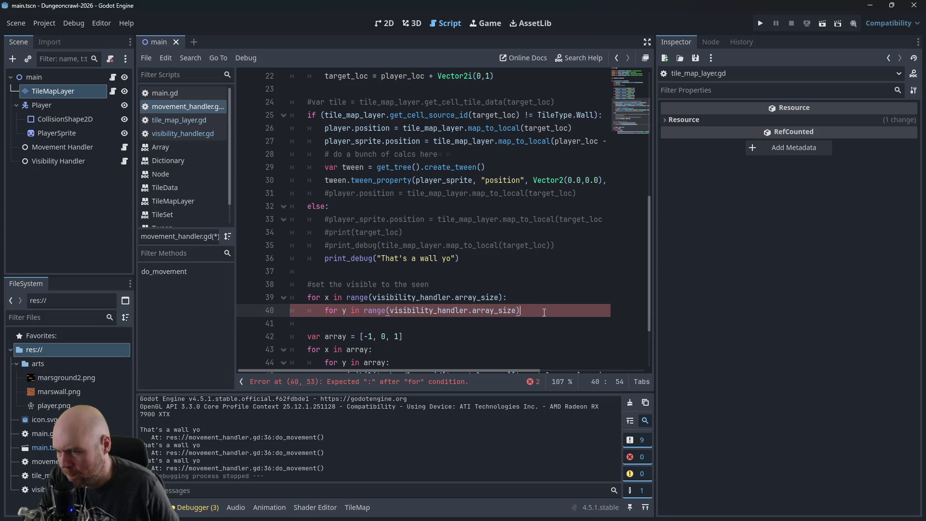
{"action": "type", "text": ":"}
{"action": "key", "text": "Return"}
{"action": "type", "text": "i"}
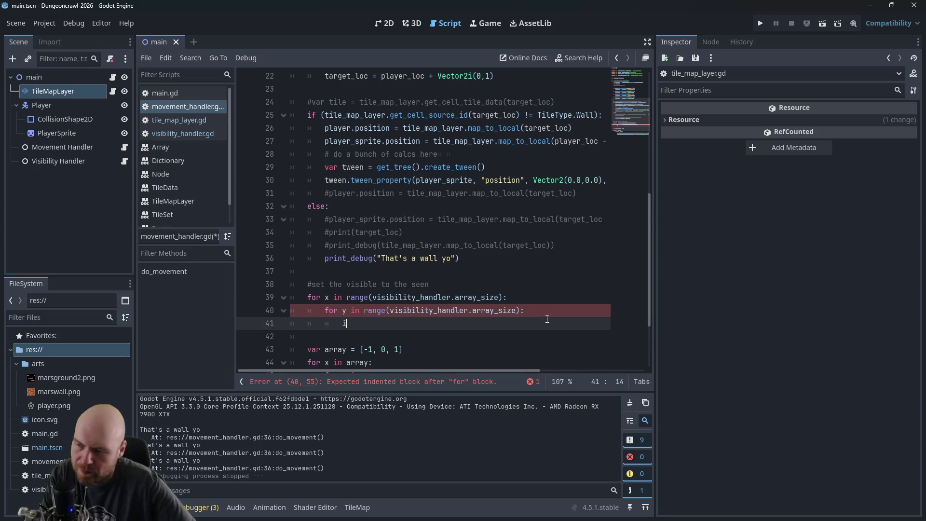
{"action": "type", "text": "f visibility_han"}
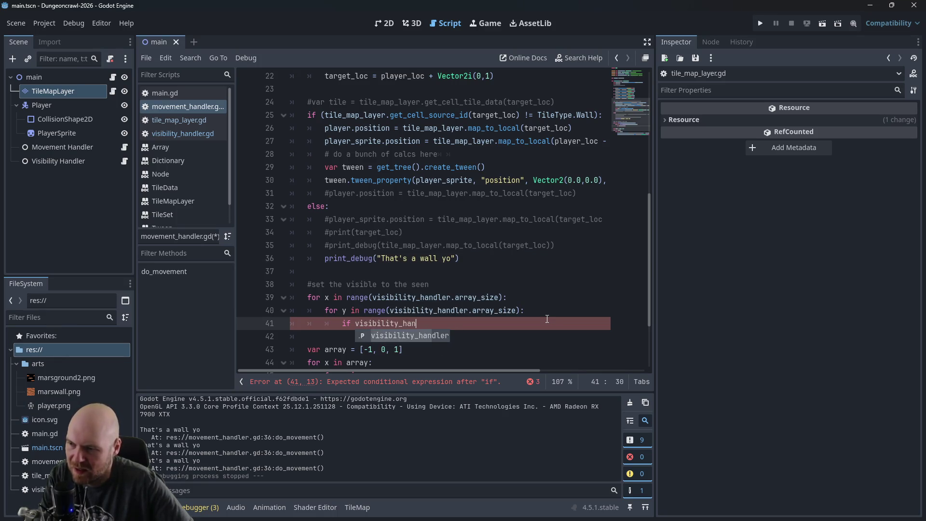
{"action": "type", "text": "dler.grid[x]["}
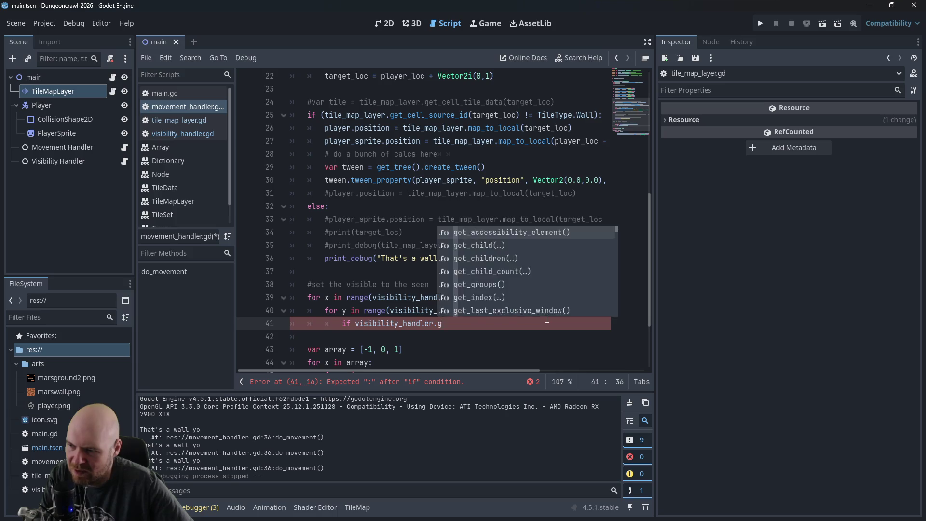
{"action": "type", "text": "y"}
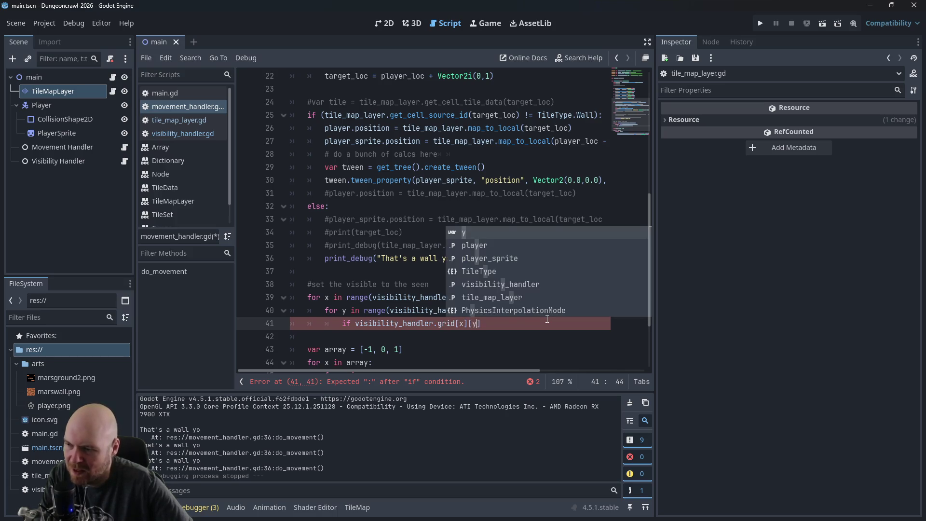
Step: Complete line 41 as 'if visibility_handler.grid[x][y] == visibility_handler.Visibility.VISIBLE', fixing the typos
{"action": "key", "text": "Right"}
{"action": "type", "text": "=="}
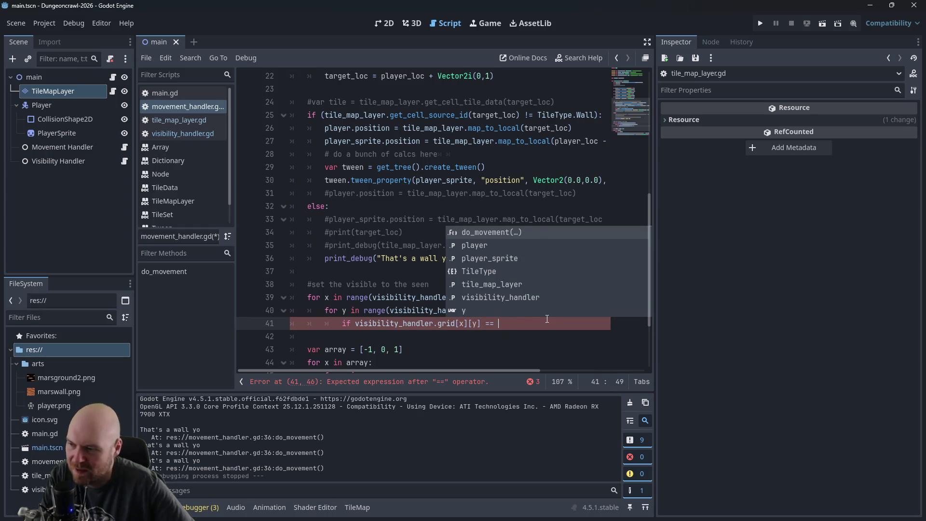
{"action": "type", "text": " visilbity"}
{"action": "key", "text": "BackSpace"}
{"action": "key", "text": "BackSpace"}
{"action": "key", "text": "BackSpace"}
{"action": "type", "text": "ibility_handler."}
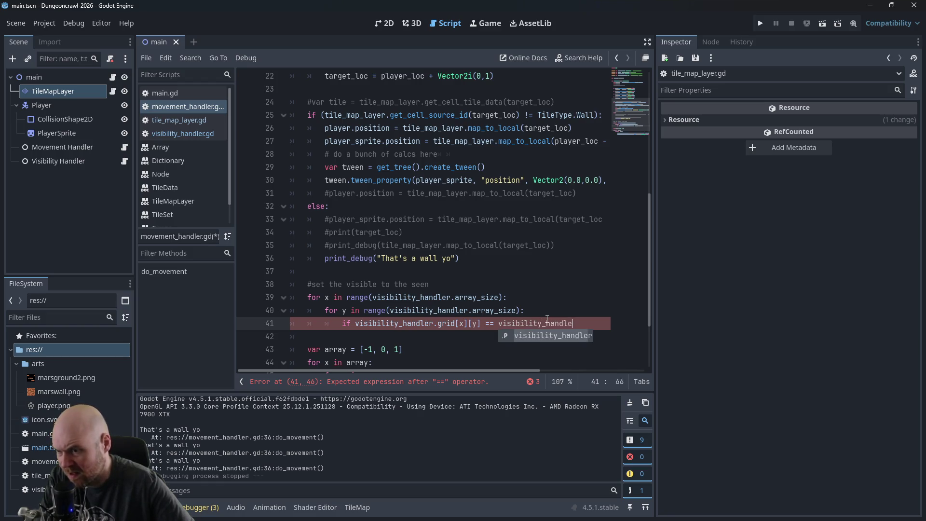
{"action": "type", "text": "VISIBLE"}
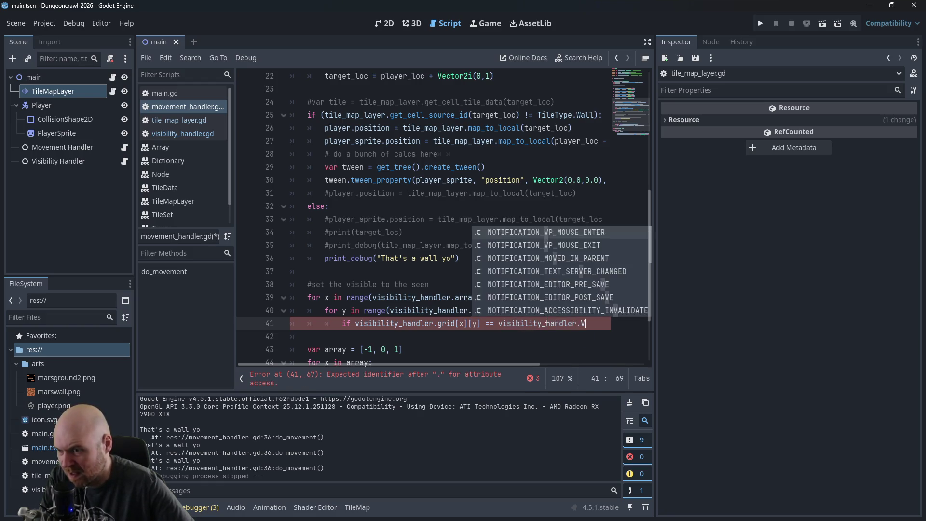
{"action": "key", "text": "BackSpace"}
{"action": "key", "text": "BackSpace"}
{"action": "key", "text": "BackSpace"}
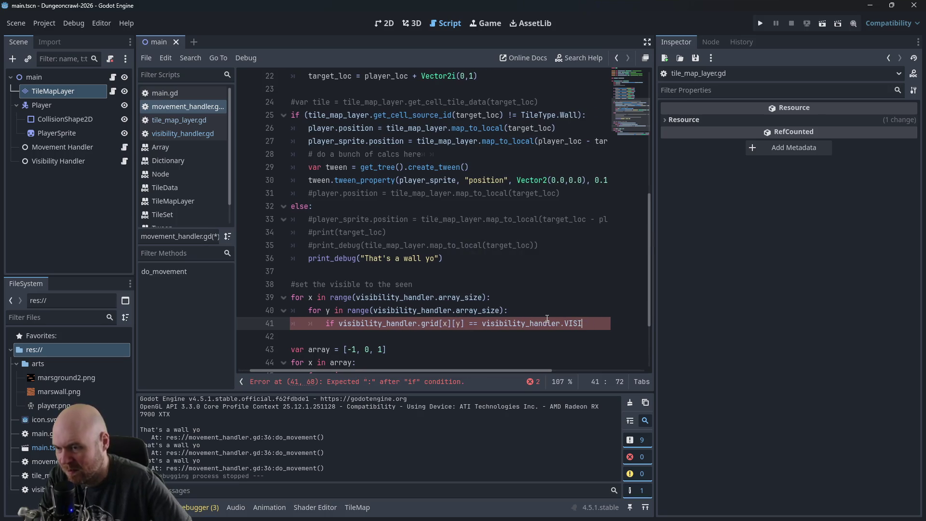
{"action": "type", "text": "isbilitiy"}
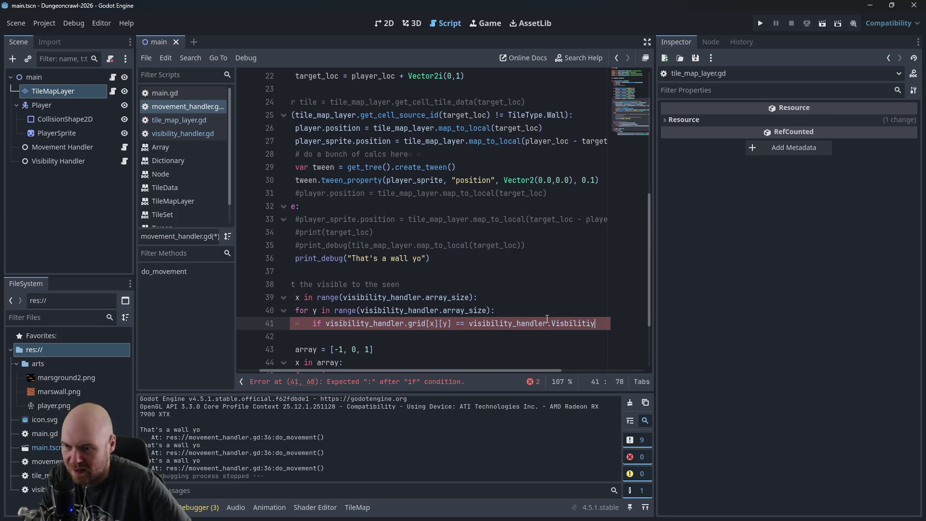
{"action": "key", "text": "BackSpace"}
{"action": "key", "text": "BackSpace"}
{"action": "type", "text": "y.VIS"}
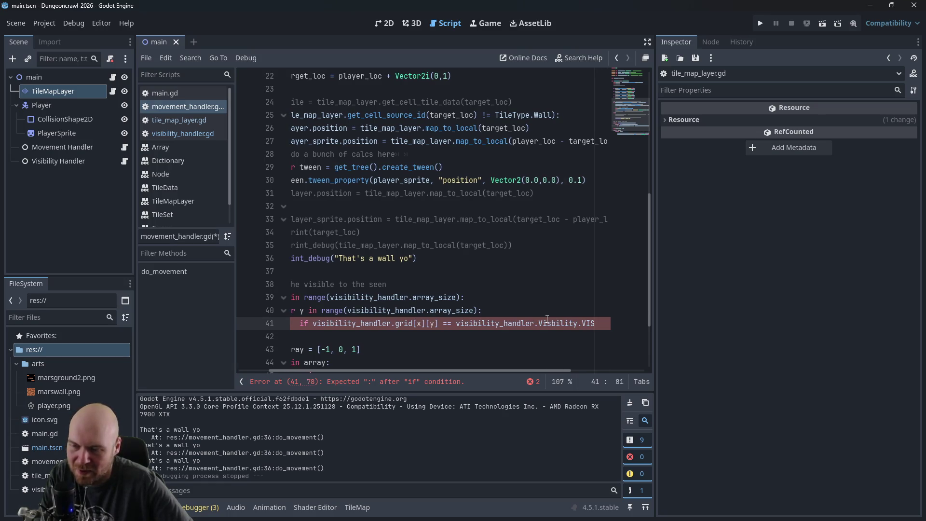
{"action": "type", "text": "IBLE"}
{"action": "left_click", "coordinate": [534, 322]}
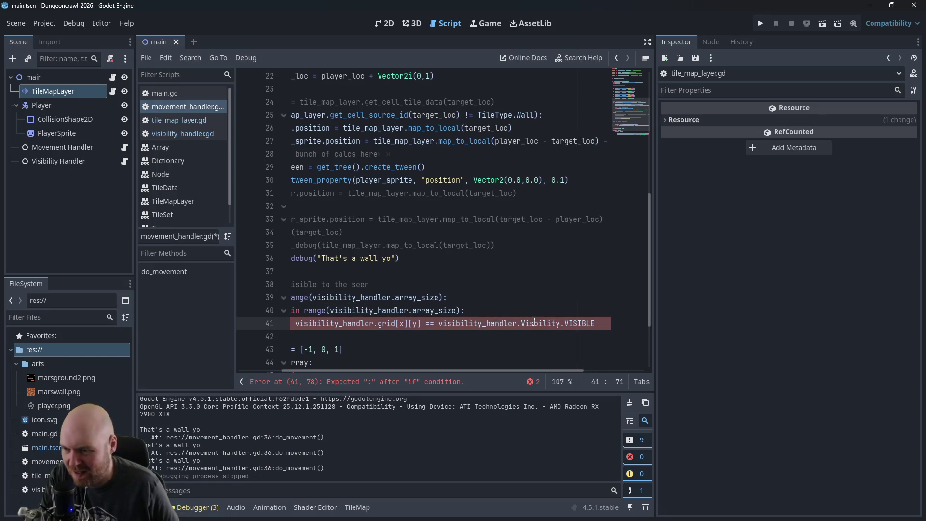
{"action": "type", "text": "i"}
{"action": "key", "text": "Right"}
{"action": "key", "text": "Right"}
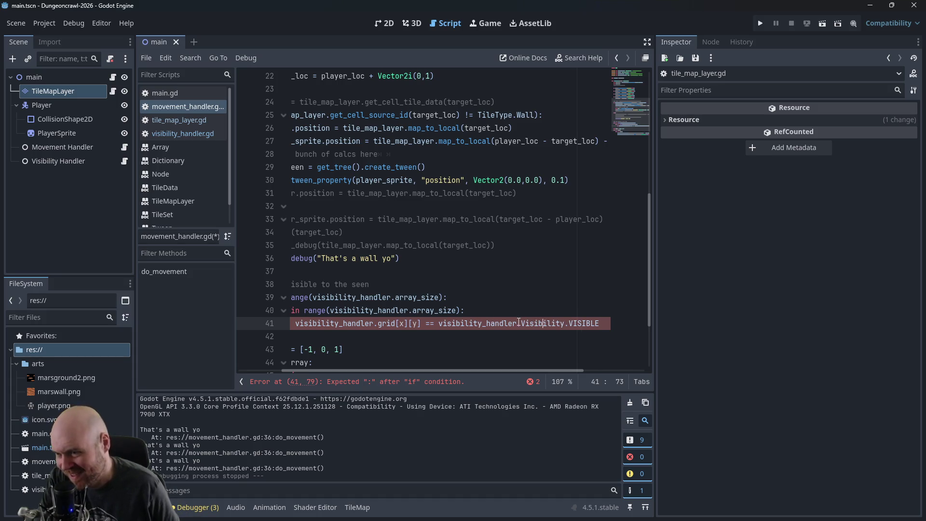
{"action": "left_click", "coordinate": [177, 133]}
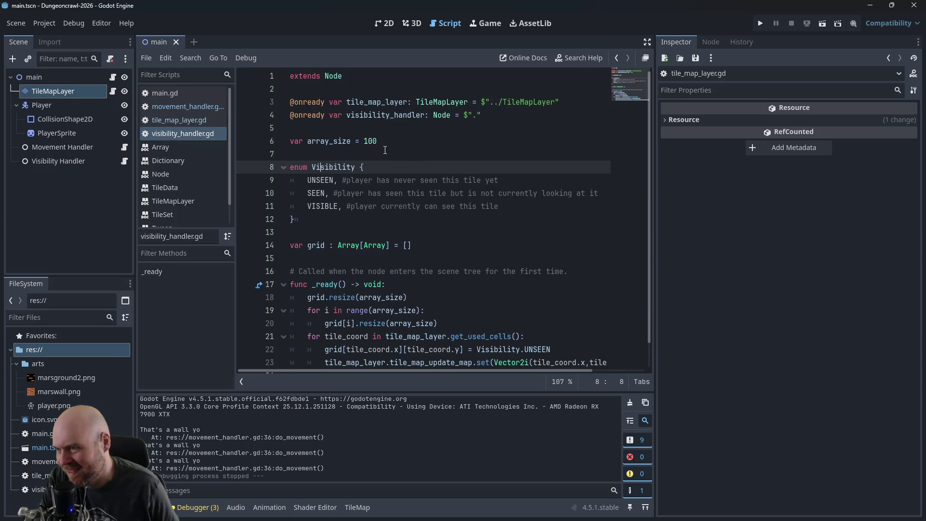
{"action": "left_click_drag", "start_coordinate": [312, 167], "coordinate": [356, 167]}
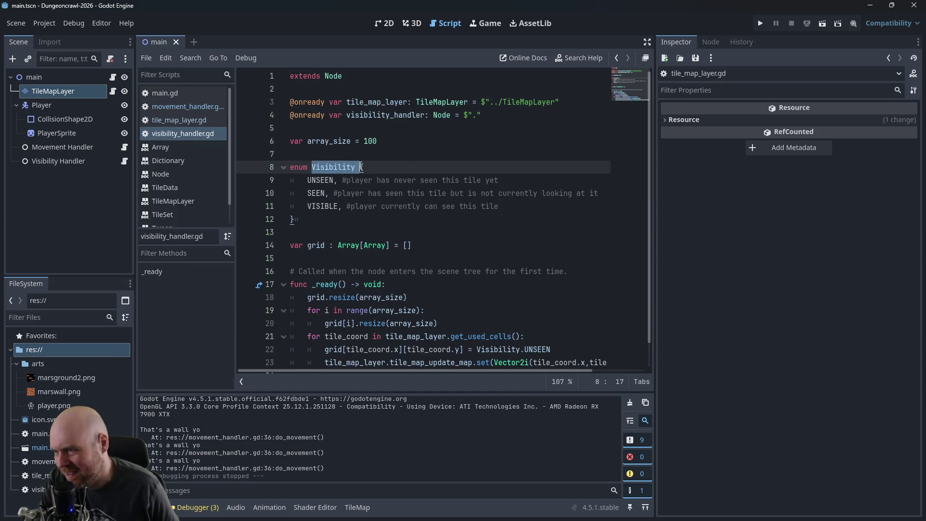
{"action": "left_click", "coordinate": [182, 119]}
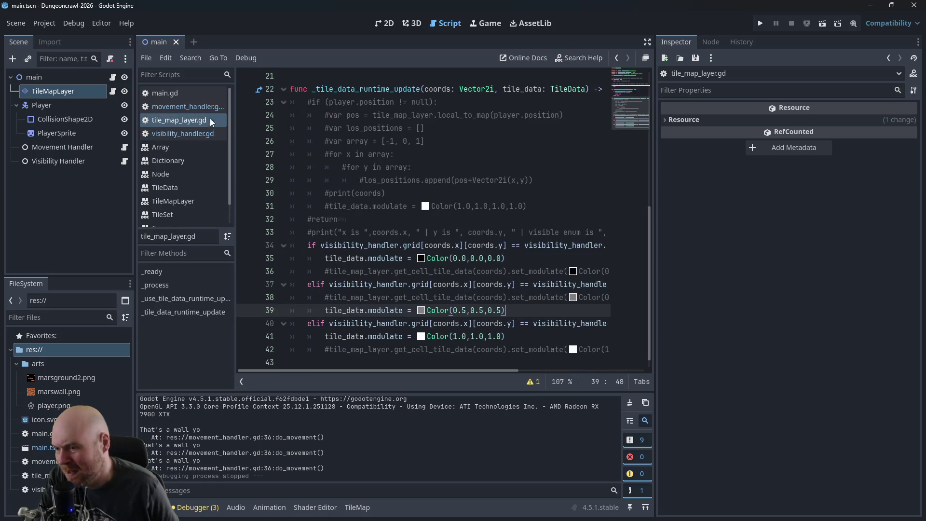
{"action": "left_click", "coordinate": [173, 106]}
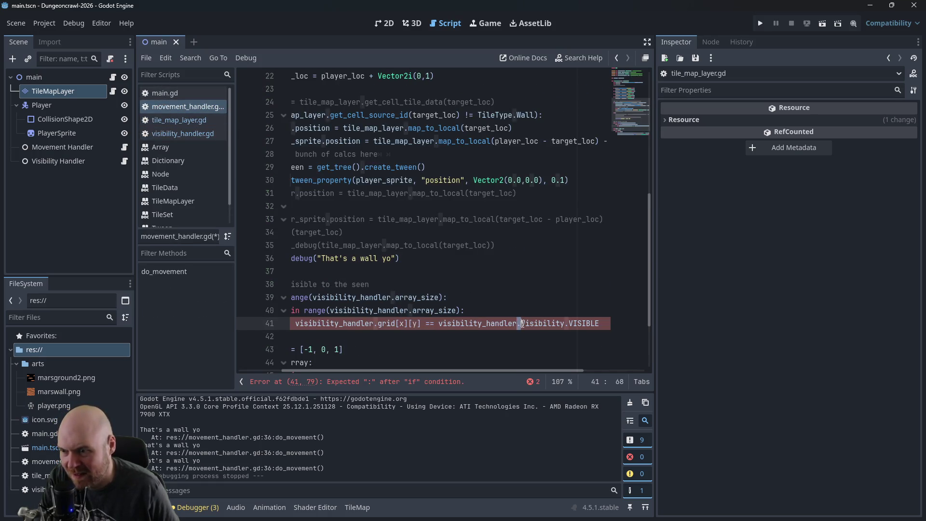
{"action": "left_click_drag", "start_coordinate": [521, 323], "coordinate": [564, 323]}
{"action": "left_click", "coordinate": [564, 323]}
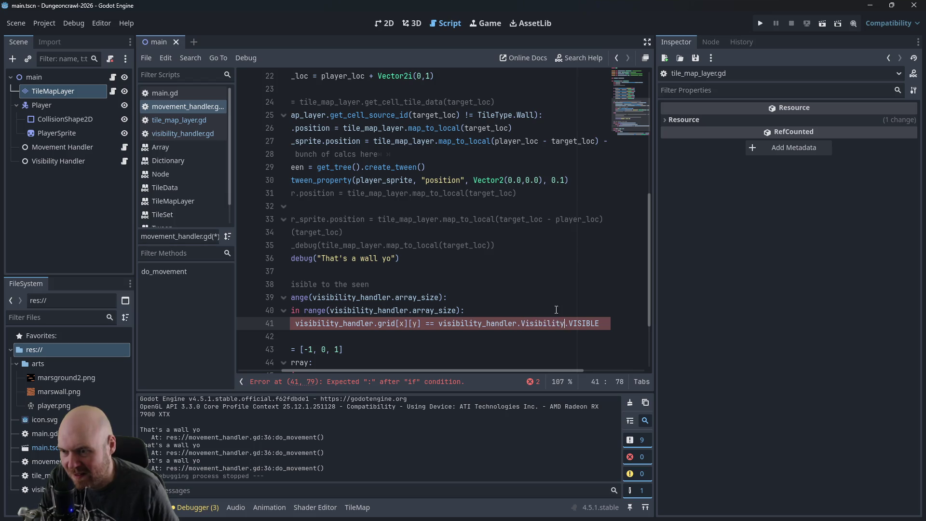
Step: End line 41 with a colon and wrap its condition in parentheses
{"action": "left_click", "coordinate": [604, 326]}
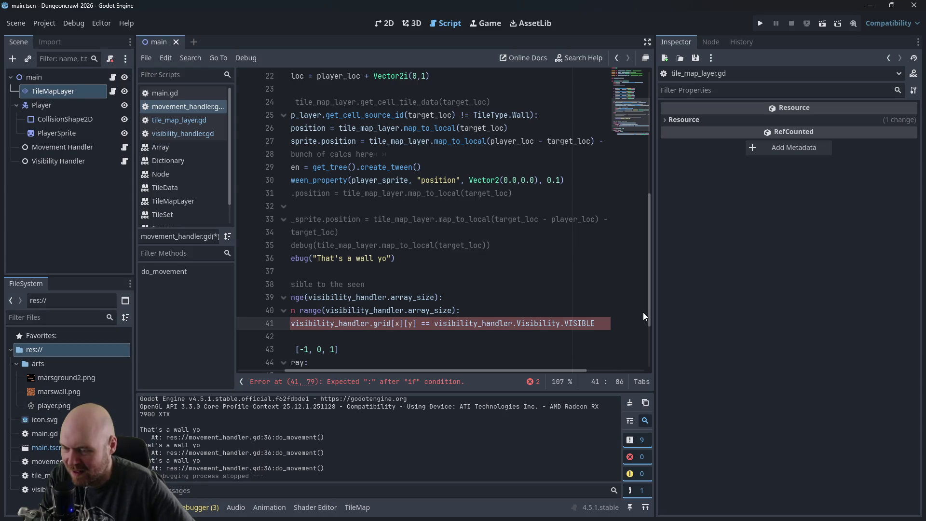
{"action": "type", "text": ":"}
{"action": "key", "text": "Return"}
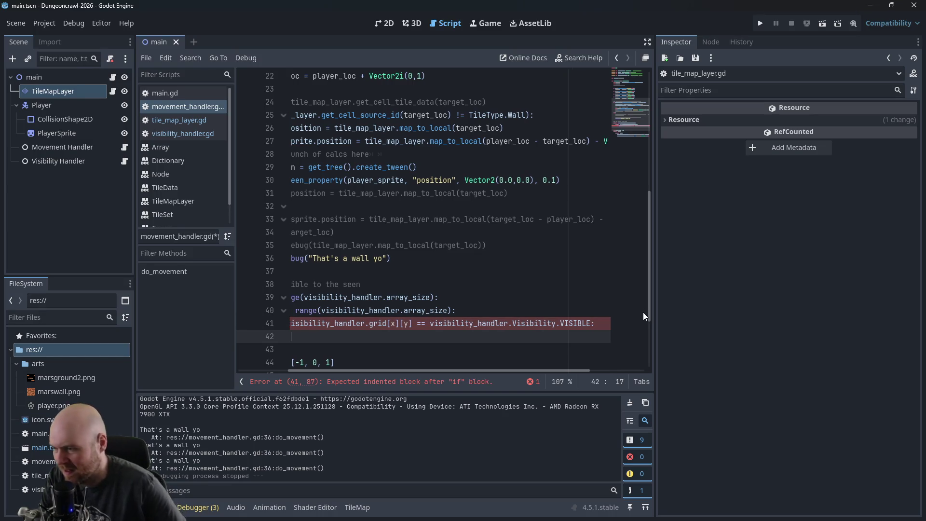
{"action": "mouse_move", "coordinate": [484, 369]}
{"action": "left_mouse_down"}
{"action": "mouse_move", "coordinate": [415, 368]}
{"action": "mouse_move", "coordinate": [454, 369]}
{"action": "left_mouse_up"}
{"action": "key", "text": "Up"}
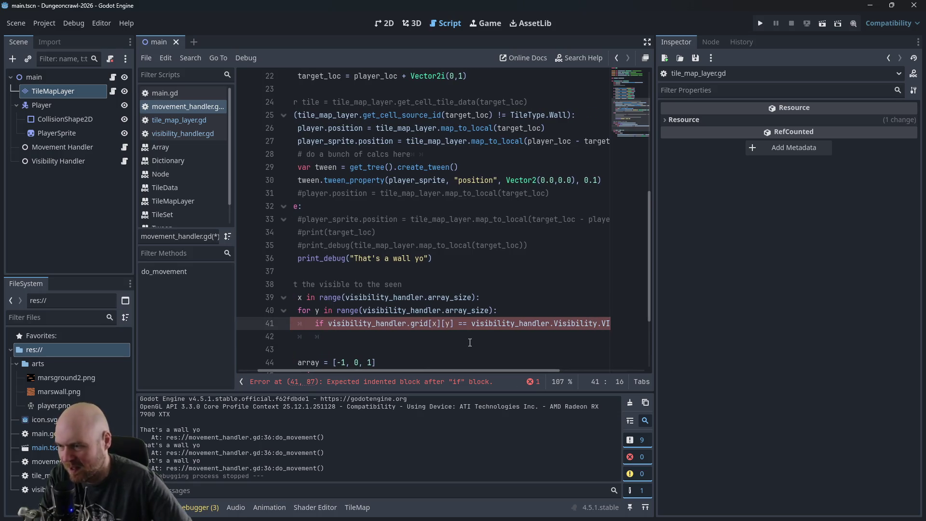
{"action": "type", "text": "("}
{"action": "left_click_drag", "start_coordinate": [414, 369], "coordinate": [469, 366]}
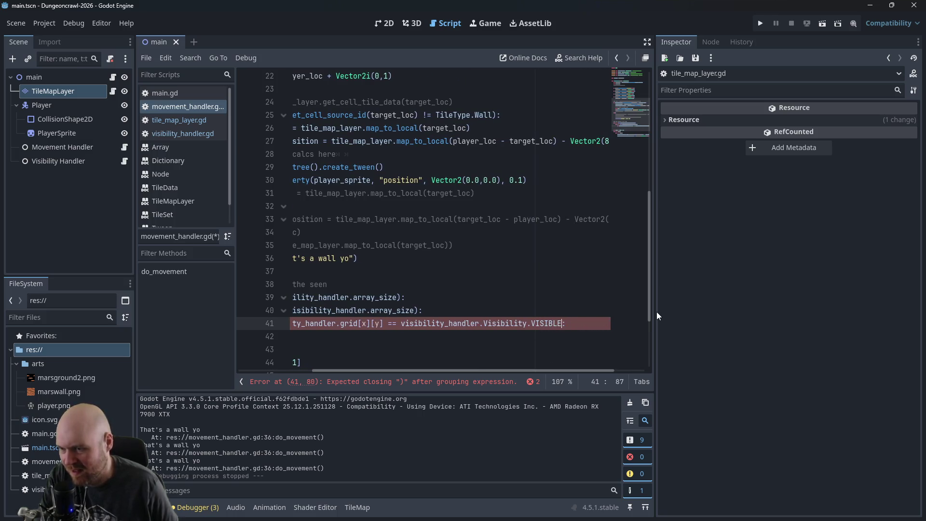
{"action": "type", "text": ")"}
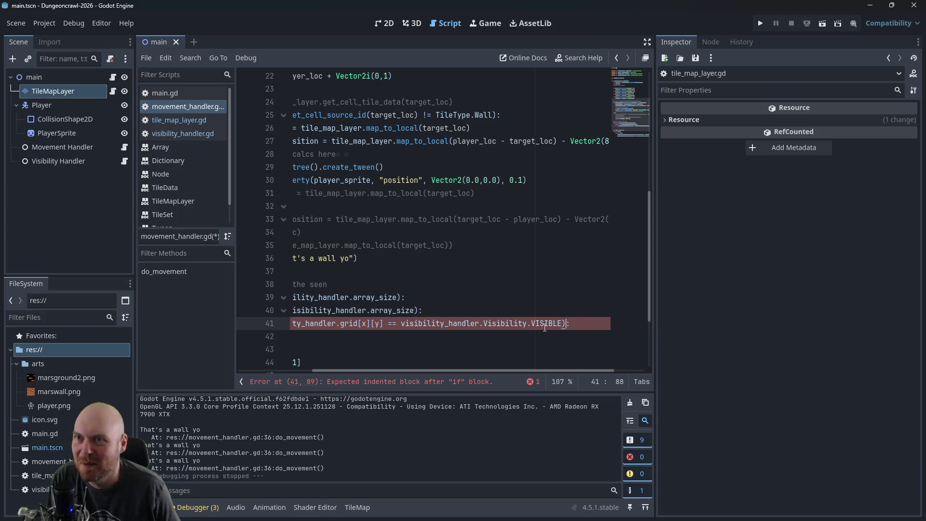
Step: Set line 42 to assign visibility_handler.Visibility.SEEN to visibility_handler.grid[x][y]
{"action": "left_click_drag", "start_coordinate": [491, 370], "coordinate": [404, 371]}
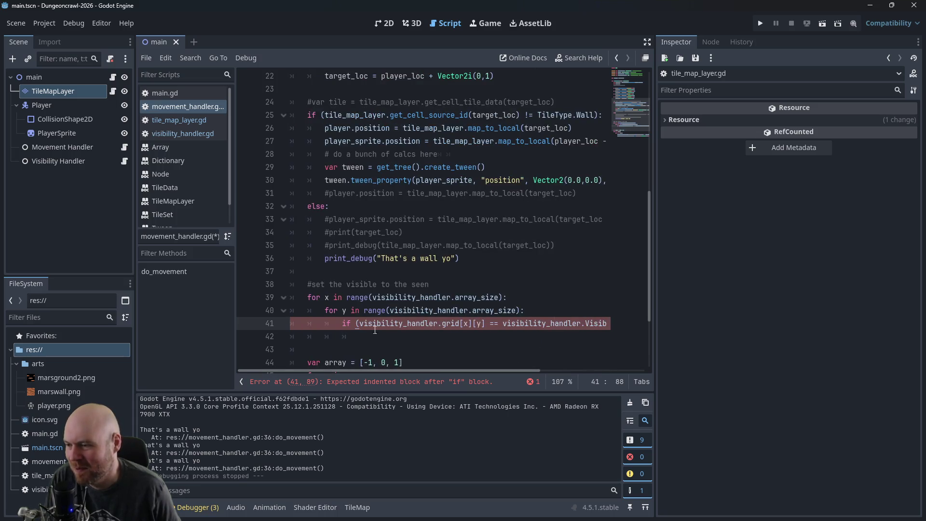
{"action": "left_click", "coordinate": [363, 336]}
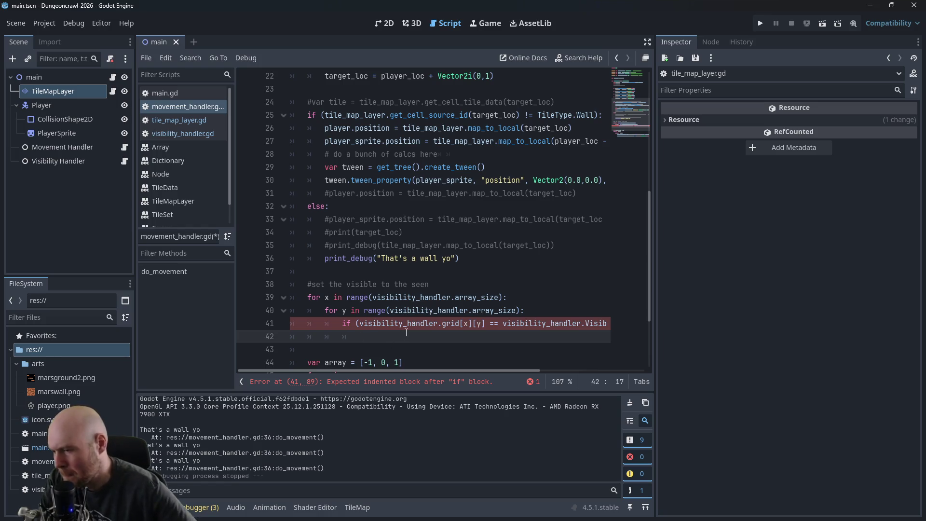
{"action": "left_click_drag", "start_coordinate": [508, 368], "coordinate": [568, 355]}
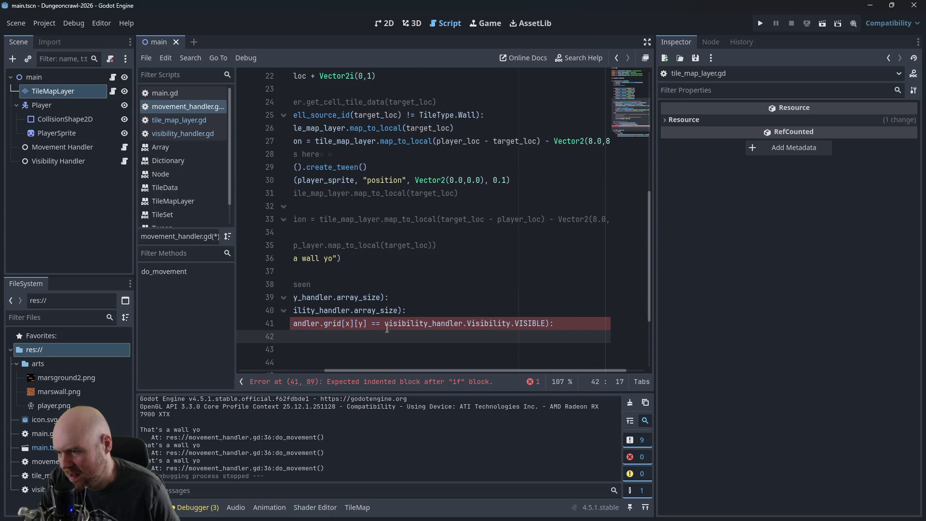
{"action": "left_click_drag", "start_coordinate": [356, 370], "coordinate": [289, 370]}
{"action": "left_click_drag", "start_coordinate": [332, 322], "coordinate": [458, 323]}
{"action": "left_click", "coordinate": [438, 331]}
{"action": "type", "text": "visibility_handler.grid[x][y]"}
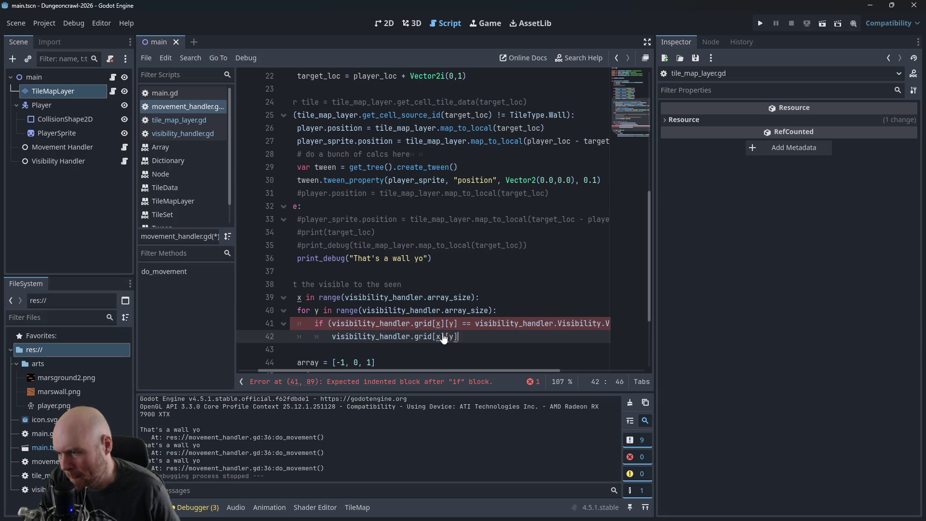
{"action": "type", "text": " = visibility_h"}
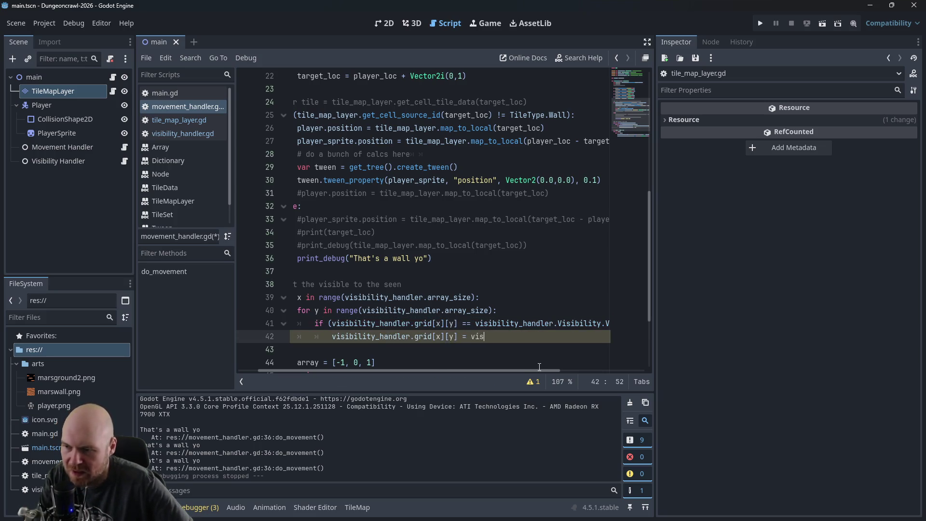
{"action": "type", "text": "andler.VISBI"}
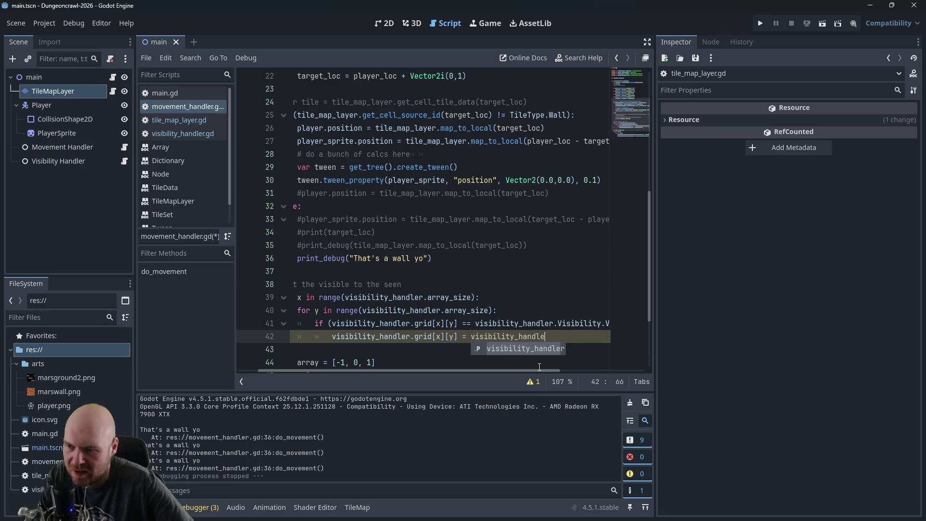
{"action": "key", "text": "BackSpace"}
{"action": "key", "text": "BackSpace"}
{"action": "key", "text": "BackSpace"}
{"action": "type", "text": "Visibility.SEEN"}
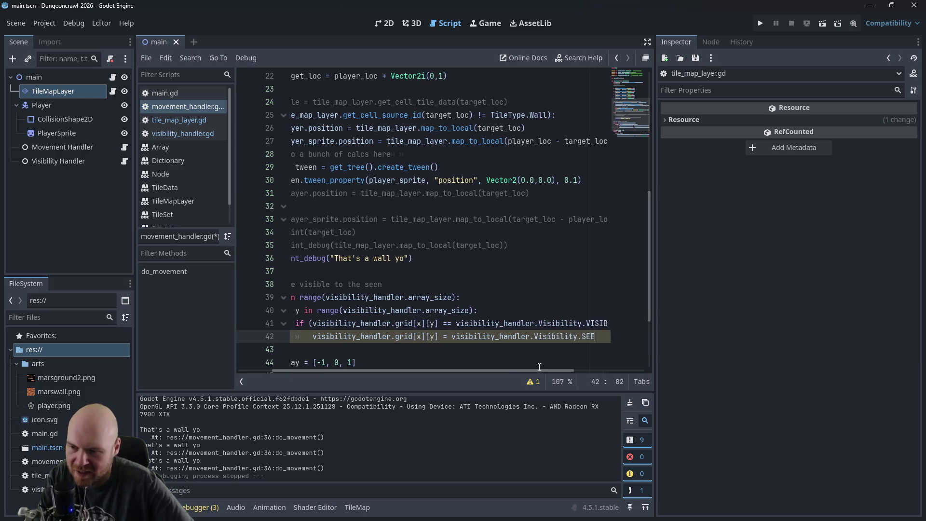
Step: Save movement_handler.gd and run the game to test the fog of war
{"action": "left_click_drag", "start_coordinate": [523, 369], "coordinate": [485, 369]}
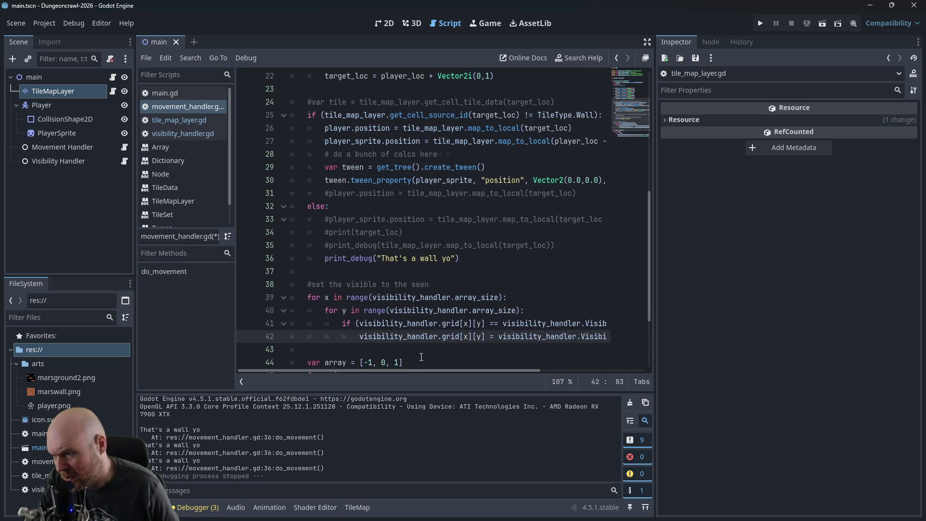
{"action": "left_click", "coordinate": [407, 310]}
{"action": "key", "text": "ctrl+s"}
{"action": "left_click", "coordinate": [761, 23]}
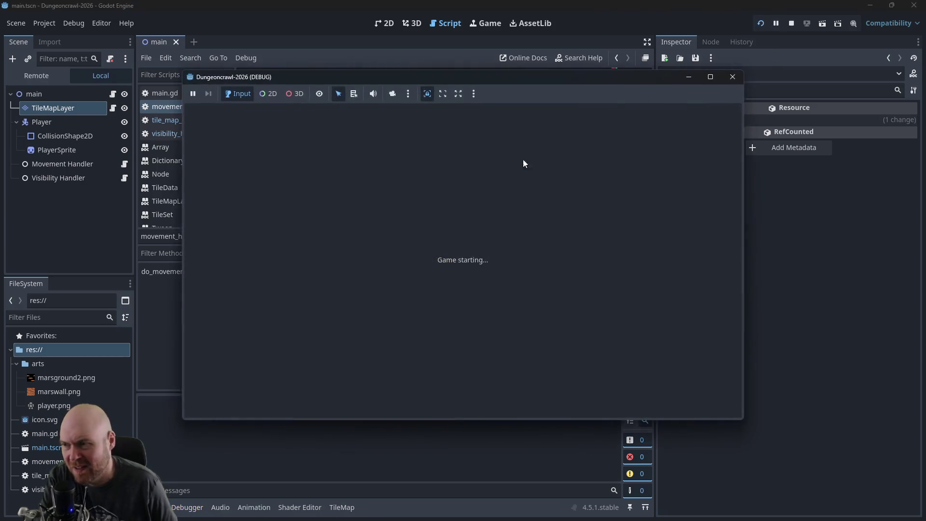
Step: Walk the player down, right and up through the dungeon to reveal more floor tiles
{"action": "key", "text": "Down"}
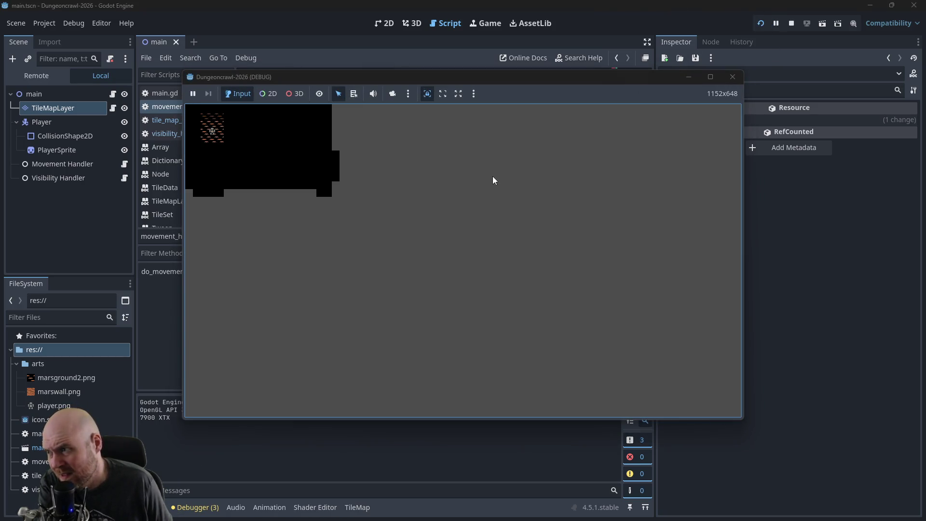
{"action": "key", "text": "Right"}
{"action": "key", "text": "Up"}
{"action": "key", "text": "Left"}
{"action": "key", "text": "Up"}
{"action": "key", "text": "Right"}
{"action": "key", "text": "Up"}
{"action": "key", "text": "Right"}
Step: Walk the player down and along the left wall and back, then bring the Plan note forward
{"action": "key", "text": "Down"}
{"action": "key", "text": "Left"}
{"action": "key", "text": "Down"}
{"action": "key", "text": "Down"}
{"action": "key", "text": "Down"}
{"action": "key", "text": "Left"}
{"action": "key", "text": "Left"}
{"action": "key", "text": "Left"}
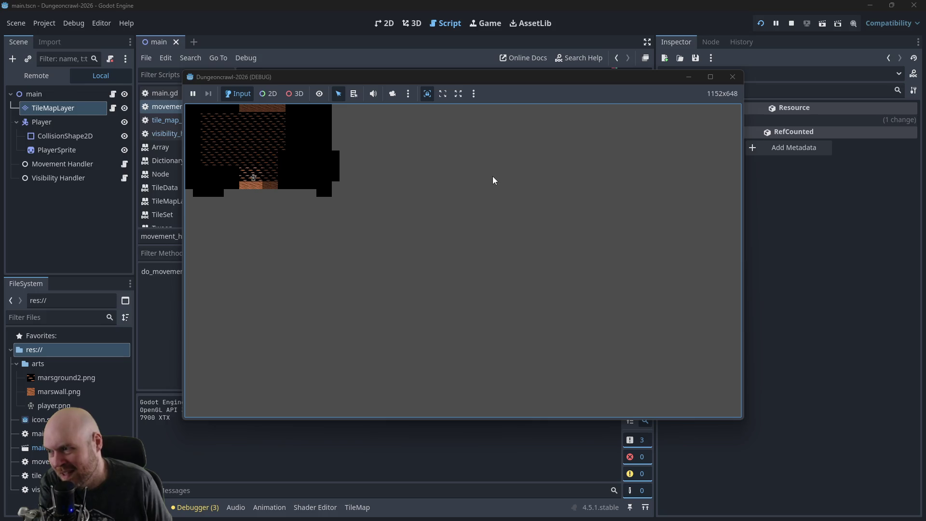
{"action": "key", "text": "Down"}
{"action": "key", "text": "Left"}
{"action": "key", "text": "Up"}
{"action": "key", "text": "Up"}
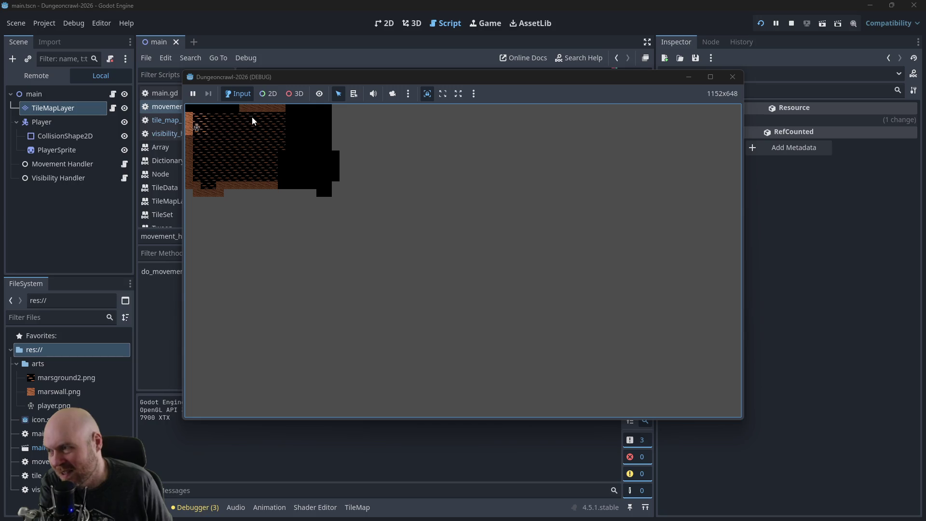
{"action": "key", "text": "Right"}
{"action": "key", "text": "alt+Tab"}
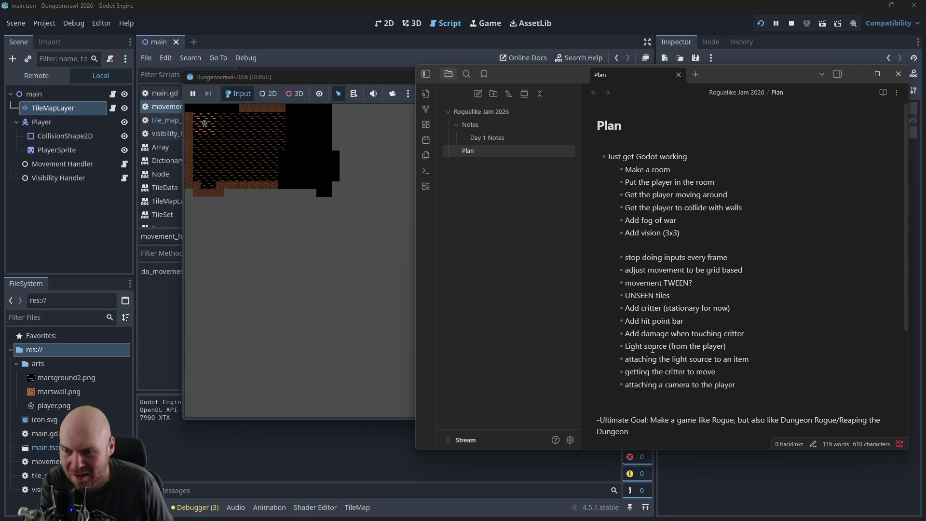
Step: Highlight the 'Light source (from the player)' item in the Plan note, then hide Obsidian
{"action": "left_click_drag", "start_coordinate": [626, 347], "coordinate": [738, 347]}
{"action": "left_click", "coordinate": [748, 346]}
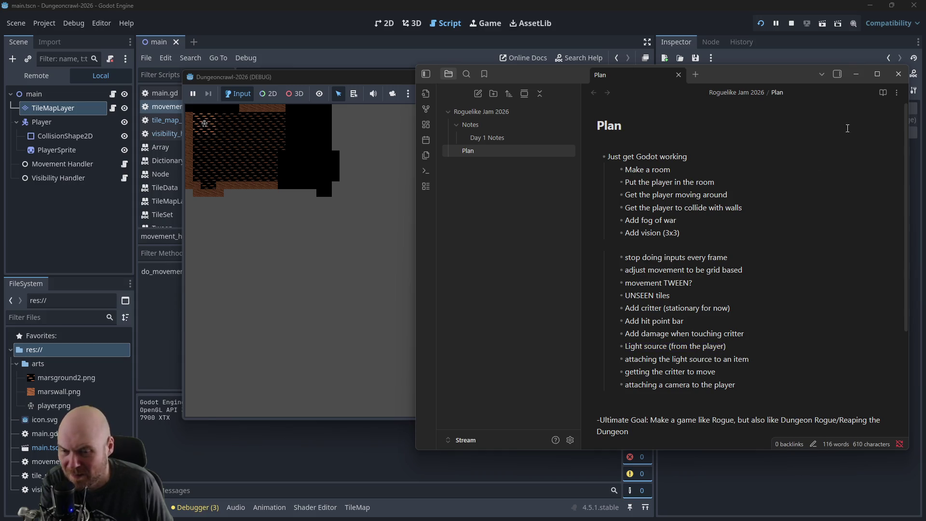
{"action": "left_click", "coordinate": [855, 73]}
Step: Walk the player across and around the room revealing tiles, then check the Plan notes again
{"action": "key", "text": "Right"}
{"action": "key", "text": "Right"}
{"action": "key", "text": "Right"}
{"action": "key", "text": "Down"}
{"action": "key", "text": "Down"}
{"action": "key", "text": "Down"}
{"action": "key", "text": "Down"}
{"action": "key", "text": "Down"}
{"action": "key", "text": "Left"}
{"action": "key", "text": "Left"}
{"action": "key", "text": "Left"}
{"action": "key", "text": "Up"}
{"action": "key", "text": "Up"}
{"action": "key", "text": "Up"}
{"action": "key", "text": "Up"}
{"action": "key", "text": "Right"}
{"action": "key", "text": "Left"}
{"action": "key", "text": "Down"}
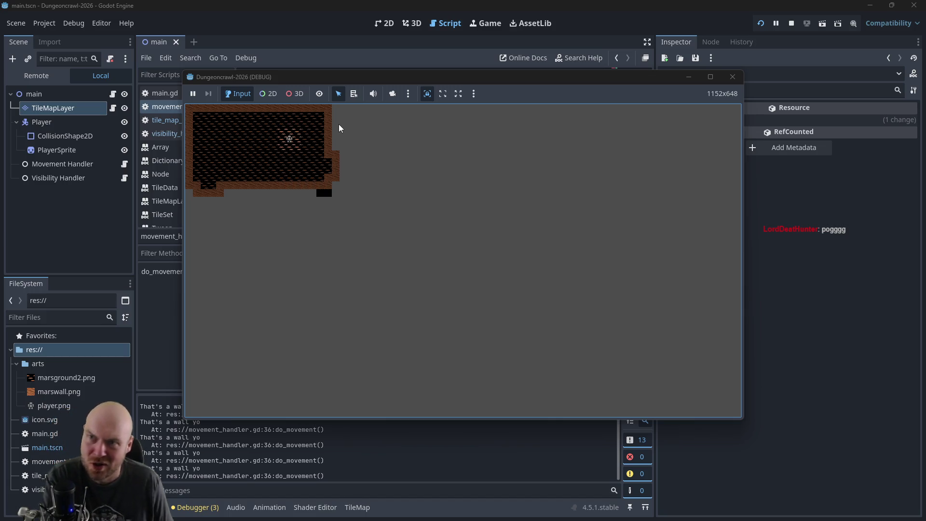
{"action": "key", "text": "alt+Tab"}
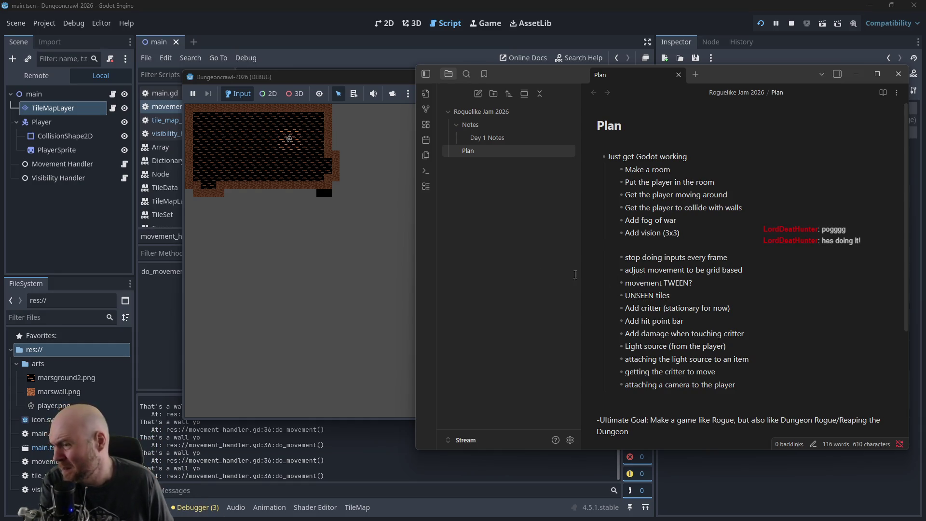
Step: Return to the game window and walk the player through the remaining unexplored tiles
{"action": "left_click", "coordinate": [322, 188]}
{"action": "key", "text": "Down"}
{"action": "key", "text": "Down"}
{"action": "key", "text": "Down"}
{"action": "key", "text": "Right"}
{"action": "key", "text": "Up"}
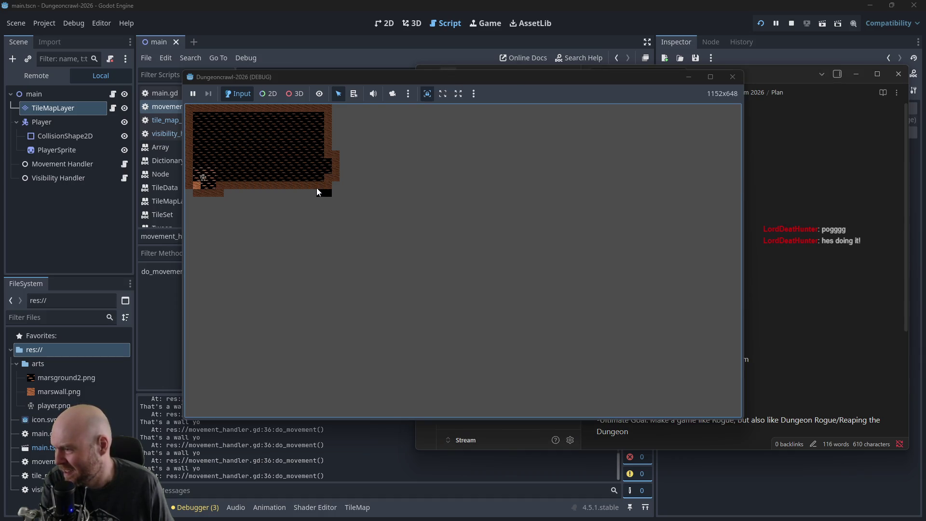
{"action": "key", "text": "Right"}
{"action": "key", "text": "Down"}
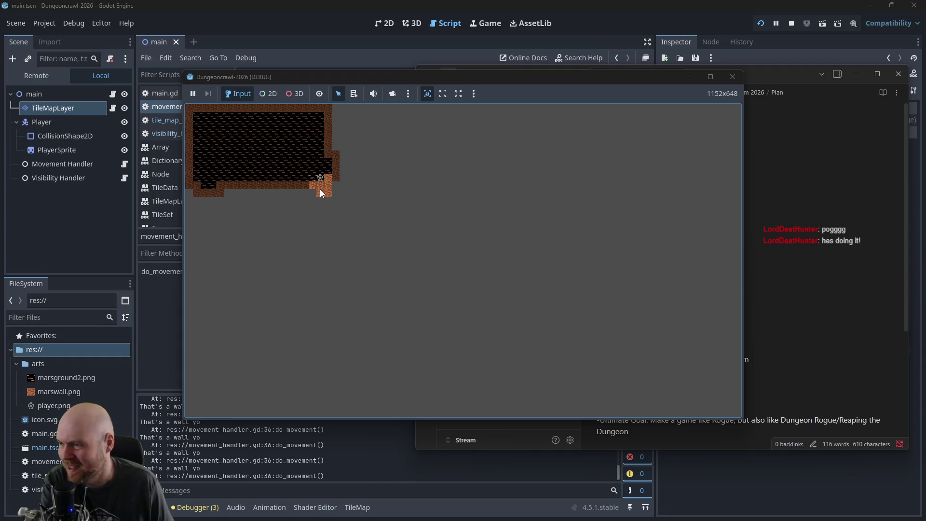
Step: Stop the running game and review the TileType.Wall check in movement_handler.gd
{"action": "left_click", "coordinate": [732, 77]}
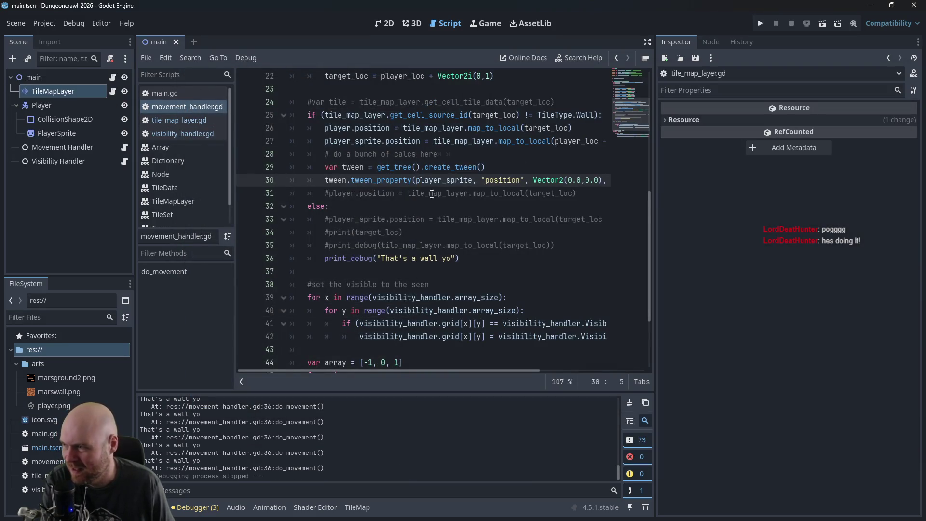
{"action": "scroll", "coordinate": [489, 238], "scroll_direction": "up", "scroll_amount": 2}
{"action": "scroll", "coordinate": [423, 150], "scroll_direction": "up", "scroll_amount": 3}
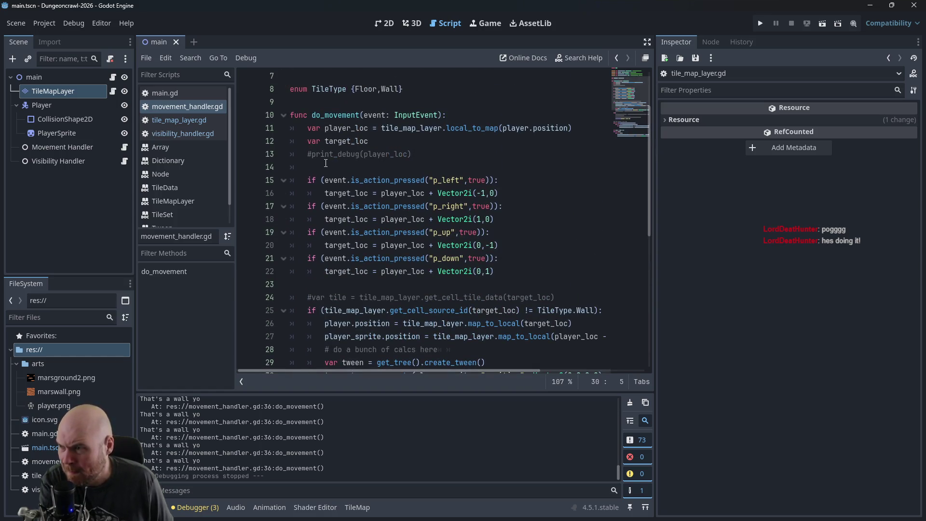
{"action": "scroll", "coordinate": [482, 253], "scroll_direction": "up", "scroll_amount": 1}
{"action": "scroll", "coordinate": [419, 262], "scroll_direction": "down", "scroll_amount": 3}
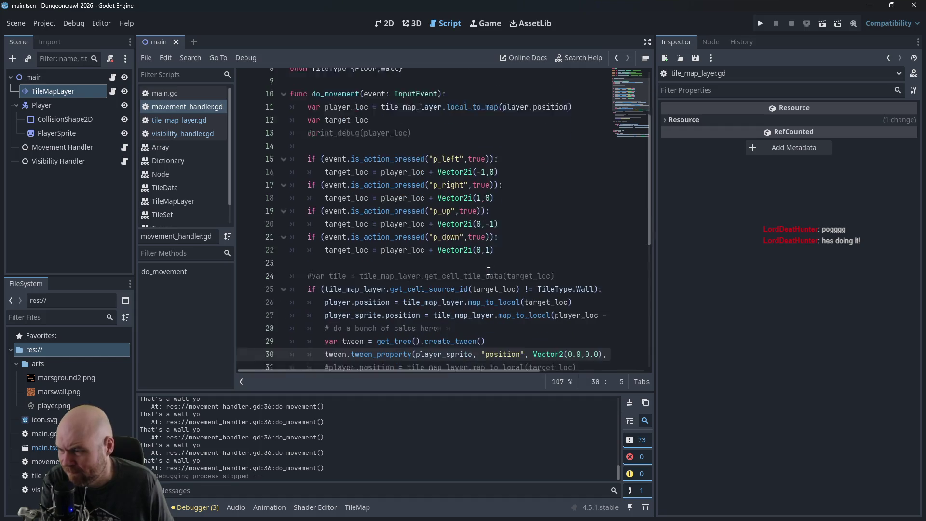
{"action": "scroll", "coordinate": [379, 298], "scroll_direction": "down", "scroll_amount": 1}
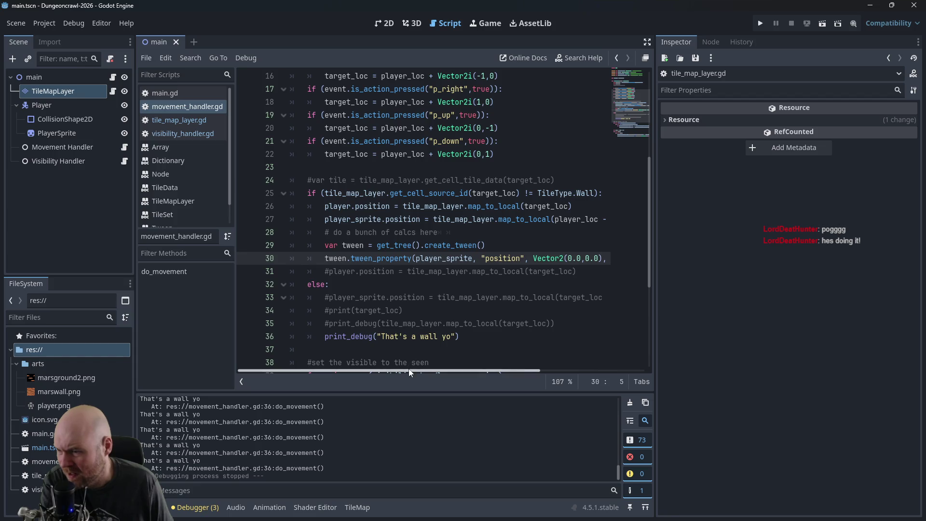
{"action": "left_click", "coordinate": [532, 193]}
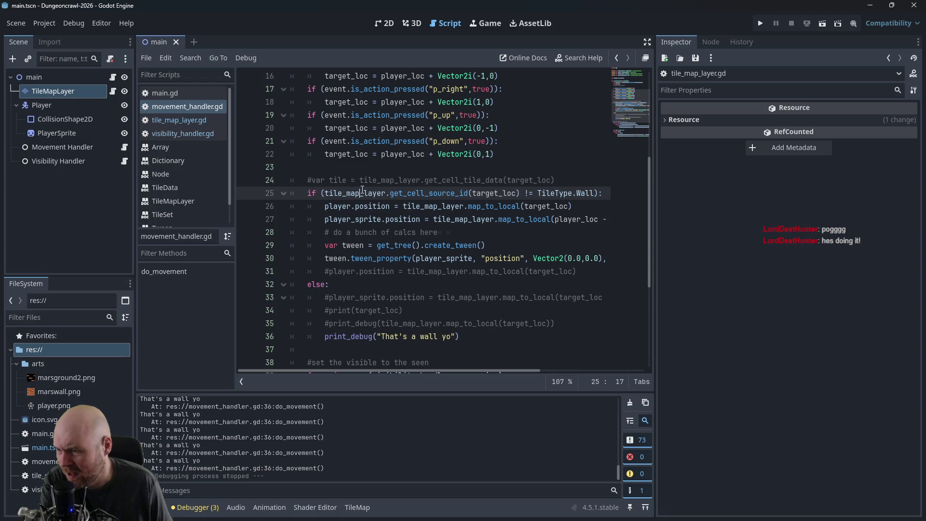
{"action": "left_click", "coordinate": [569, 193]}
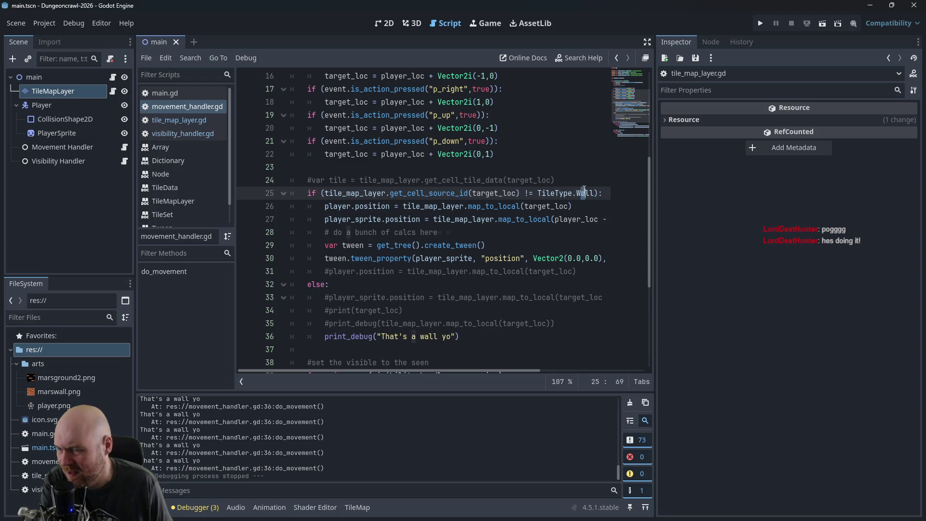
Step: Add a 'return' line after print_debug("That's a wall yo"), save, and relaunch the game
{"action": "left_click", "coordinate": [482, 232]}
{"action": "scroll", "coordinate": [389, 270], "scroll_direction": "down", "scroll_amount": 2}
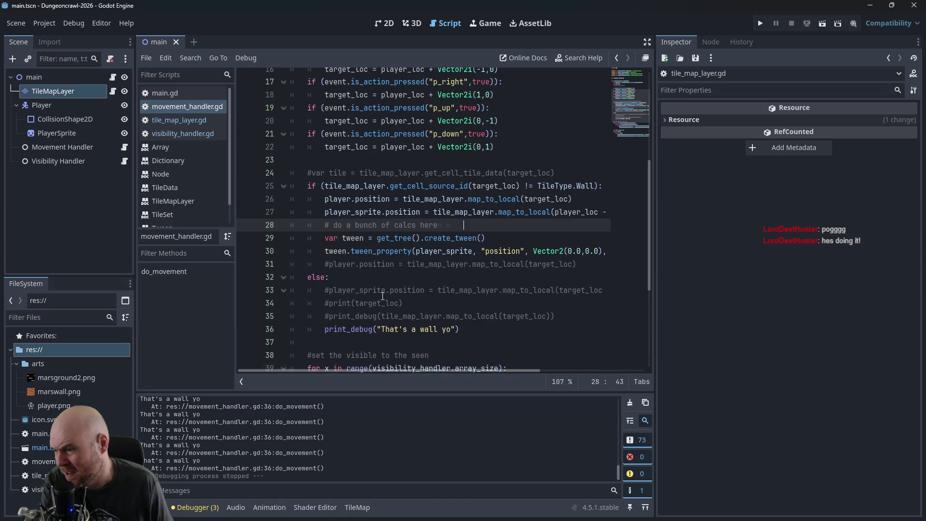
{"action": "left_click", "coordinate": [462, 258]}
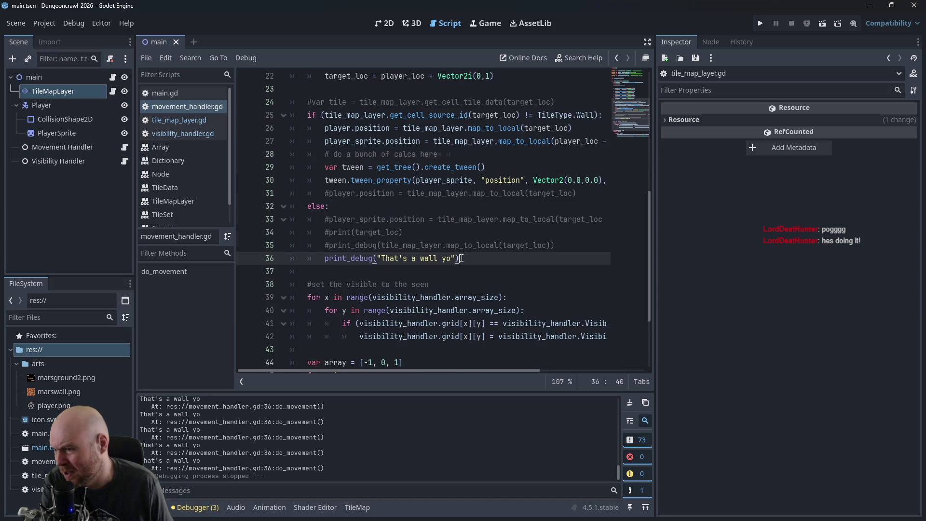
{"action": "scroll", "coordinate": [376, 276], "scroll_direction": "down", "scroll_amount": 2}
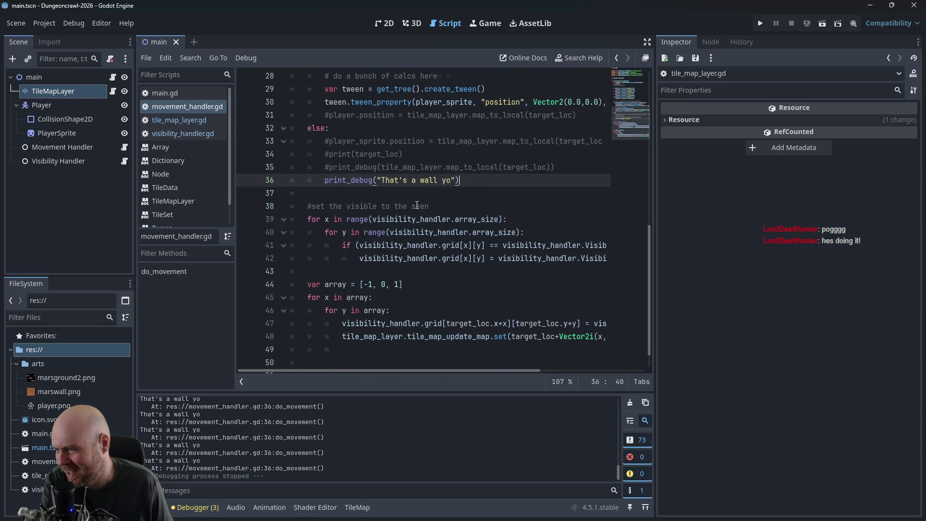
{"action": "left_click", "coordinate": [432, 205]}
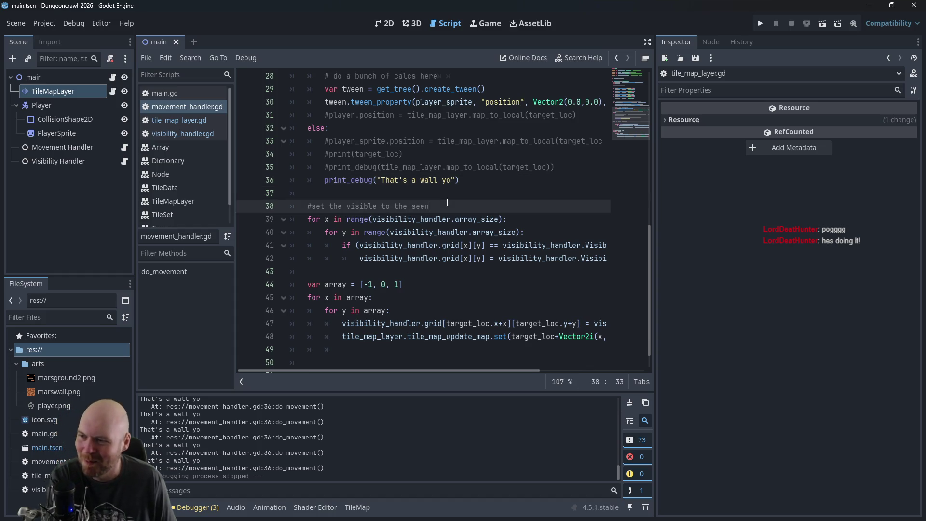
{"action": "left_click", "coordinate": [477, 179]}
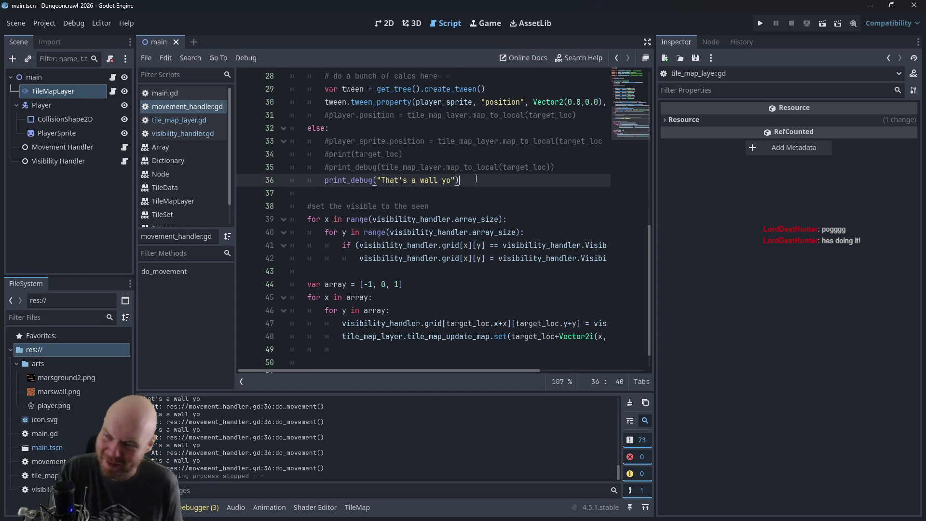
{"action": "key", "text": "Return"}
{"action": "type", "text": "return"}
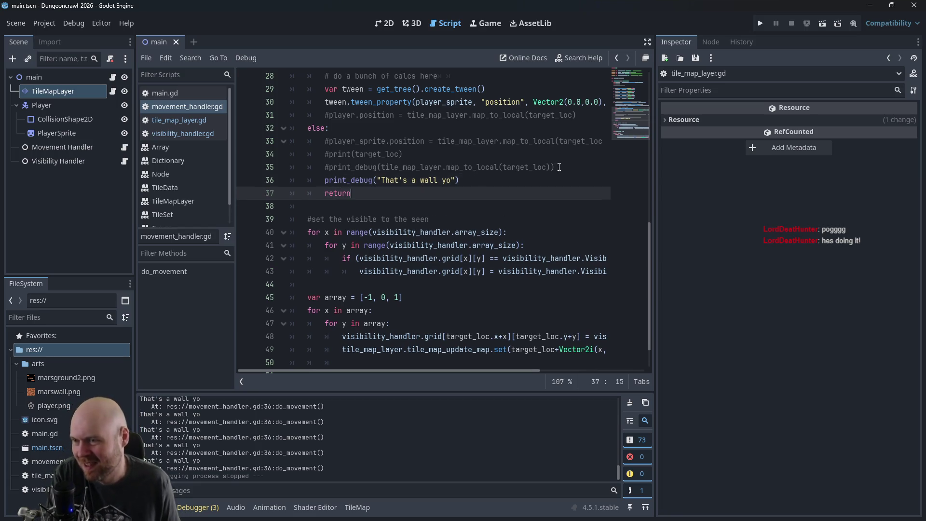
{"action": "key", "text": "ctrl+s"}
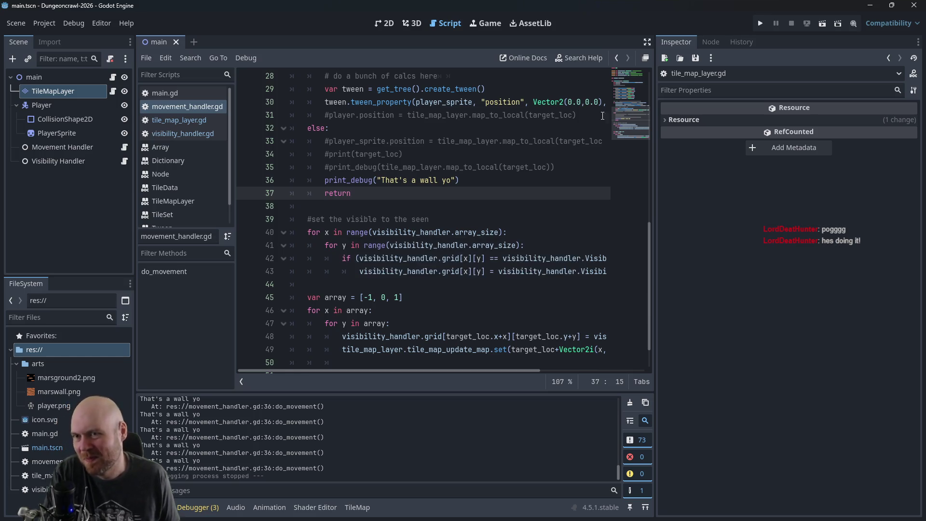
{"action": "left_click", "coordinate": [758, 23]}
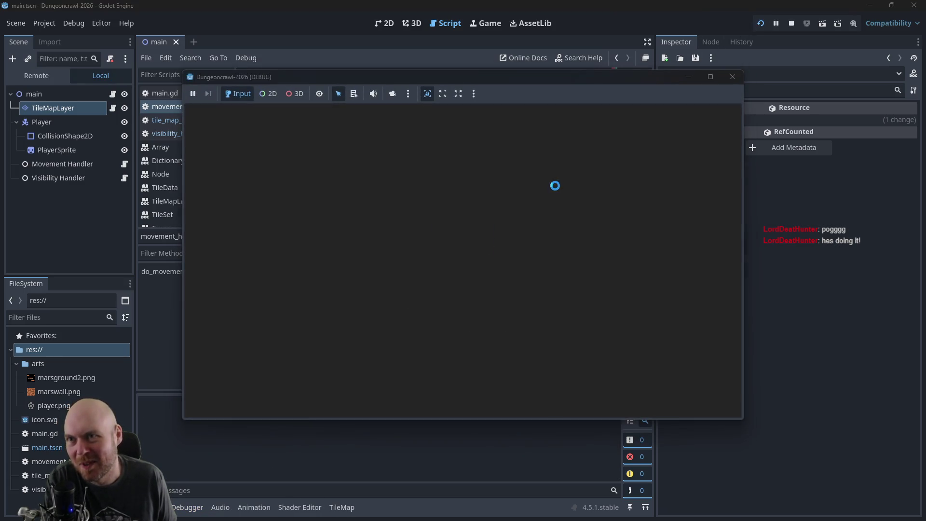
Step: Walk the player along the bottom corridor, up the right column and across the middle row
{"action": "key", "text": "Down"}
{"action": "key", "text": "Down"}
{"action": "key", "text": "Down"}
{"action": "key", "text": "Right"}
{"action": "key", "text": "Right"}
{"action": "key", "text": "Right"}
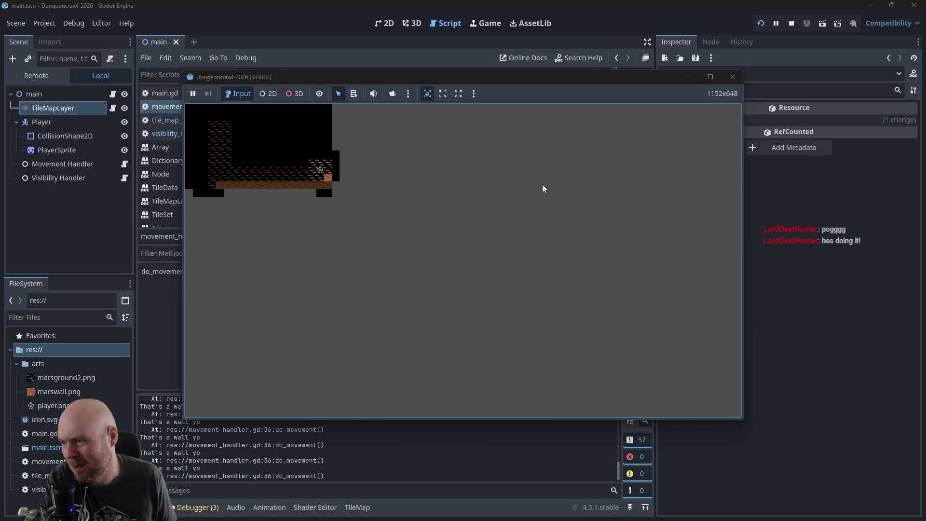
{"action": "key", "text": "Up"}
{"action": "key", "text": "Up"}
{"action": "key", "text": "Up"}
{"action": "key", "text": "Down"}
{"action": "key", "text": "Down"}
{"action": "key", "text": "Down"}
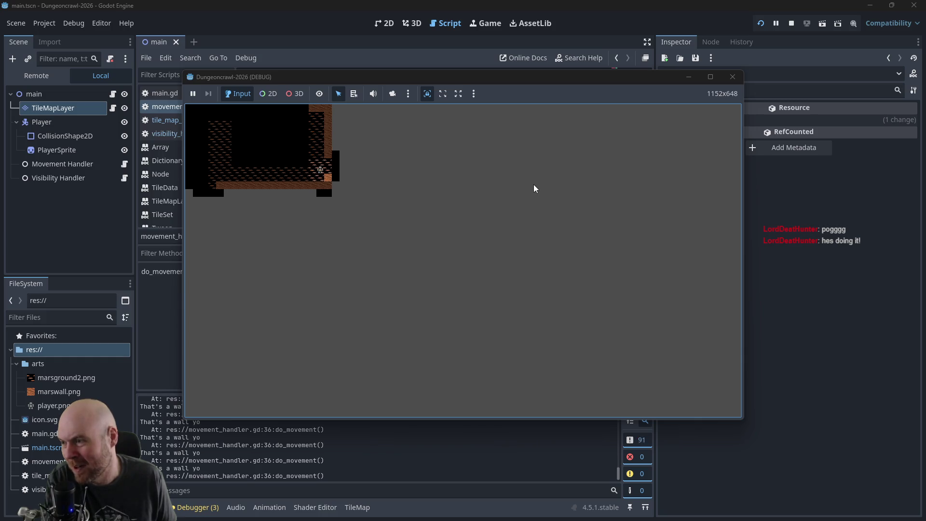
{"action": "key", "text": "Left"}
{"action": "key", "text": "Left"}
{"action": "key", "text": "Left"}
{"action": "key", "text": "Down"}
{"action": "key", "text": "Down"}
{"action": "key", "text": "Right"}
{"action": "key", "text": "Up"}
{"action": "key", "text": "Up"}
{"action": "key", "text": "Up"}
Step: Explore the top corridor and the room to reveal its floor, then close the running game
{"action": "key", "text": "Down"}
{"action": "key", "text": "Up"}
{"action": "key", "text": "Up"}
{"action": "key", "text": "Up"}
{"action": "key", "text": "Right"}
{"action": "key", "text": "Right"}
{"action": "key", "text": "Right"}
{"action": "key", "text": "Right"}
{"action": "key", "text": "Right"}
{"action": "key", "text": "Right"}
{"action": "key", "text": "Right"}
{"action": "key", "text": "Down"}
{"action": "key", "text": "Down"}
{"action": "key", "text": "Down"}
{"action": "key", "text": "Left"}
{"action": "key", "text": "Left"}
{"action": "key", "text": "Left"}
{"action": "key", "text": "Left"}
{"action": "key", "text": "Left"}
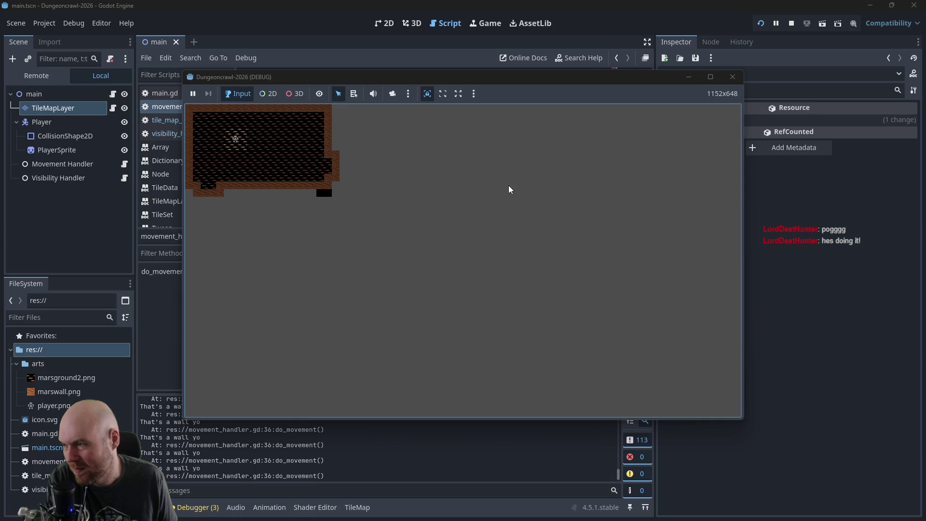
{"action": "key", "text": "Right"}
{"action": "key", "text": "Right"}
{"action": "key", "text": "Right"}
{"action": "key", "text": "Down"}
{"action": "key", "text": "Down"}
{"action": "key", "text": "Down"}
{"action": "key", "text": "Down"}
{"action": "key", "text": "Down"}
{"action": "key", "text": "Left"}
{"action": "key", "text": "Left"}
{"action": "key", "text": "Left"}
{"action": "key", "text": "Left"}
{"action": "key", "text": "Left"}
{"action": "key", "text": "Left"}
{"action": "key", "text": "Up"}
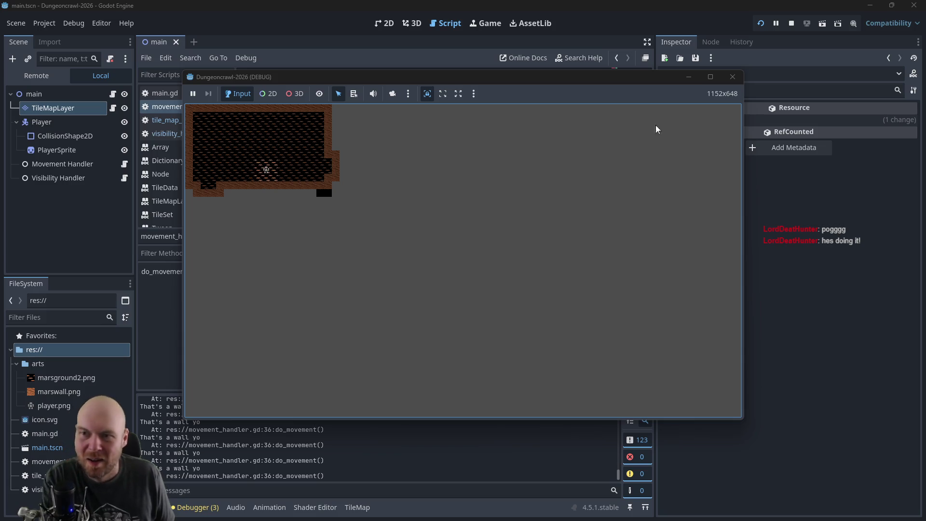
{"action": "left_click", "coordinate": [729, 82]}
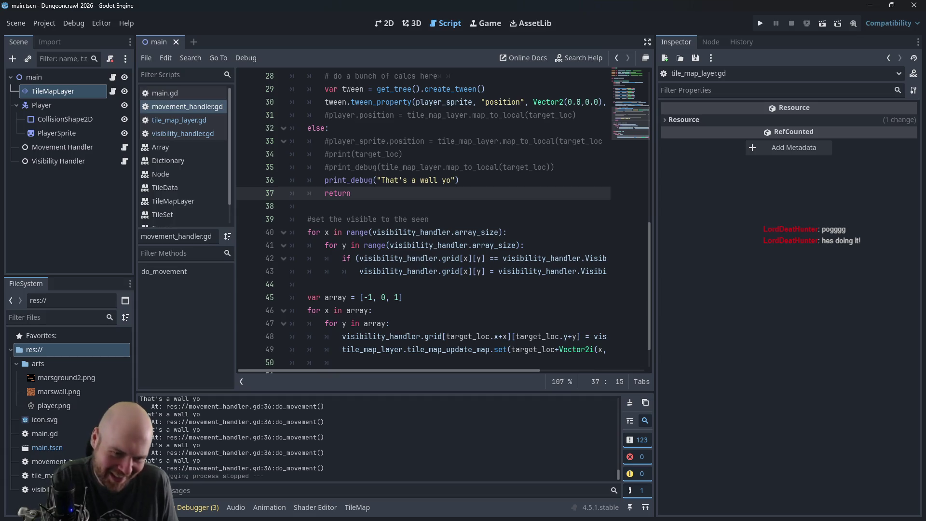
{"action": "key", "text": "alt+Tab"}
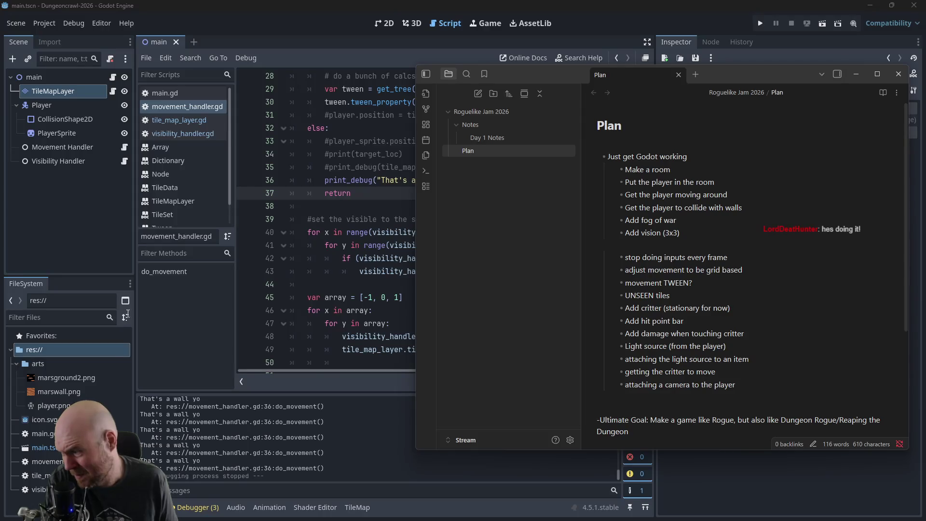
{"action": "left_click", "coordinate": [66, 405]}
{"action": "key", "text": "alt+Tab"}
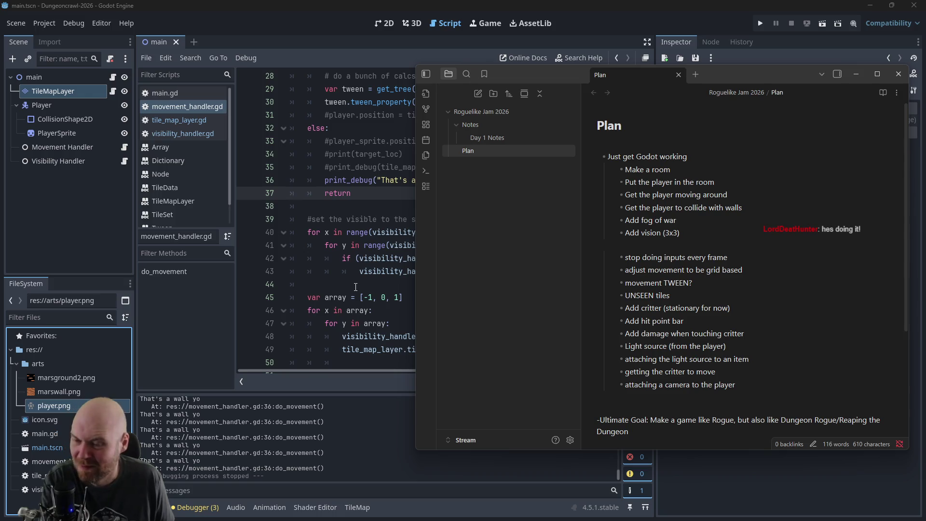
{"action": "left_click", "coordinate": [356, 211]}
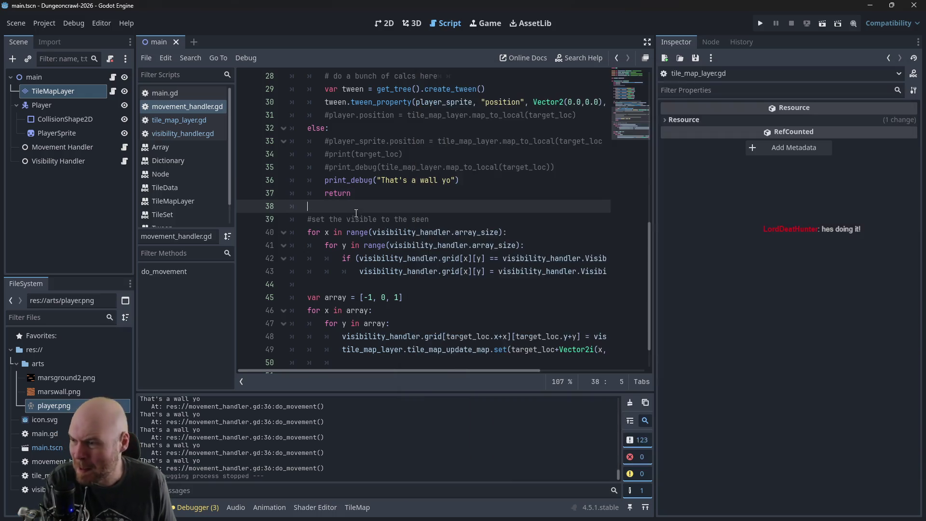
Step: Open the Create New Node dialog from the Scene dock's Add Child Node option
{"action": "left_click", "coordinate": [30, 198]}
{"action": "right_click", "coordinate": [48, 177]}
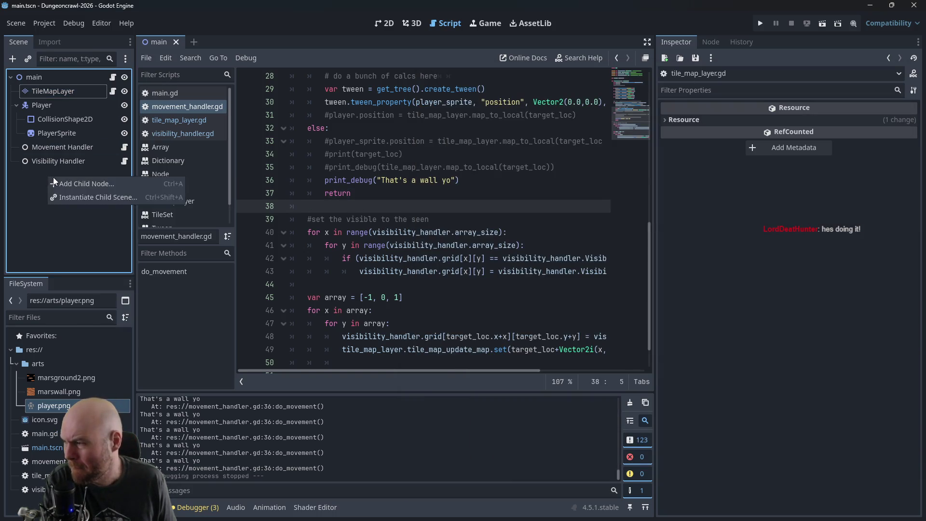
{"action": "left_click", "coordinate": [62, 184]}
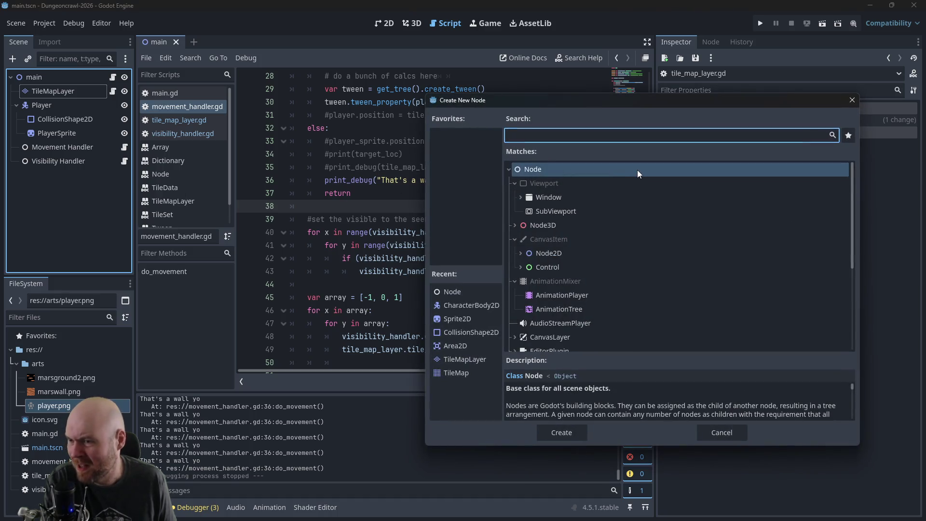
{"action": "scroll", "coordinate": [615, 268], "scroll_direction": "down", "scroll_amount": 3}
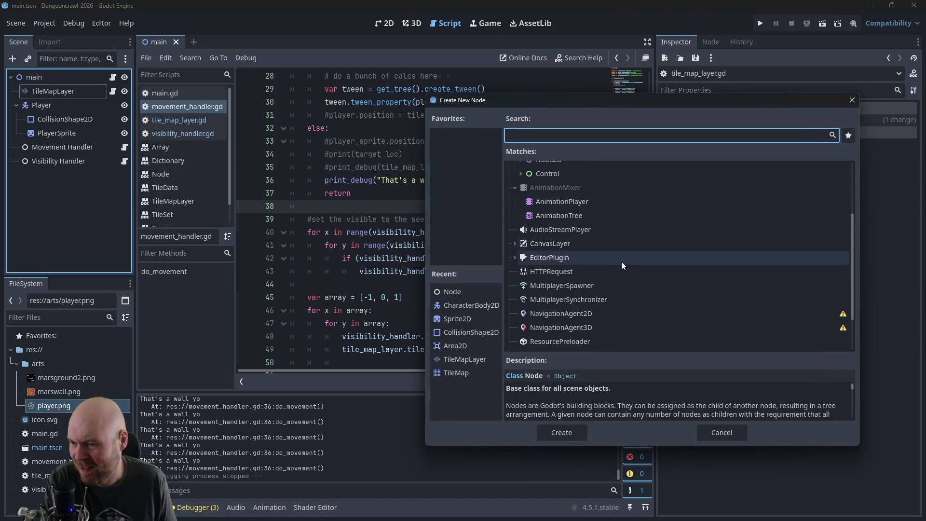
{"action": "scroll", "coordinate": [620, 262], "scroll_direction": "down", "scroll_amount": 3}
{"action": "scroll", "coordinate": [628, 251], "scroll_direction": "up", "scroll_amount": 5}
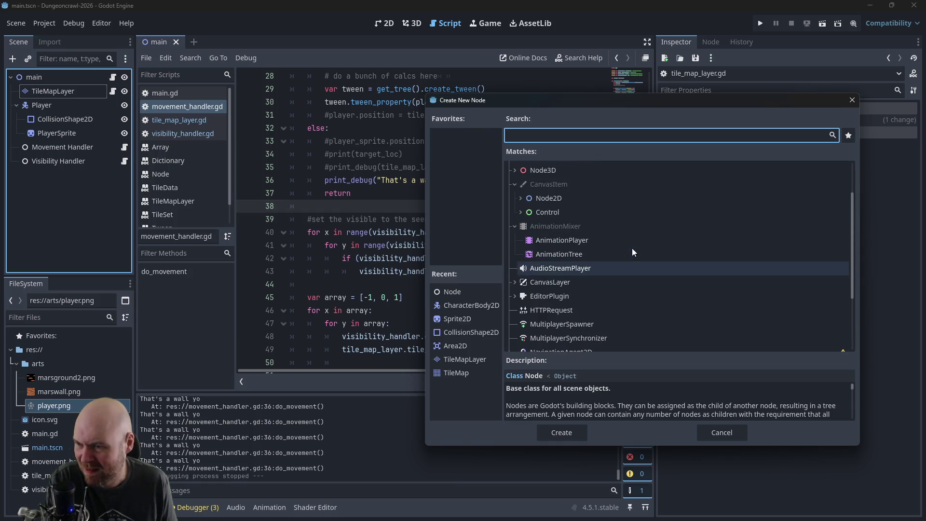
{"action": "scroll", "coordinate": [631, 248], "scroll_direction": "up", "scroll_amount": 2}
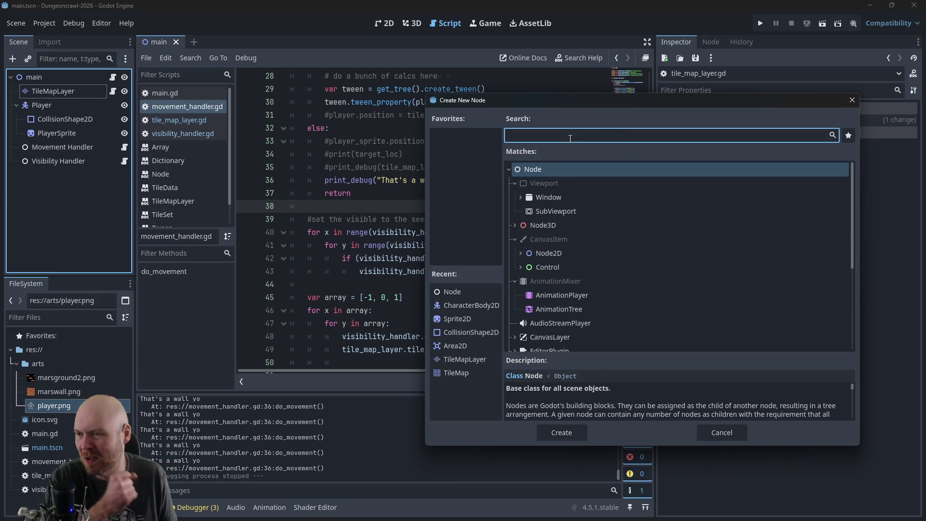
Step: Expand Node2D in the Matches list and browse through its subtypes
{"action": "left_click", "coordinate": [520, 253]}
{"action": "scroll", "coordinate": [562, 261], "scroll_direction": "down", "scroll_amount": 3}
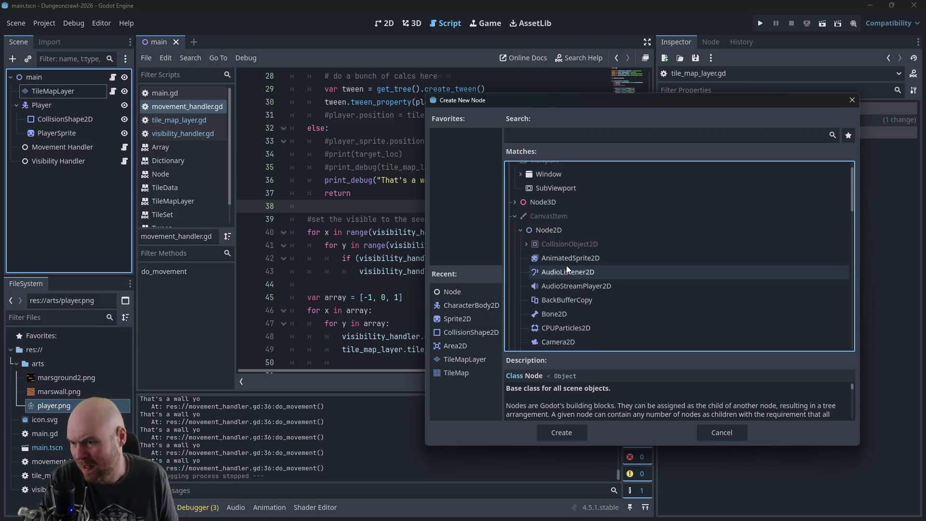
{"action": "scroll", "coordinate": [585, 248], "scroll_direction": "down", "scroll_amount": 2}
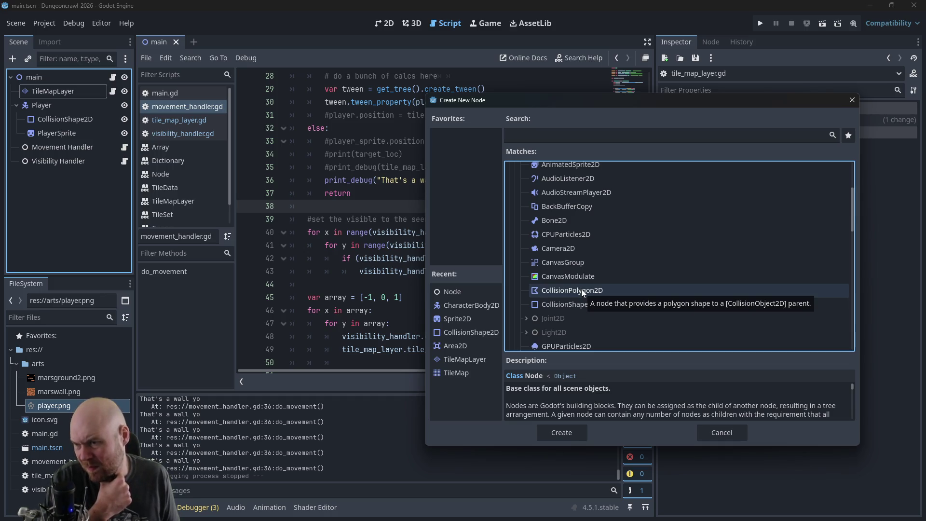
{"action": "scroll", "coordinate": [581, 292], "scroll_direction": "down", "scroll_amount": 2}
{"action": "scroll", "coordinate": [578, 313], "scroll_direction": "down", "scroll_amount": 4}
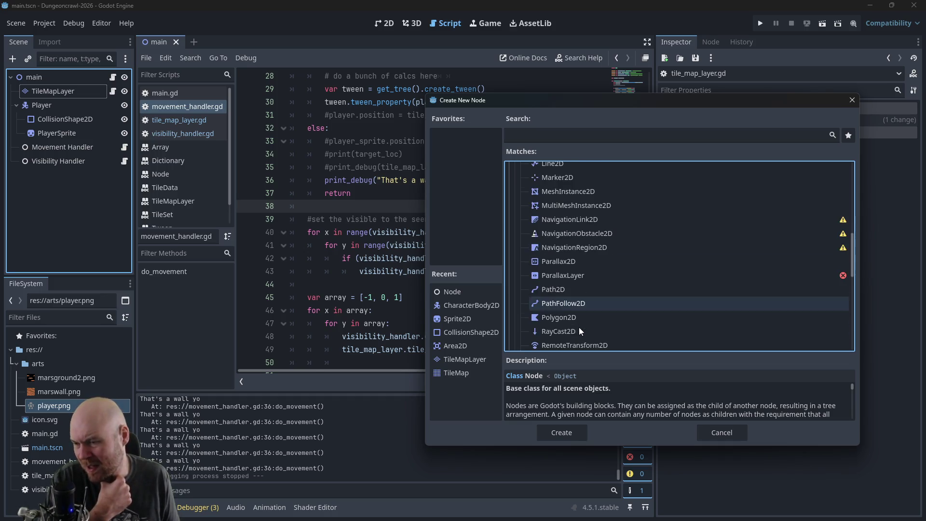
{"action": "scroll", "coordinate": [578, 320], "scroll_direction": "up", "scroll_amount": 2}
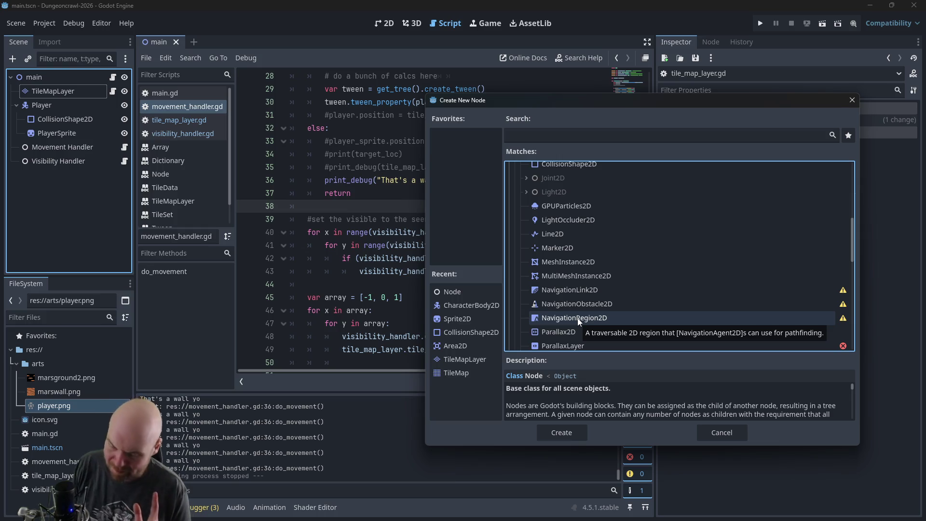
{"action": "left_click", "coordinate": [62, 198]}
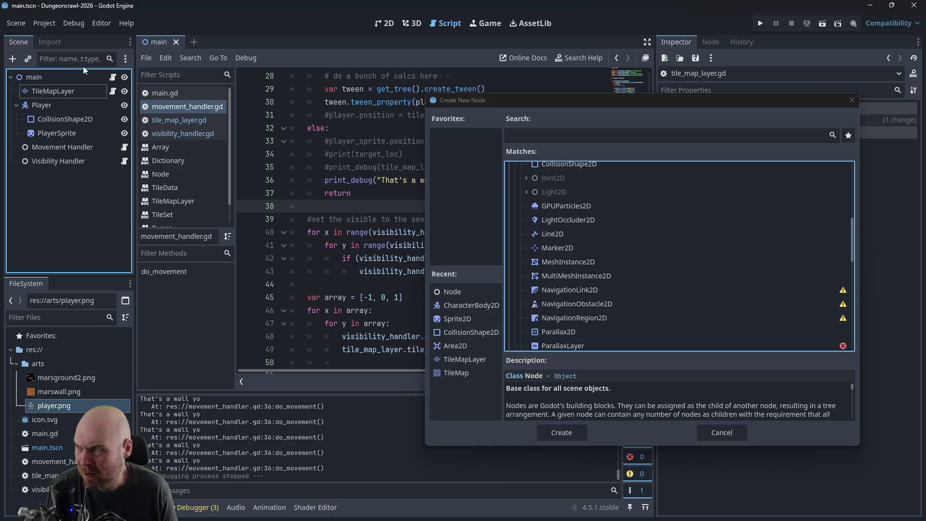
Step: Search 'godot 2d tutorial' in a private Firefox tab and open the Your first 2D game docs
{"action": "key", "text": "alt+Tab"}
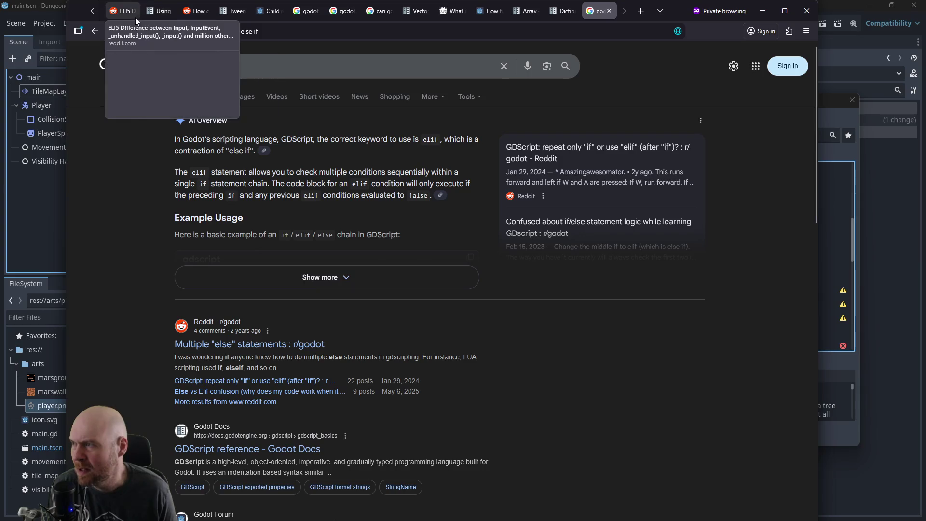
{"action": "left_click", "coordinate": [646, 18]}
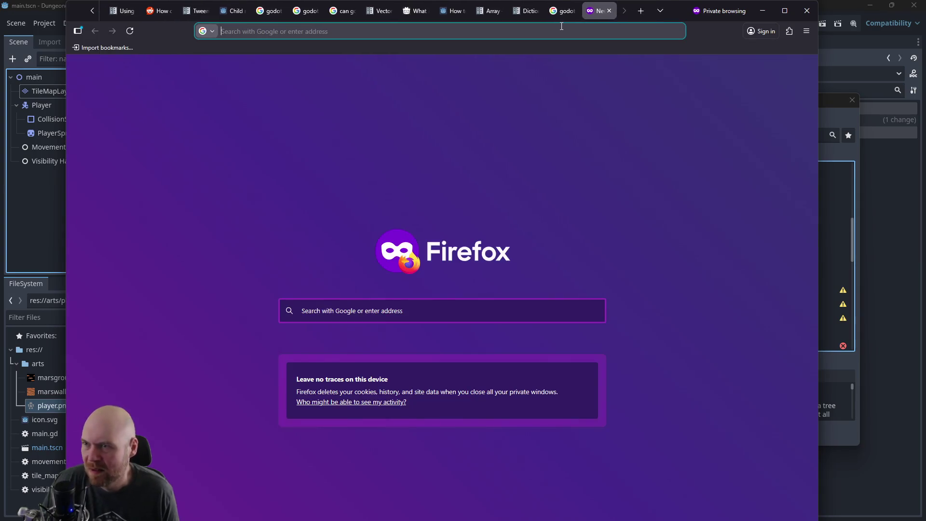
{"action": "type", "text": "godot 2d tutorial"}
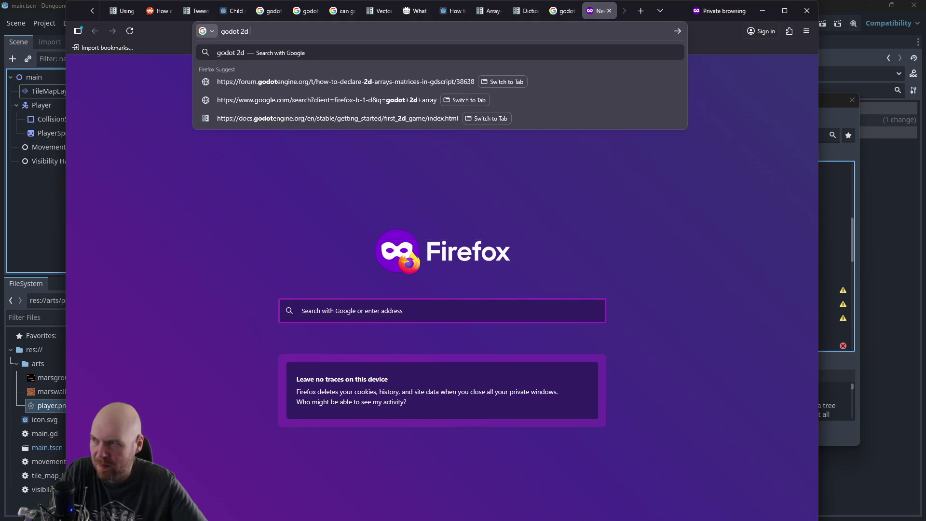
{"action": "key", "text": "Return"}
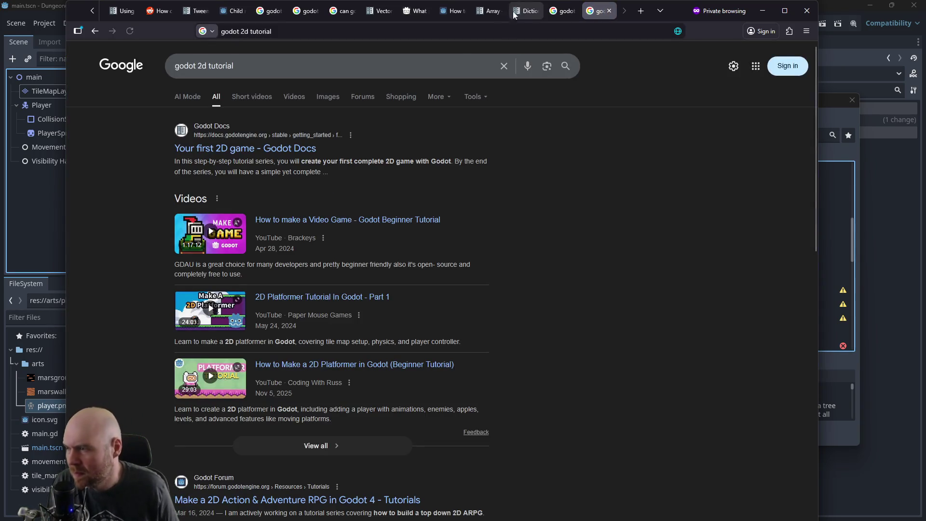
{"action": "left_click", "coordinate": [264, 153]}
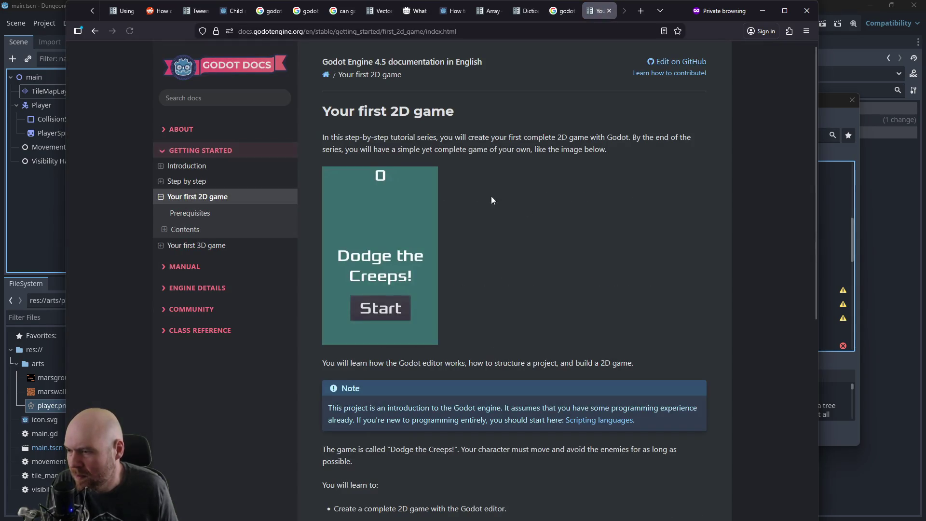
Step: Read the Node setup and Enemy script sections of the Creating the enemy page, then minimize Firefox
{"action": "middle_click", "coordinate": [558, 174]}
{"action": "left_click", "coordinate": [503, 296]}
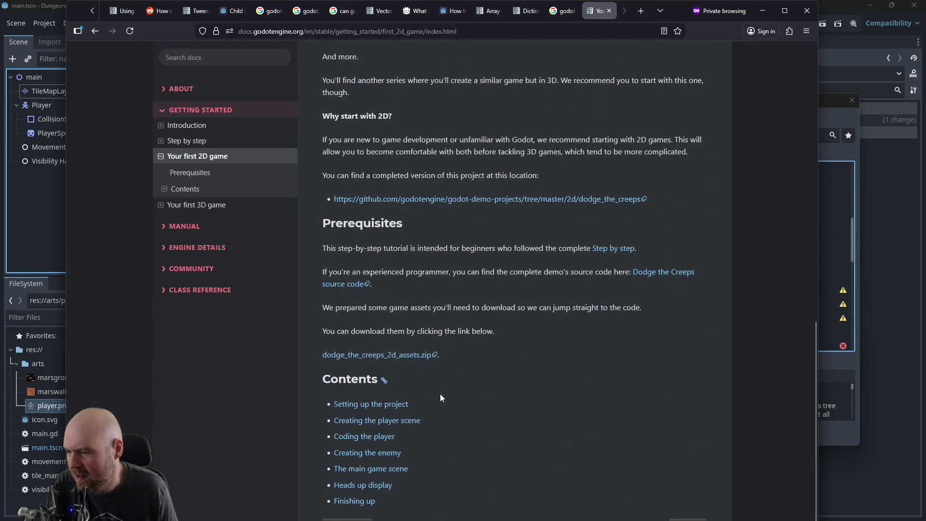
{"action": "left_click", "coordinate": [351, 453]}
{"action": "middle_click", "coordinate": [517, 211]}
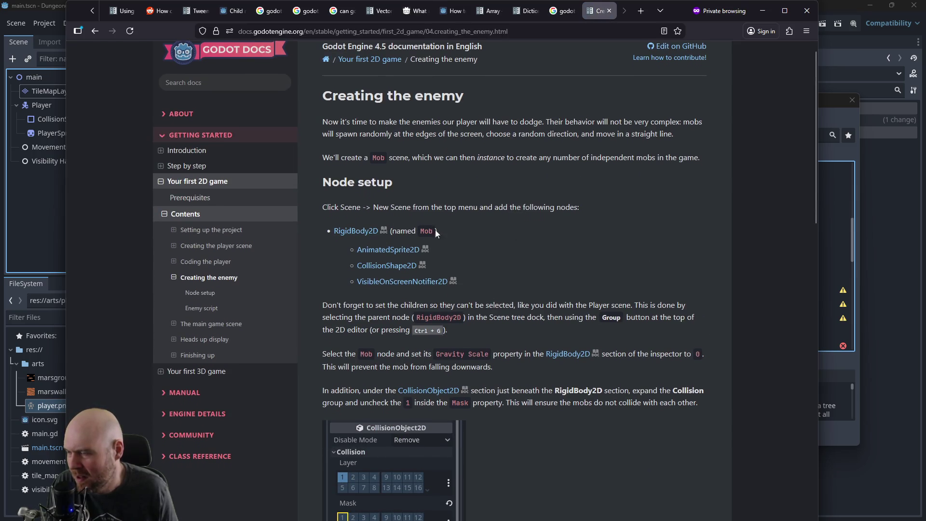
{"action": "middle_click", "coordinate": [476, 212]}
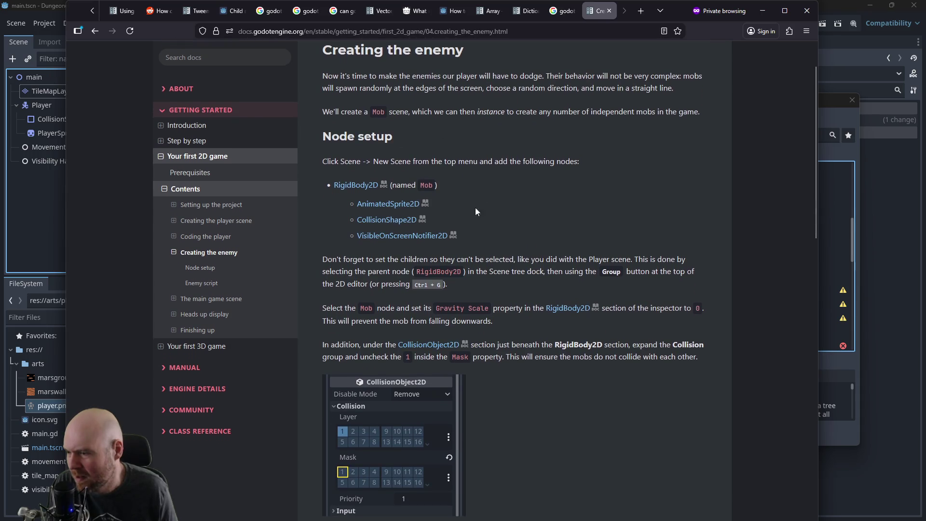
{"action": "middle_click", "coordinate": [484, 257]}
{"action": "scroll", "coordinate": [516, 227], "scroll_direction": "down", "scroll_amount": 8}
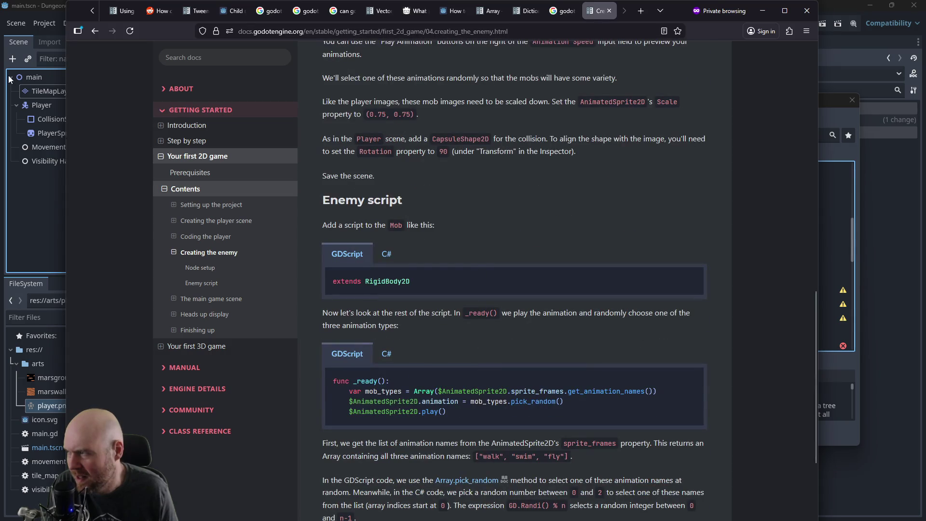
{"action": "middle_click", "coordinate": [478, 168]}
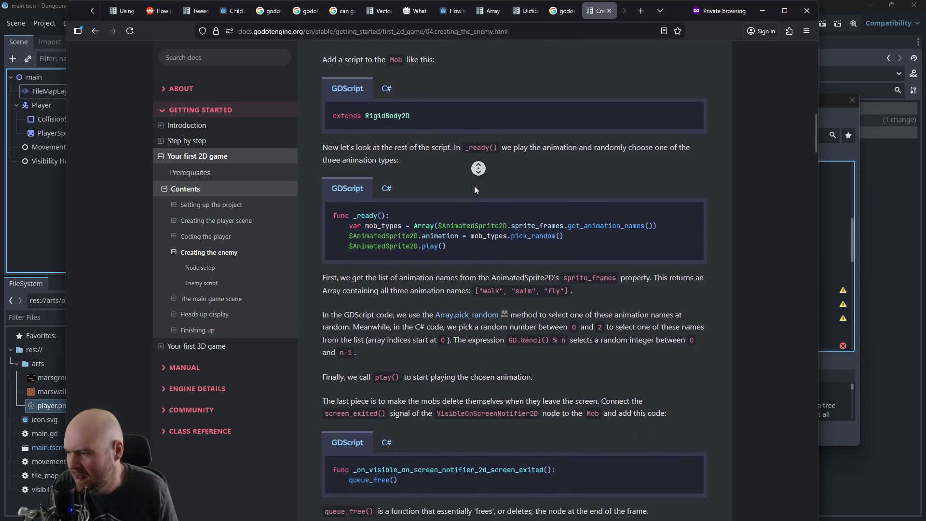
{"action": "scroll", "coordinate": [487, 159], "scroll_direction": "up", "scroll_amount": 15}
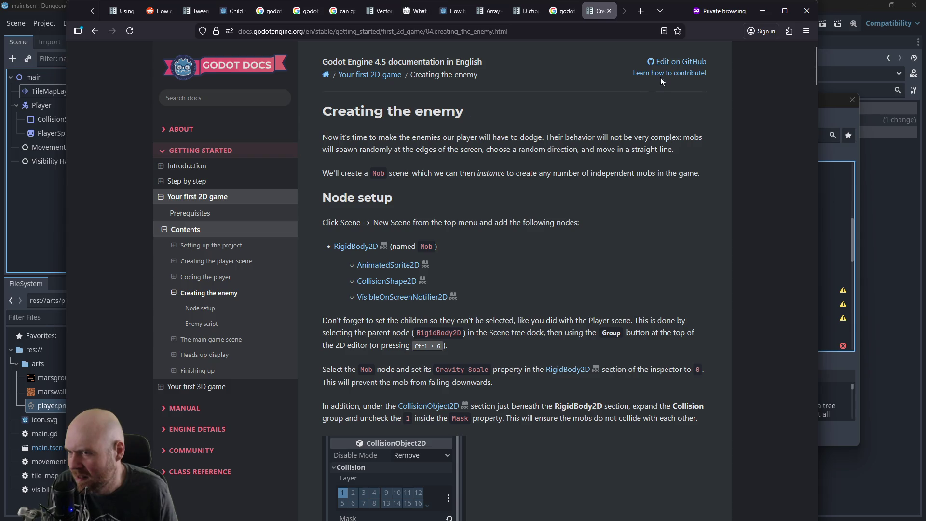
{"action": "left_click", "coordinate": [766, 15]}
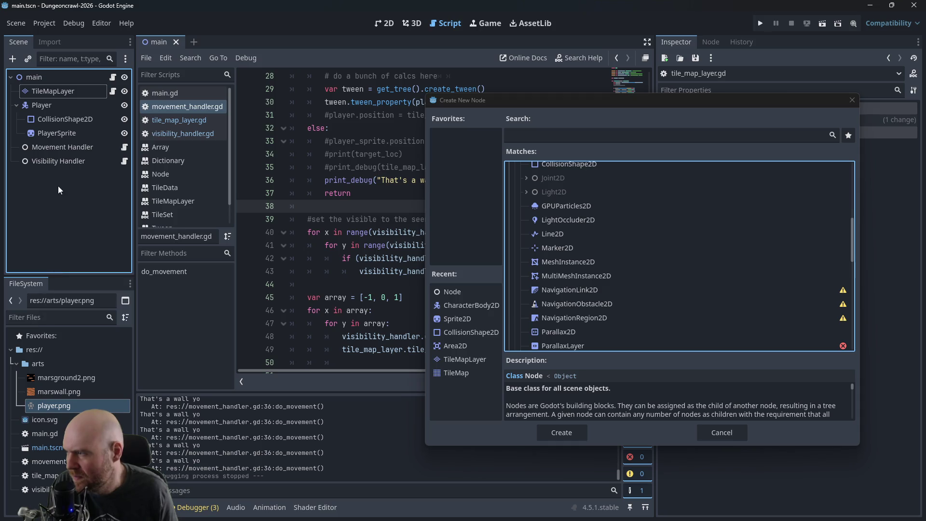
Step: Scroll the Create New Node list and briefly check the Creating the enemy docs again
{"action": "left_click_drag", "start_coordinate": [853, 246], "coordinate": [853, 292]}
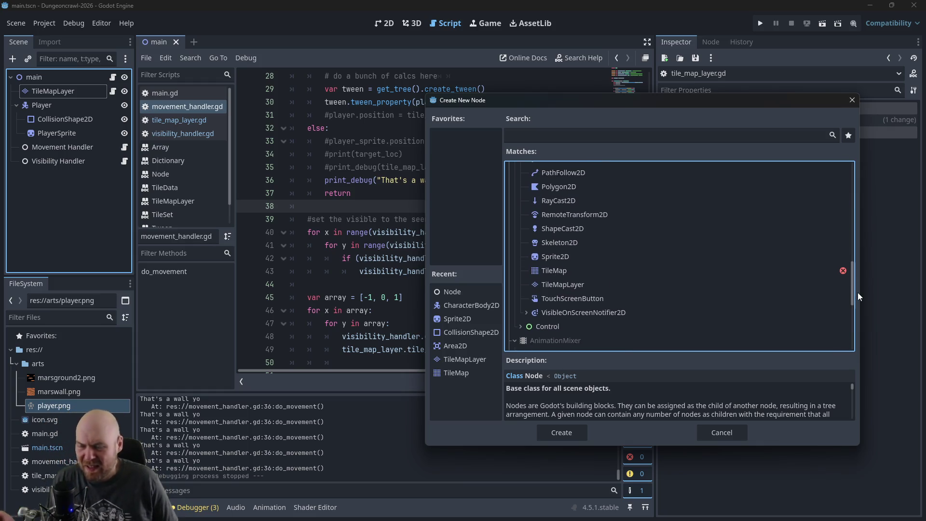
{"action": "scroll", "coordinate": [726, 277], "scroll_direction": "up", "scroll_amount": 4}
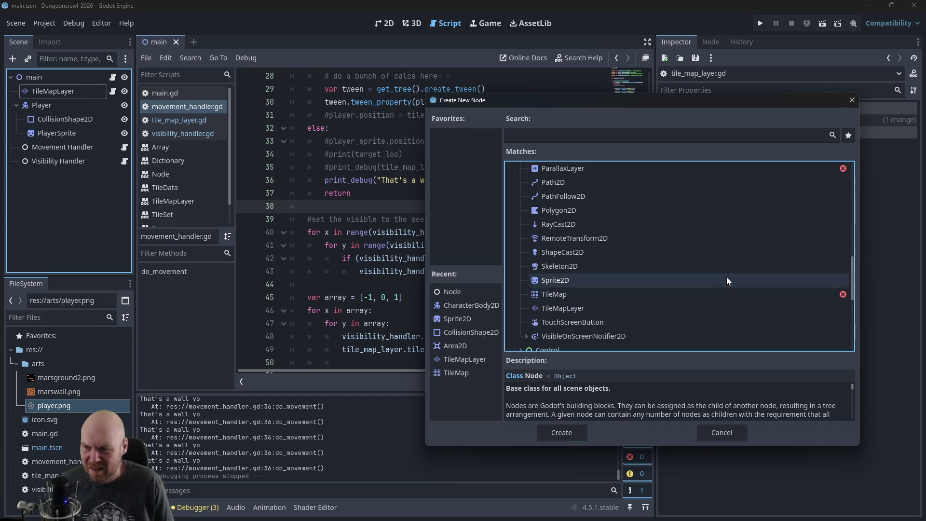
{"action": "scroll", "coordinate": [727, 280], "scroll_direction": "up", "scroll_amount": 5}
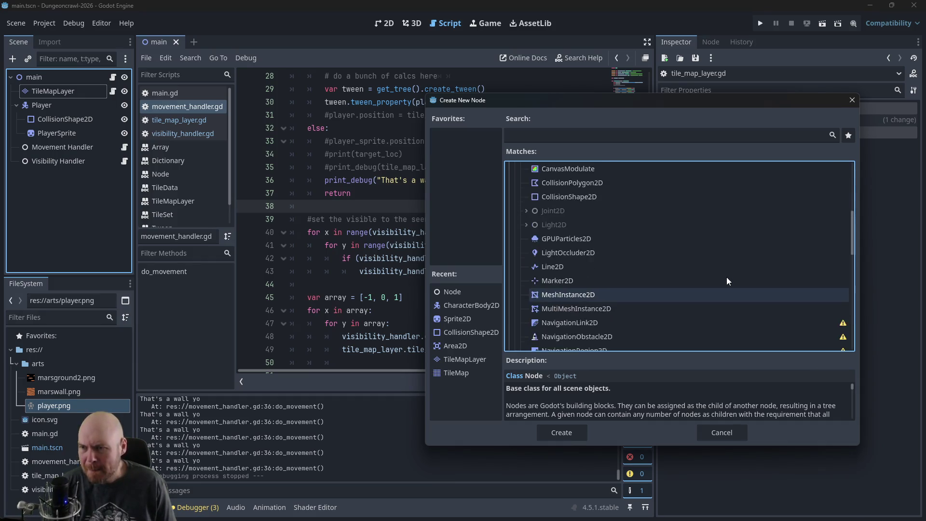
{"action": "scroll", "coordinate": [727, 281], "scroll_direction": "up", "scroll_amount": 3}
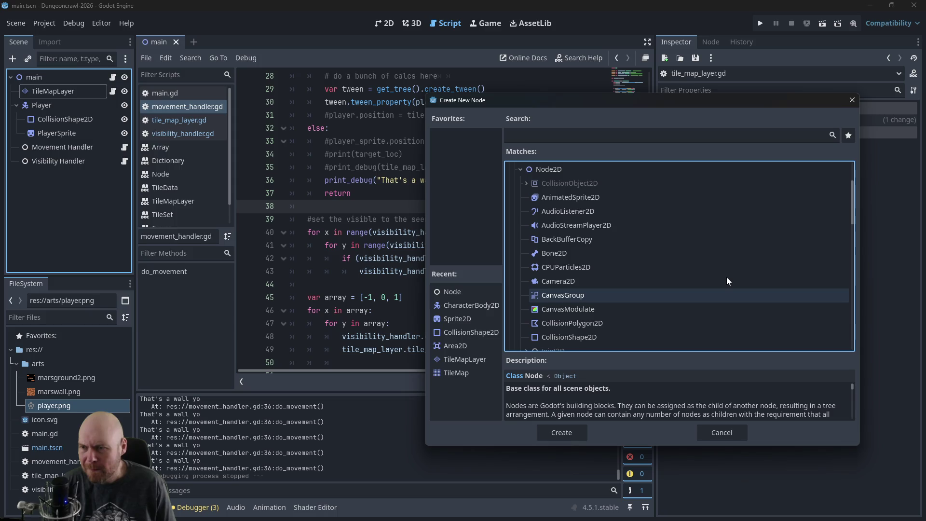
{"action": "key", "text": "alt+Tab"}
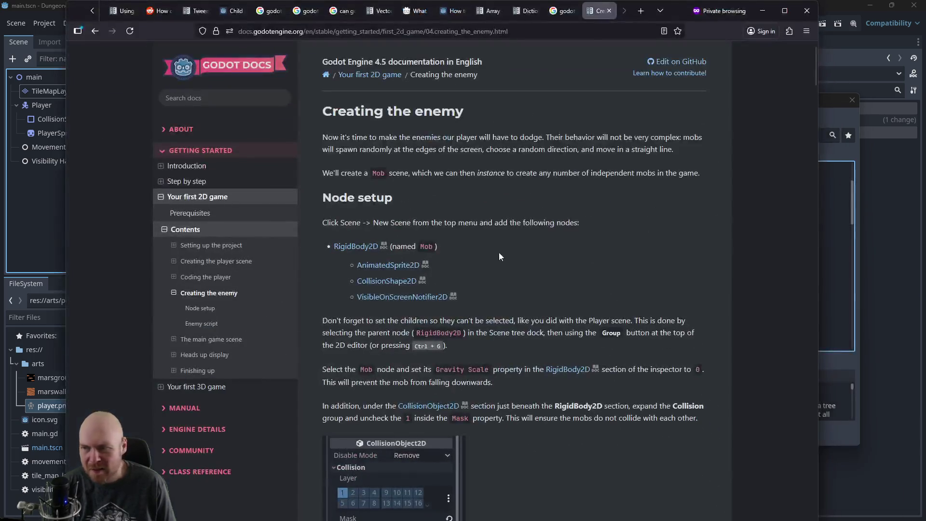
{"action": "left_click", "coordinate": [762, 10]}
Step: Select Node2D in the Matches list and create it in the main scene
{"action": "scroll", "coordinate": [666, 167], "scroll_direction": "up", "scroll_amount": 3}
{"action": "left_click", "coordinate": [555, 216]}
{"action": "left_click", "coordinate": [545, 432]}
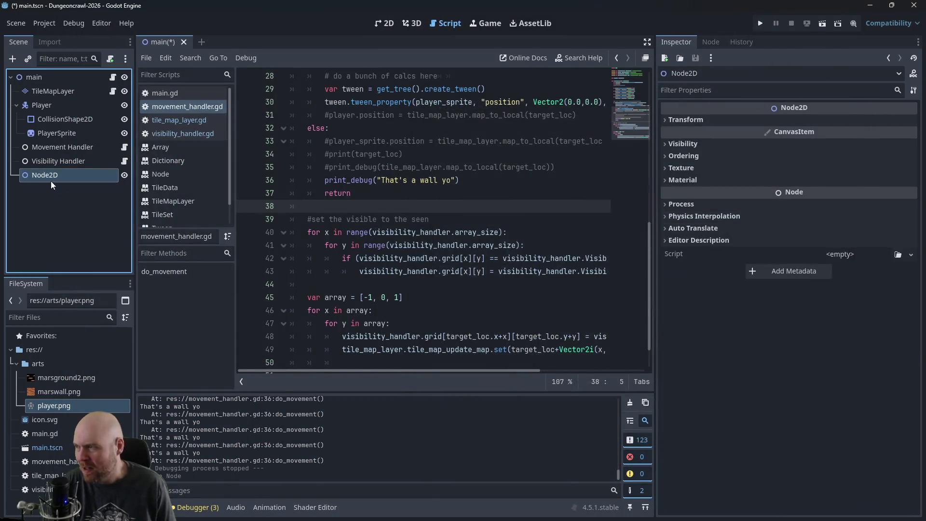
Step: Rename the new Node2D to 'Mob'
{"action": "double_click", "coordinate": [34, 175]}
{"action": "type", "text": "Mob"}
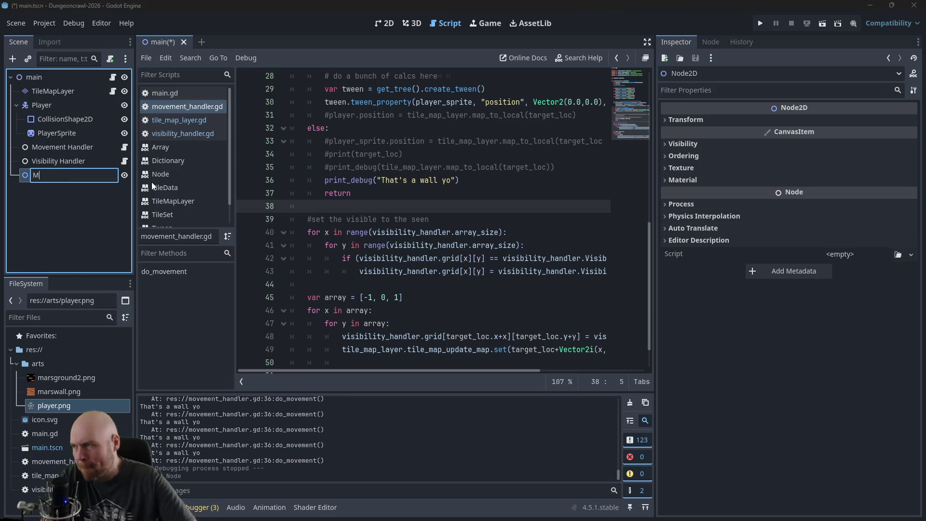
{"action": "key", "text": "Return"}
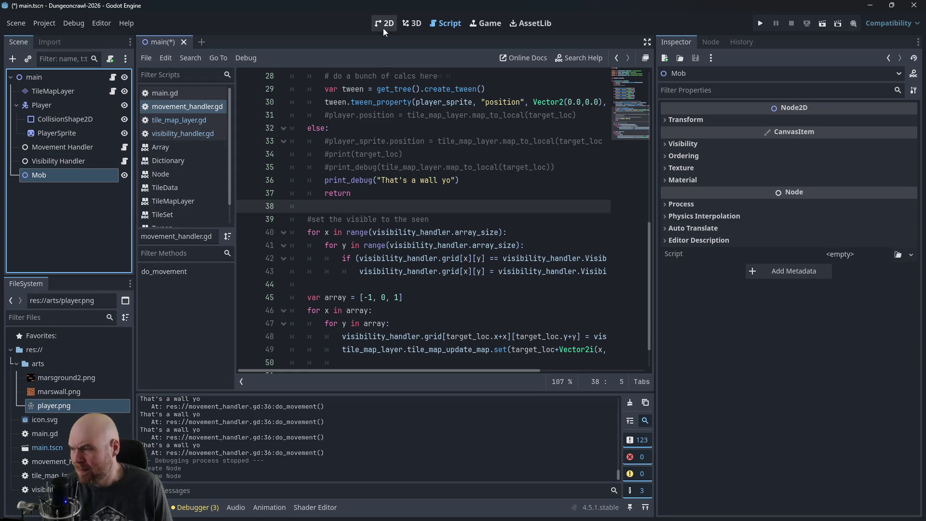
Step: Add a Sprite2D child under Mob by searching 'Sprite' in Create New Node
{"action": "right_click", "coordinate": [77, 175]}
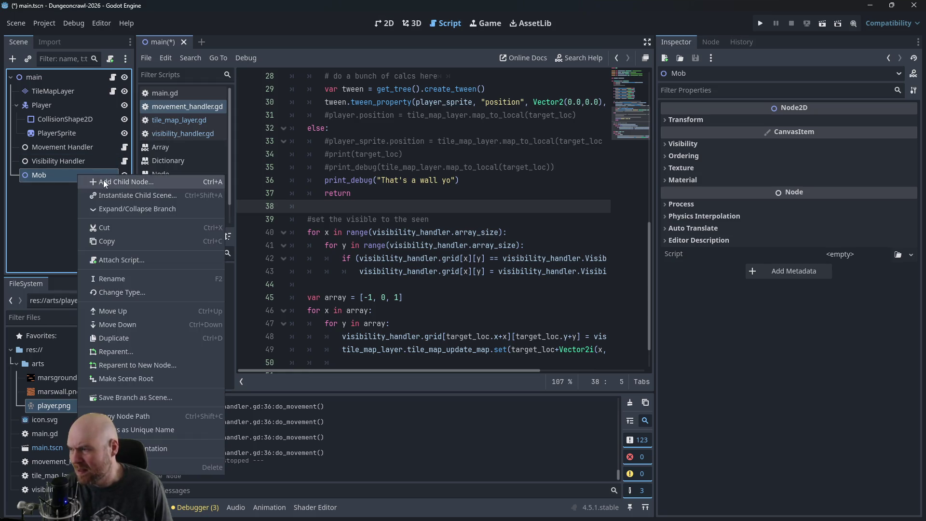
{"action": "left_click", "coordinate": [104, 181]}
{"action": "scroll", "coordinate": [607, 296], "scroll_direction": "down", "scroll_amount": 3}
{"action": "scroll", "coordinate": [594, 288], "scroll_direction": "up", "scroll_amount": 3}
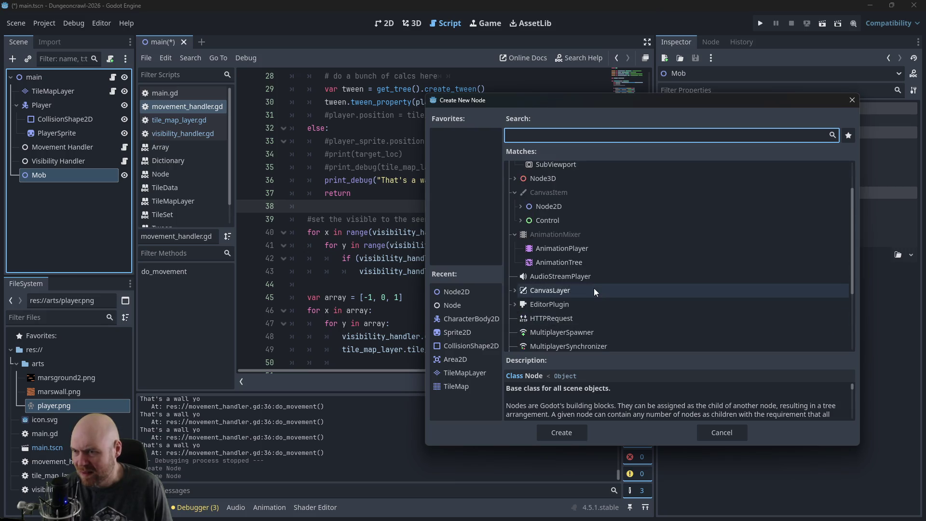
{"action": "type", "text": "Sprite"}
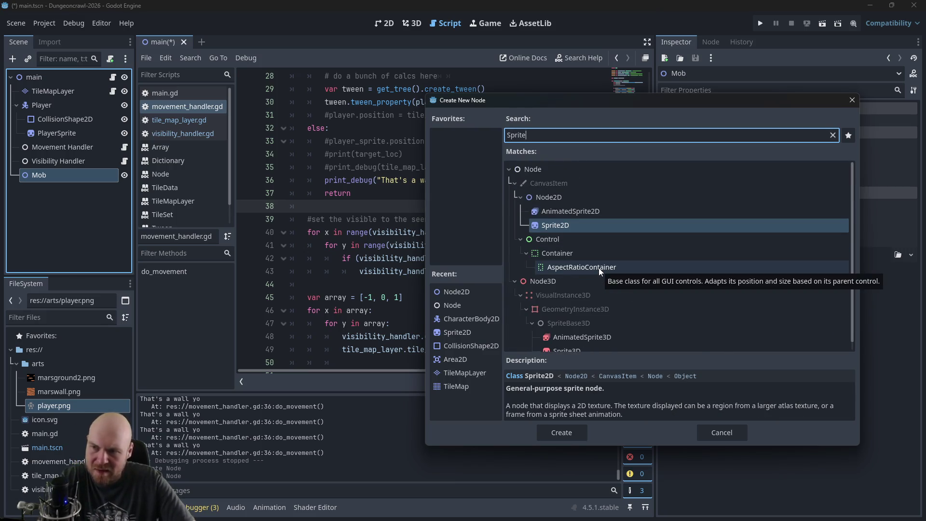
{"action": "double_click", "coordinate": [567, 226]}
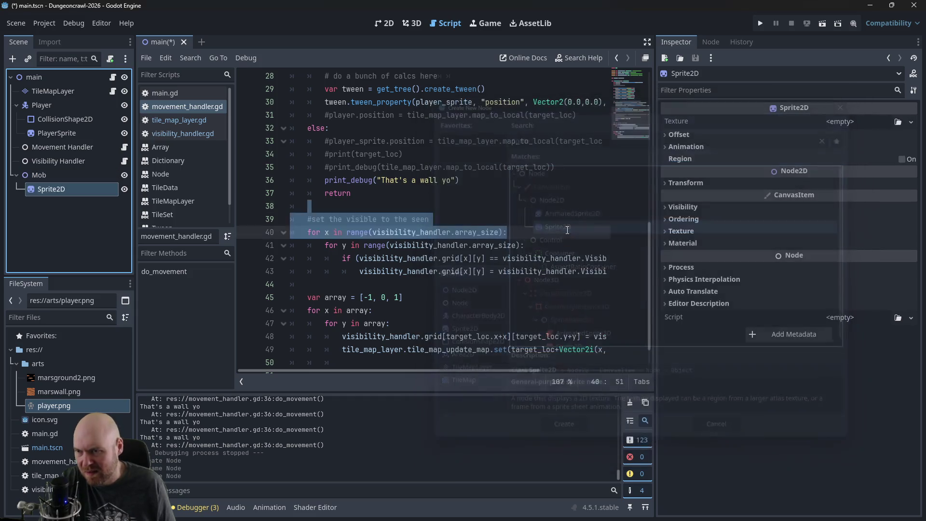
{"action": "double_click", "coordinate": [75, 190]}
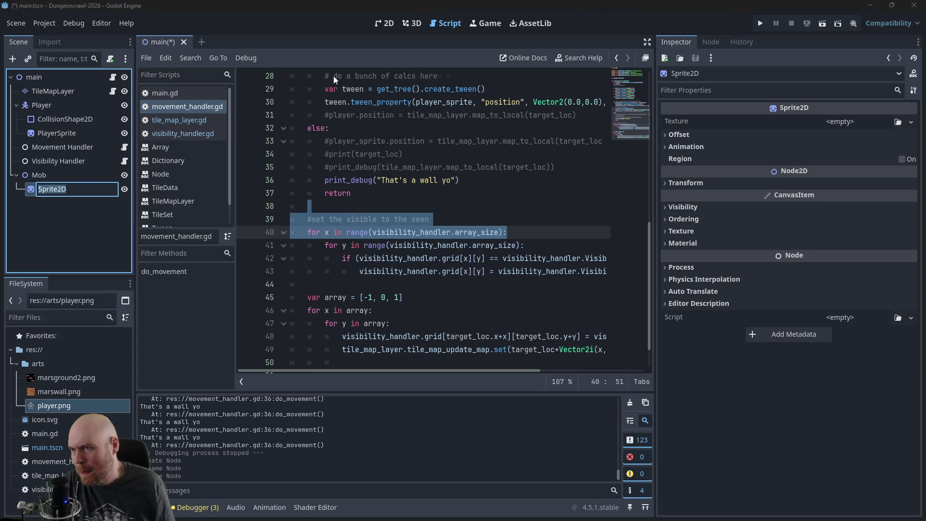
{"action": "left_click", "coordinate": [391, 24]}
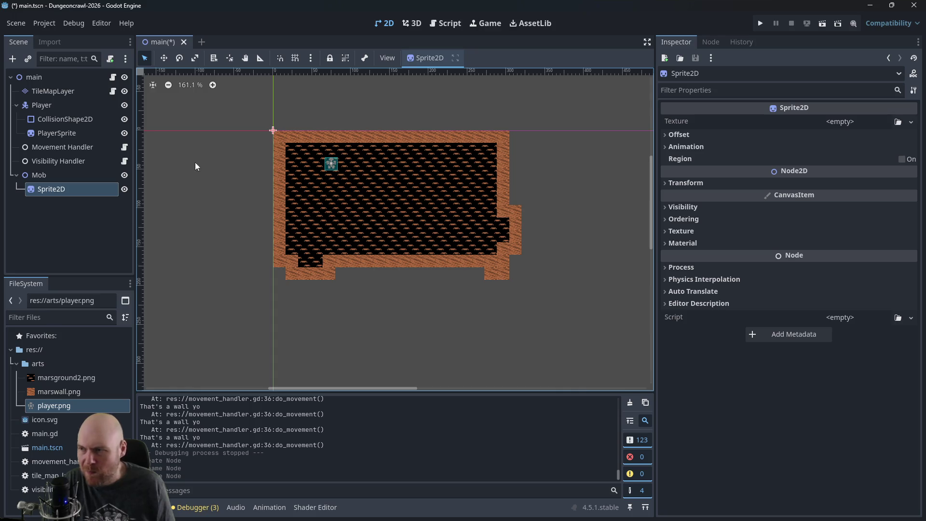
Step: Drag player.png from the FileSystem dock onto the Sprite2D's Texture property
{"action": "left_click", "coordinate": [867, 122]}
{"action": "left_click", "coordinate": [867, 122]}
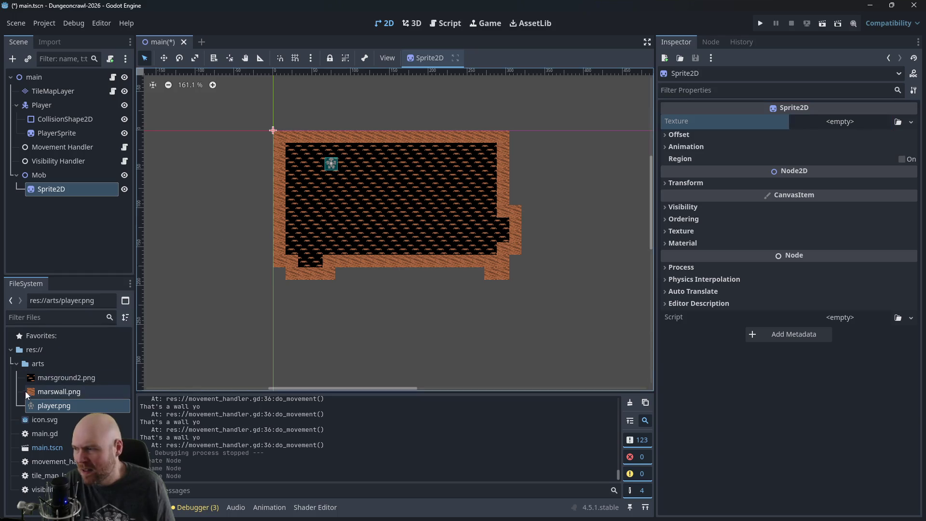
{"action": "mouse_move", "coordinate": [45, 406]}
{"action": "left_mouse_down"}
{"action": "mouse_move", "coordinate": [303, 322]}
{"action": "mouse_move", "coordinate": [876, 106]}
{"action": "mouse_move", "coordinate": [815, 123]}
{"action": "left_mouse_up"}
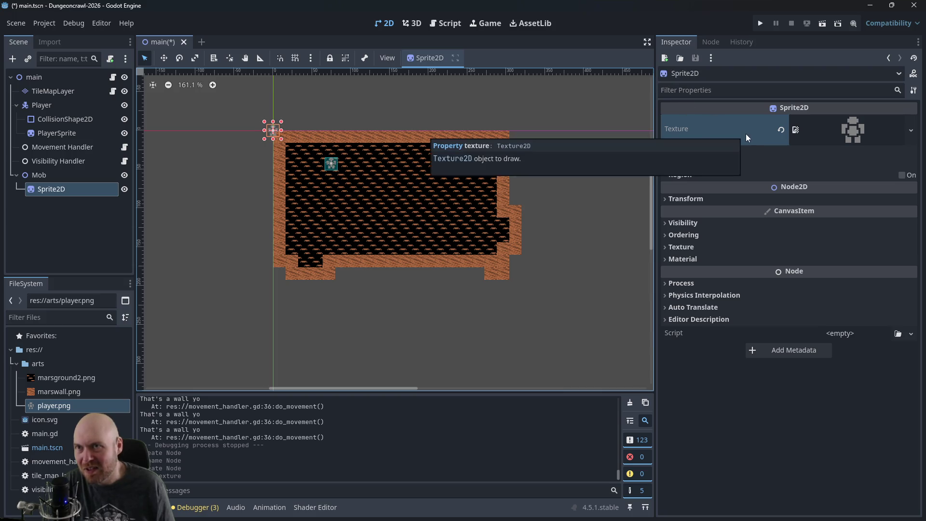
Step: Select Mob, cancel adding another child node, then open the Scene menu
{"action": "left_click", "coordinate": [26, 176]}
{"action": "right_click", "coordinate": [24, 176]}
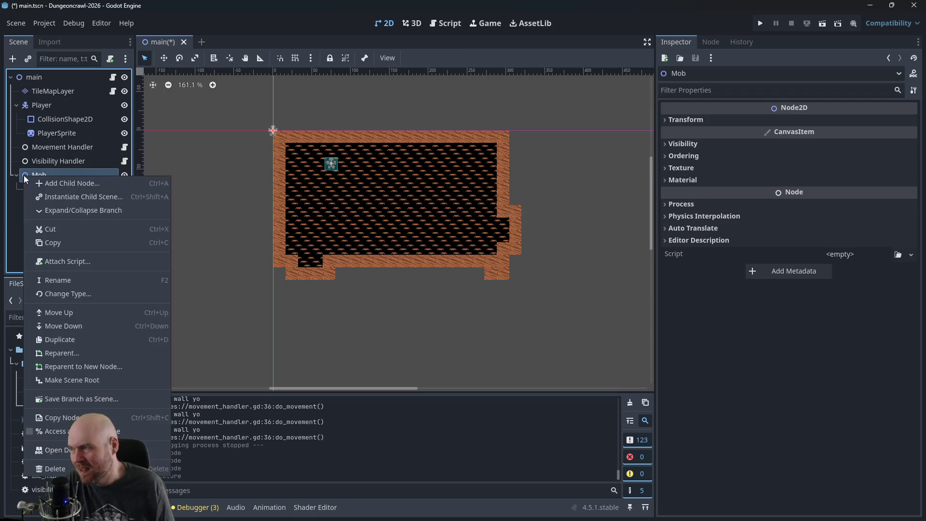
{"action": "left_click", "coordinate": [13, 219]}
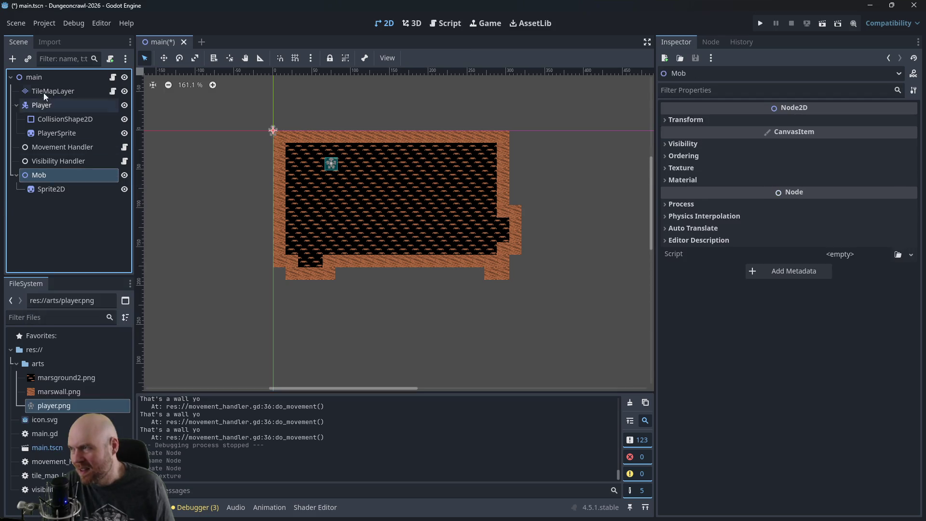
{"action": "left_click", "coordinate": [12, 59]}
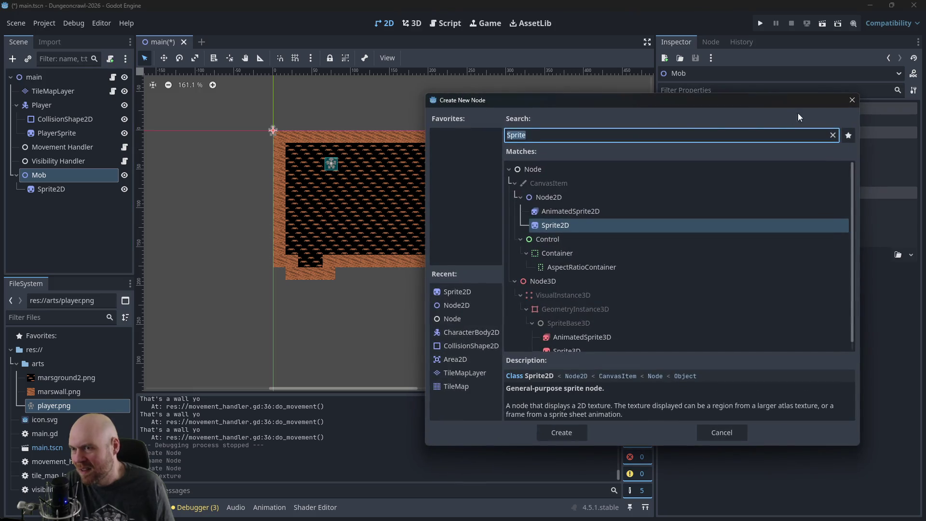
{"action": "left_click", "coordinate": [852, 101]}
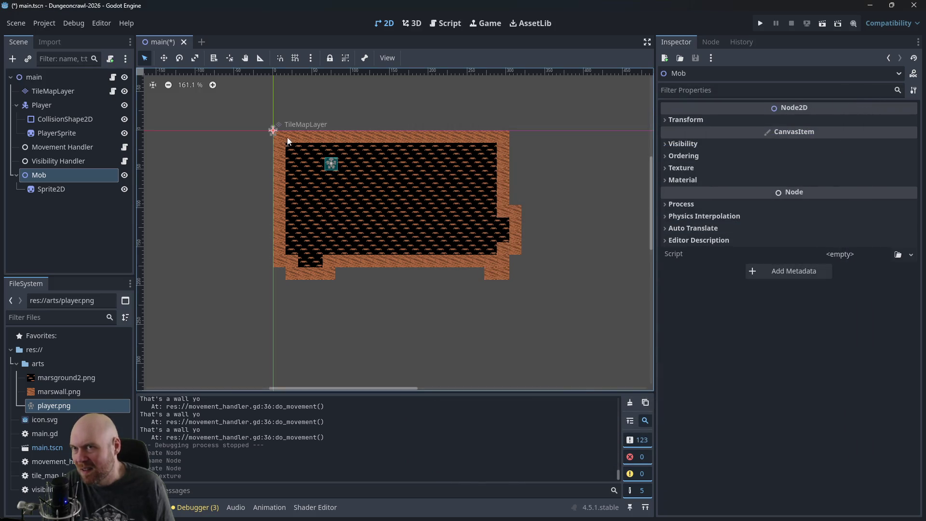
{"action": "left_click", "coordinate": [37, 174]}
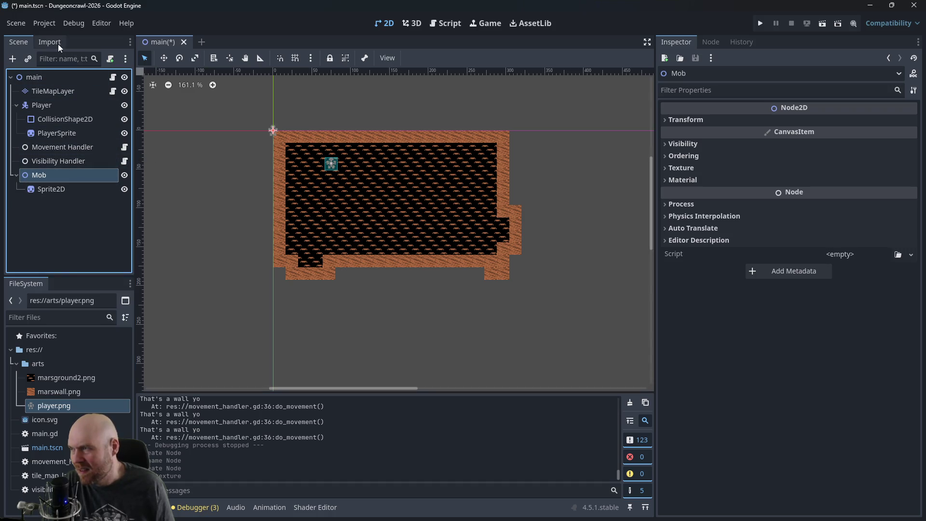
{"action": "left_click", "coordinate": [17, 24]}
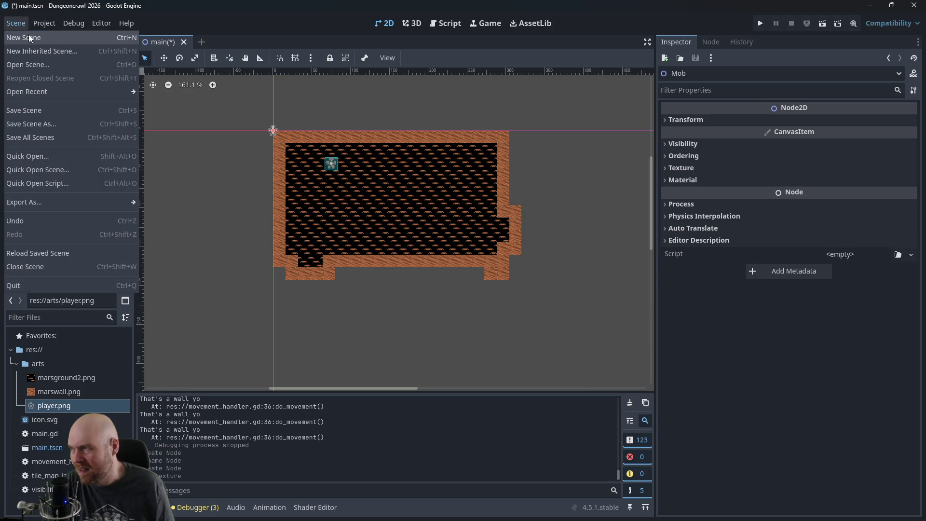
Step: Create a new 2D scene, rename its Node2D root to Mob, and go back to the main scene tab
{"action": "left_click", "coordinate": [28, 35]}
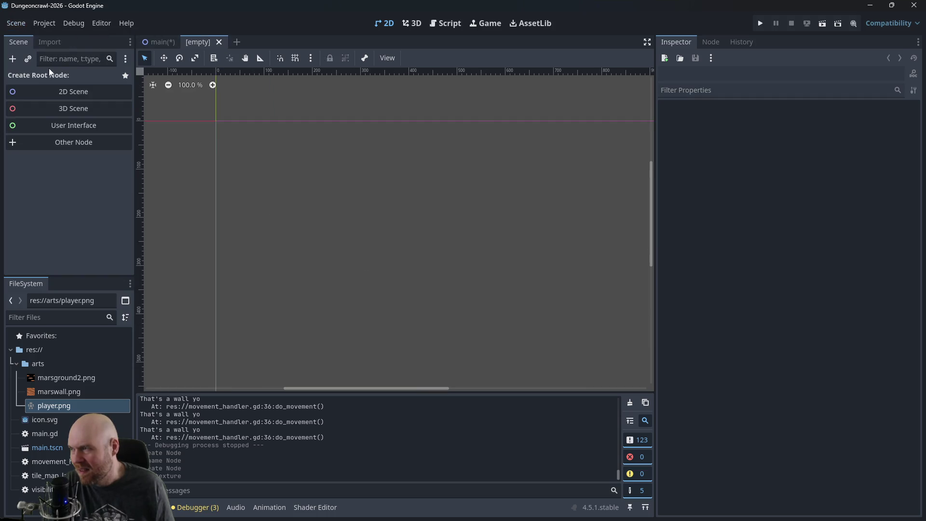
{"action": "left_click", "coordinate": [51, 91]}
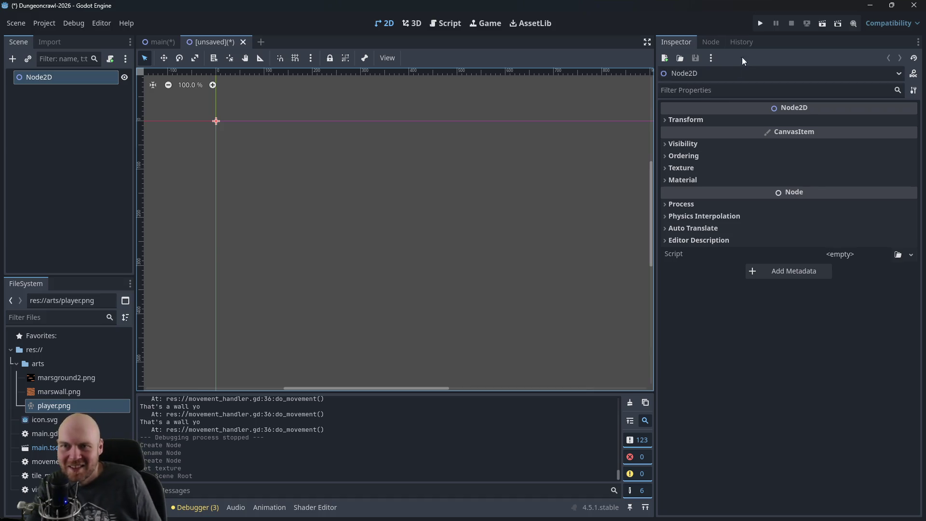
{"action": "double_click", "coordinate": [42, 77]}
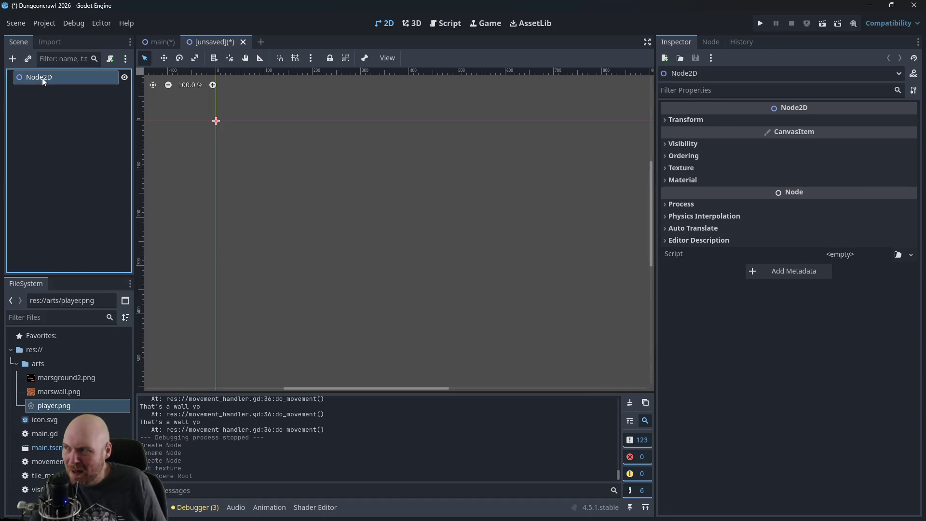
{"action": "type", "text": "Mob"}
{"action": "key", "text": "Return"}
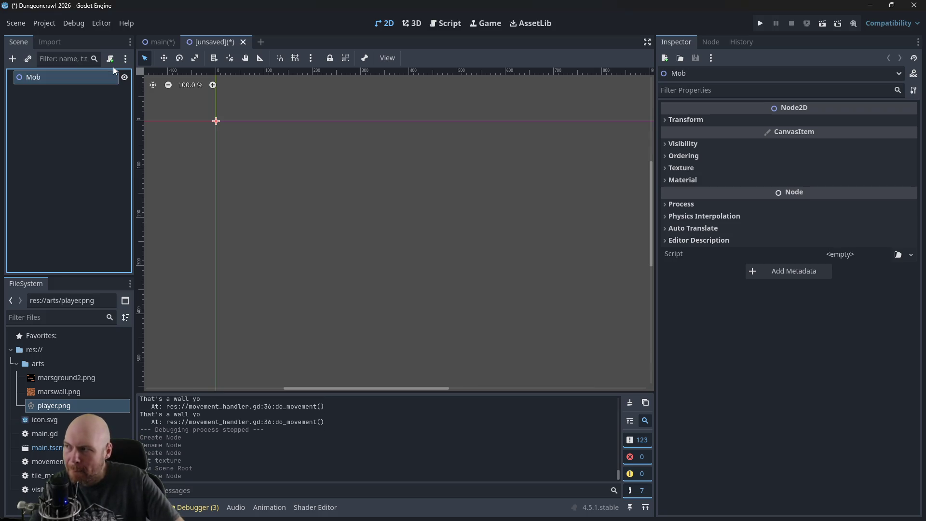
{"action": "left_click", "coordinate": [154, 42]}
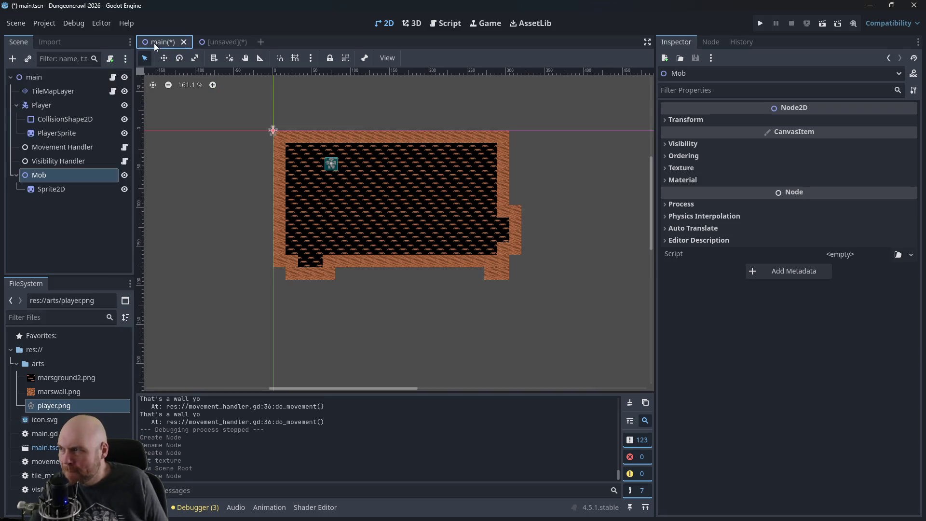
Step: Delete the Mob node and its children from the main scene
{"action": "right_click", "coordinate": [46, 176]}
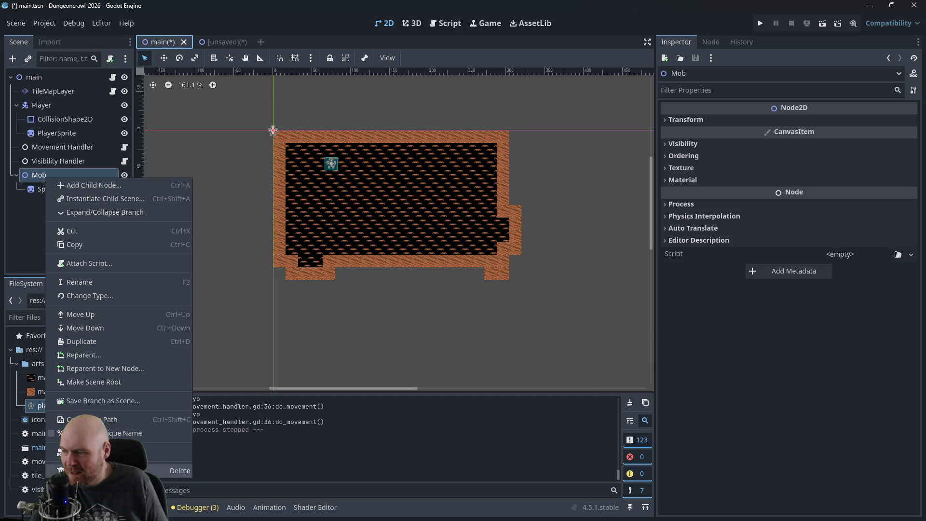
{"action": "left_click", "coordinate": [97, 471]}
{"action": "left_click", "coordinate": [432, 271]}
Step: In the new Mob scene, add a Sprite2D child textured with player.png
{"action": "left_click", "coordinate": [226, 40]}
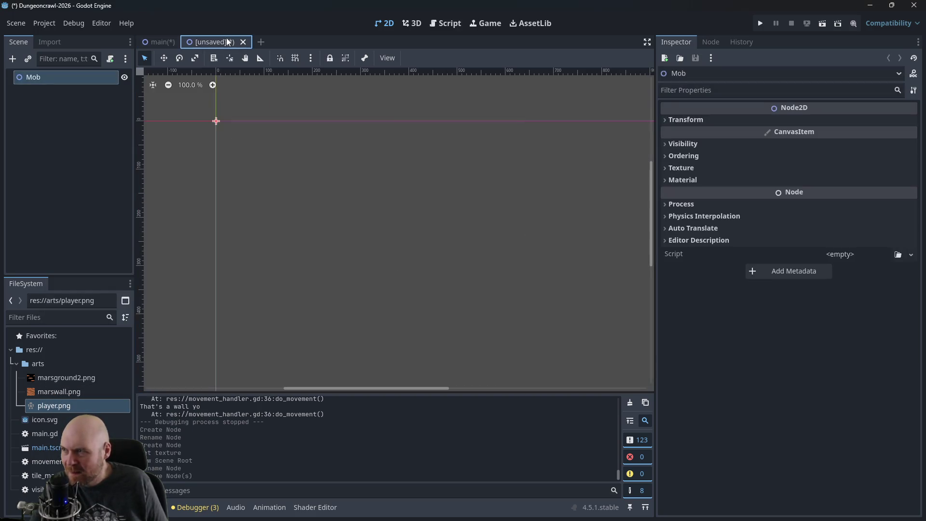
{"action": "right_click", "coordinate": [66, 78]}
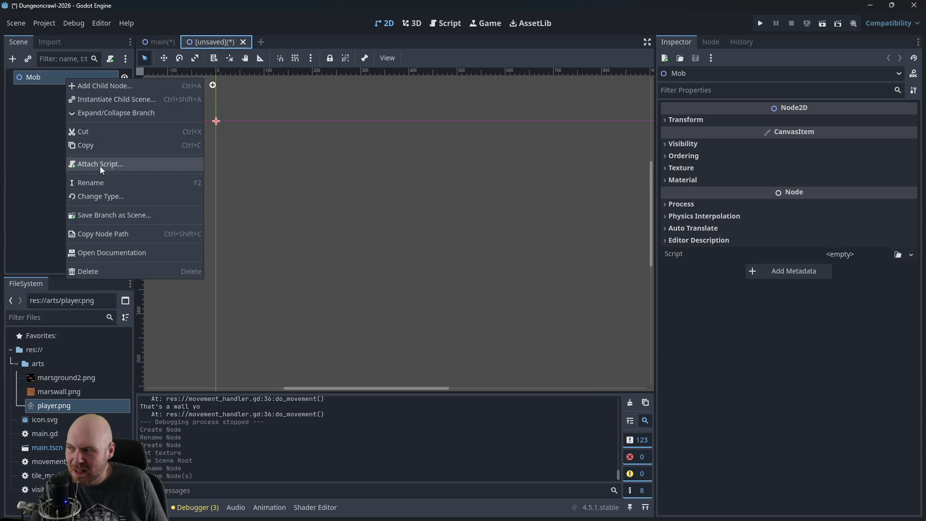
{"action": "left_click", "coordinate": [86, 90]}
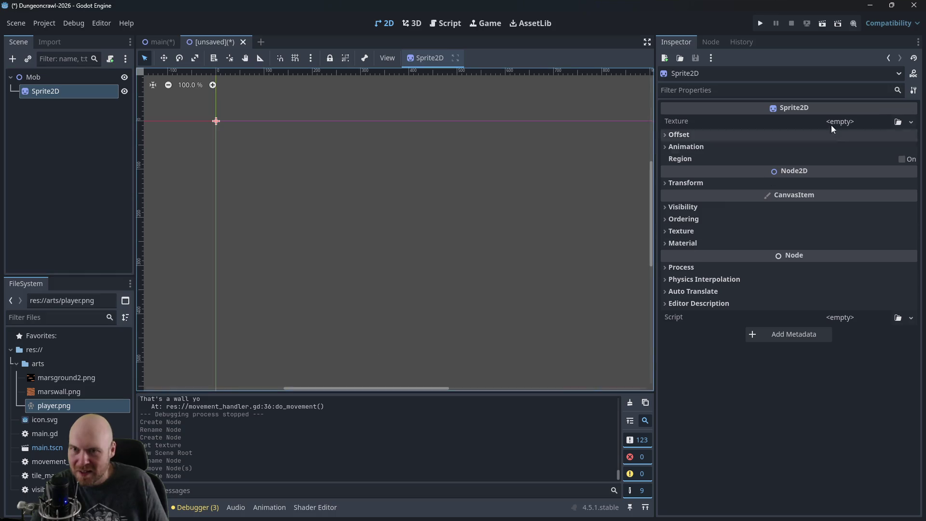
{"action": "mouse_move", "coordinate": [54, 405]}
{"action": "left_mouse_down"}
{"action": "mouse_move", "coordinate": [613, 267]}
{"action": "mouse_move", "coordinate": [836, 125]}
{"action": "left_mouse_up"}
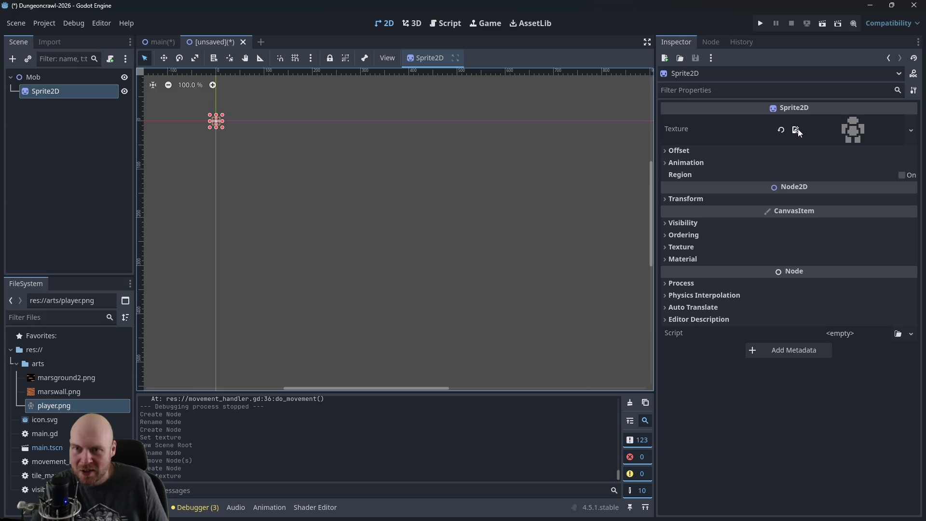
Step: Expand and collapse the sprite's Texture, Offset, Animation, Transform, Visibility, Ordering, Material and Process sections
{"action": "left_click", "coordinate": [824, 129]}
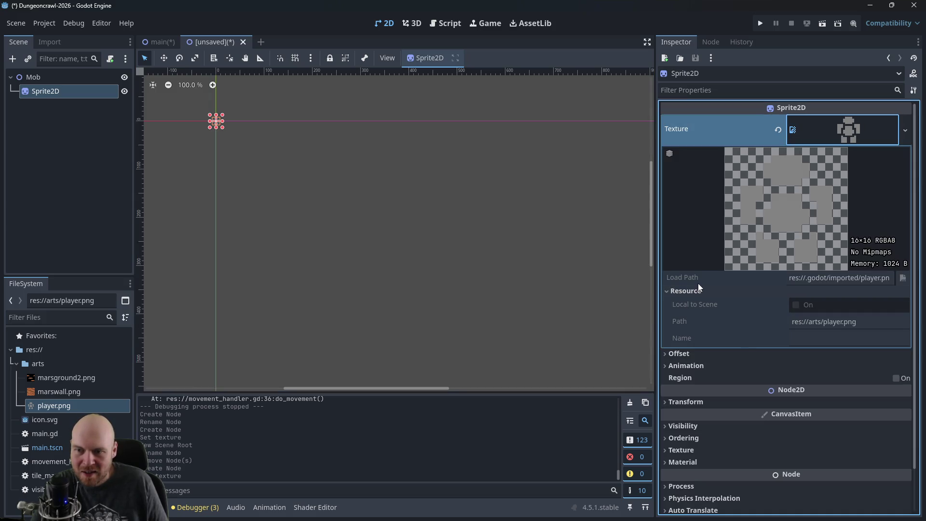
{"action": "left_click", "coordinate": [683, 290]}
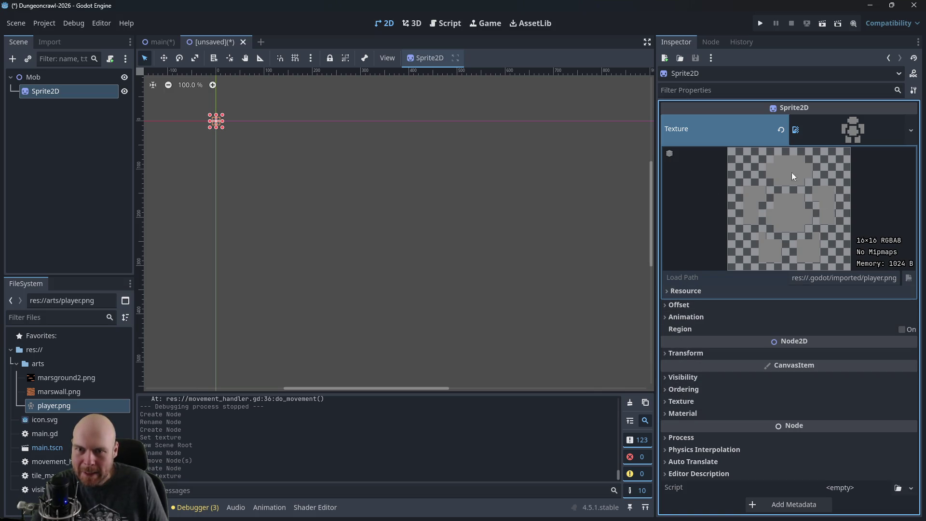
{"action": "left_click", "coordinate": [675, 305]}
{"action": "left_click", "coordinate": [682, 304]}
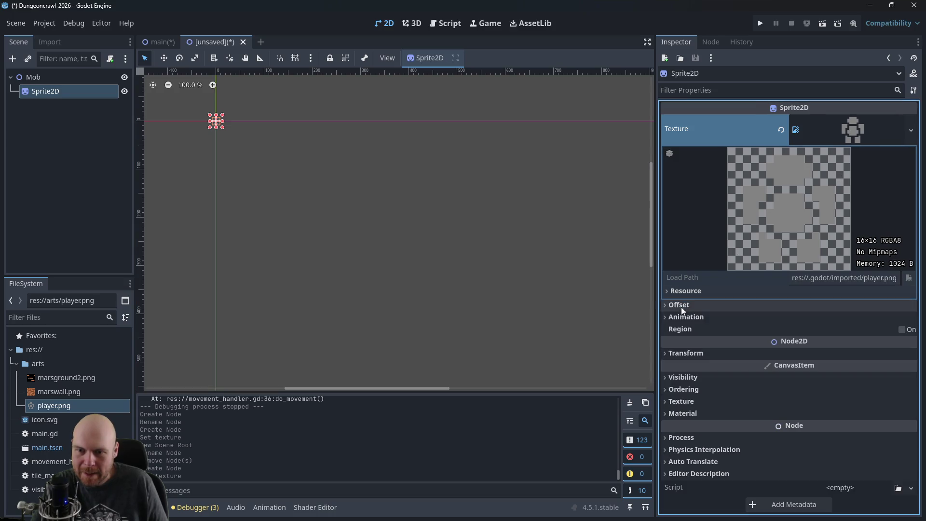
{"action": "left_click", "coordinate": [675, 320]}
{"action": "left_click", "coordinate": [675, 320]}
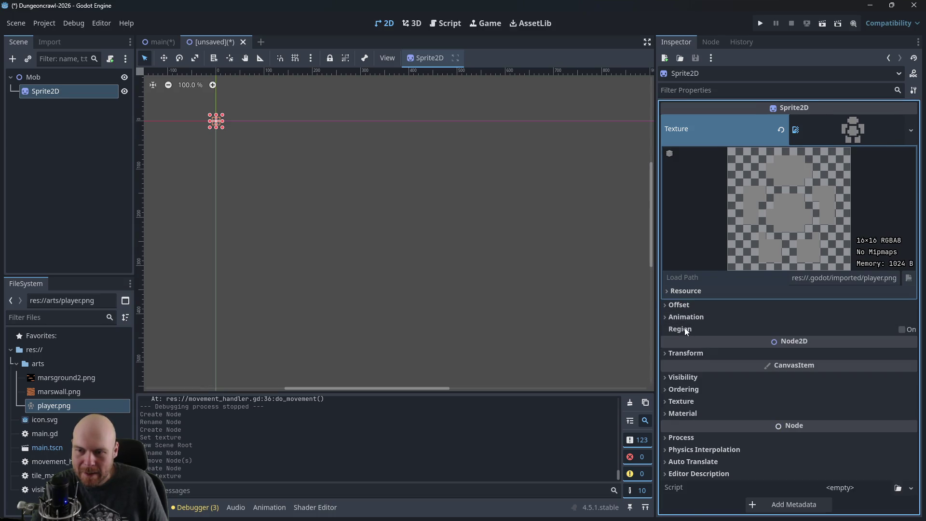
{"action": "left_click", "coordinate": [684, 353]}
{"action": "left_click", "coordinate": [684, 352]}
{"action": "left_click", "coordinate": [670, 376]}
{"action": "left_click", "coordinate": [671, 378]}
{"action": "left_click", "coordinate": [681, 388]}
{"action": "left_click", "coordinate": [680, 388]}
{"action": "left_click", "coordinate": [684, 401]}
{"action": "left_click", "coordinate": [684, 401]}
{"action": "left_click", "coordinate": [690, 411]}
{"action": "left_click", "coordinate": [689, 412]}
{"action": "left_click", "coordinate": [687, 438]}
{"action": "left_click", "coordinate": [688, 437]}
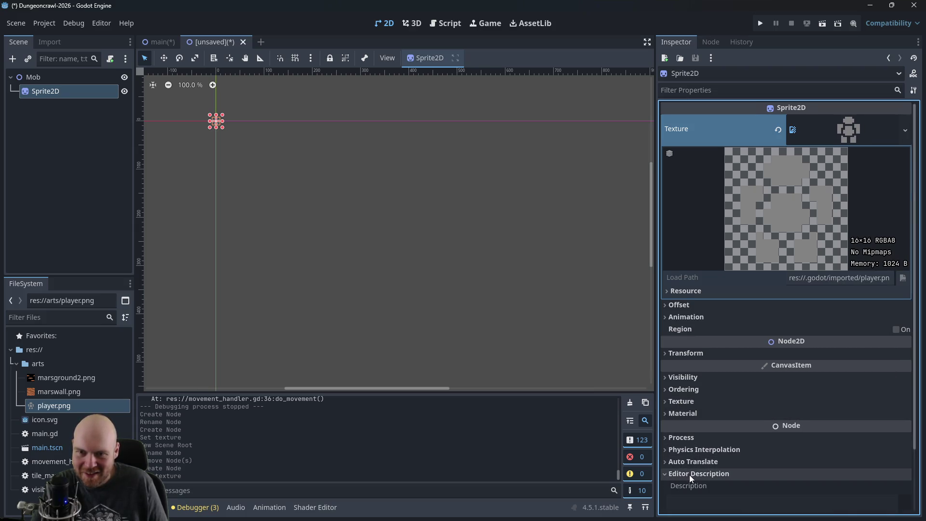
Step: Review Editor Description, Auto Translate, Physics Interpolation and the texture resource path, then return to the main scene
{"action": "left_click", "coordinate": [689, 475]}
{"action": "left_click", "coordinate": [688, 401]}
{"action": "left_click", "coordinate": [685, 461]}
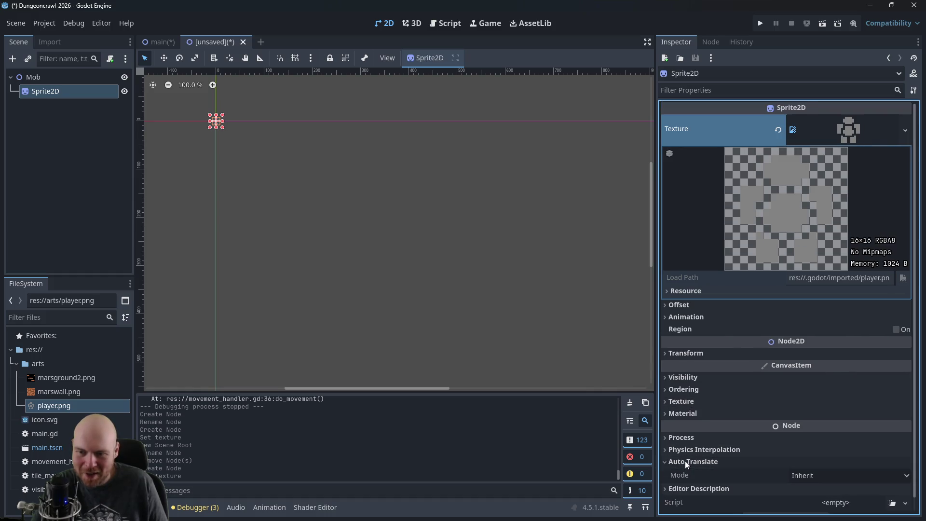
{"action": "left_click", "coordinate": [685, 461]}
{"action": "left_click", "coordinate": [687, 450]}
{"action": "left_click", "coordinate": [687, 450]}
{"action": "left_click", "coordinate": [681, 439]}
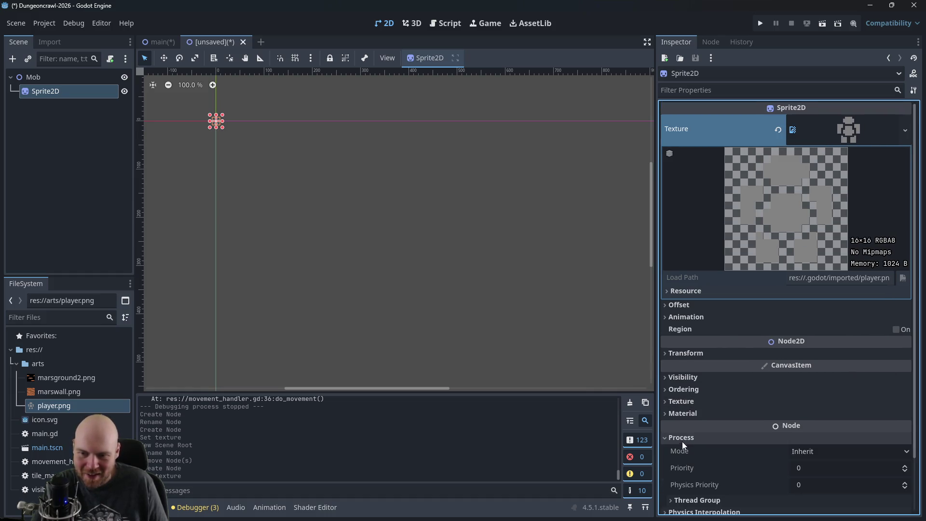
{"action": "left_click", "coordinate": [682, 438]}
{"action": "left_click", "coordinate": [680, 412]}
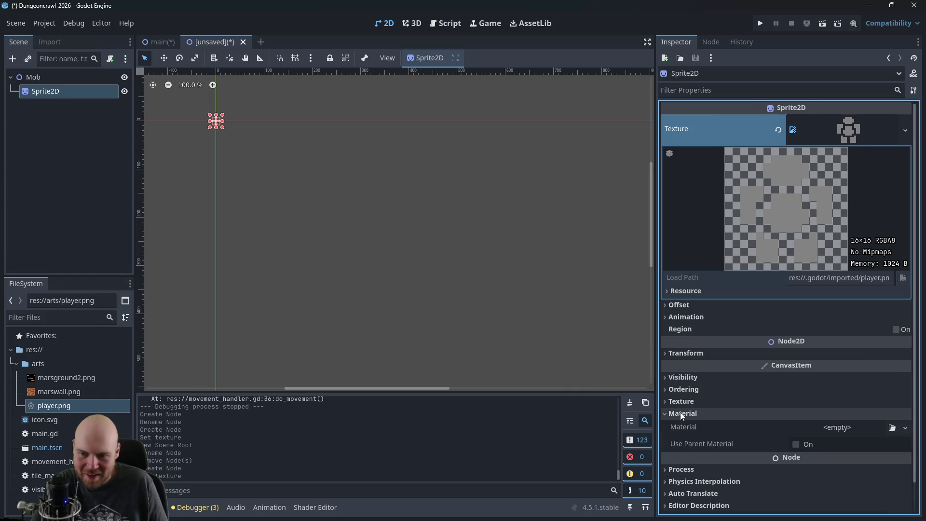
{"action": "left_click", "coordinate": [679, 411]}
{"action": "left_click", "coordinate": [678, 403]}
{"action": "left_click", "coordinate": [678, 401]}
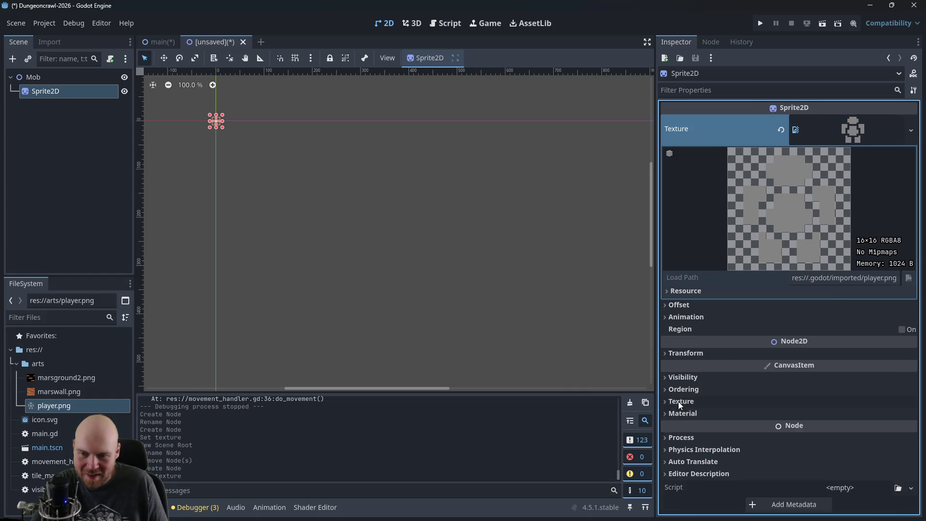
{"action": "left_click", "coordinate": [678, 389]}
{"action": "left_click", "coordinate": [678, 390]}
{"action": "left_click", "coordinate": [679, 381]}
{"action": "left_click", "coordinate": [678, 377]}
{"action": "left_click", "coordinate": [829, 127]}
{"action": "left_click", "coordinate": [827, 128]}
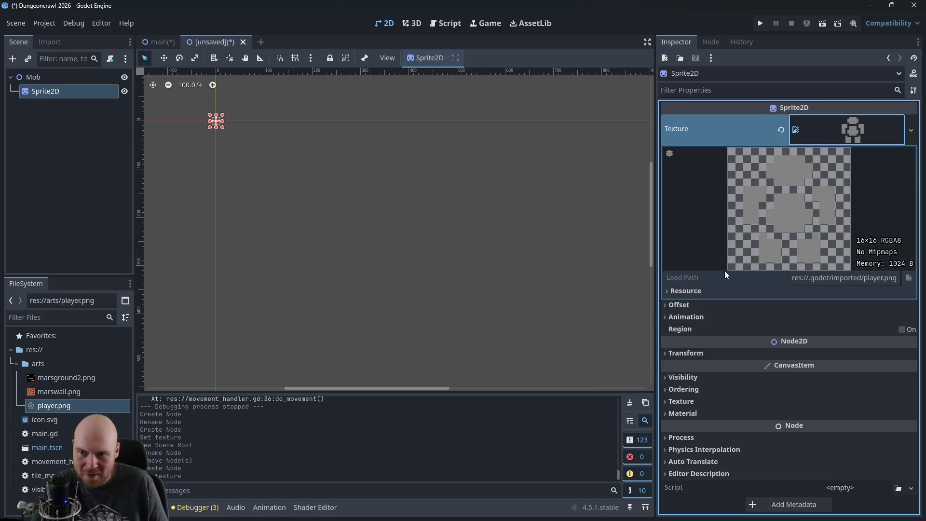
{"action": "left_click", "coordinate": [683, 290]}
{"action": "left_click", "coordinate": [683, 290]}
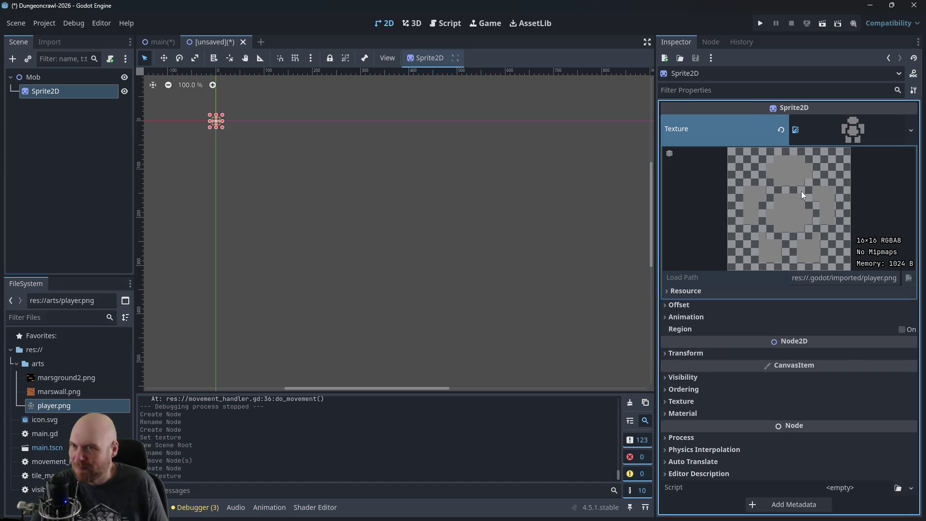
{"action": "left_click", "coordinate": [163, 45]}
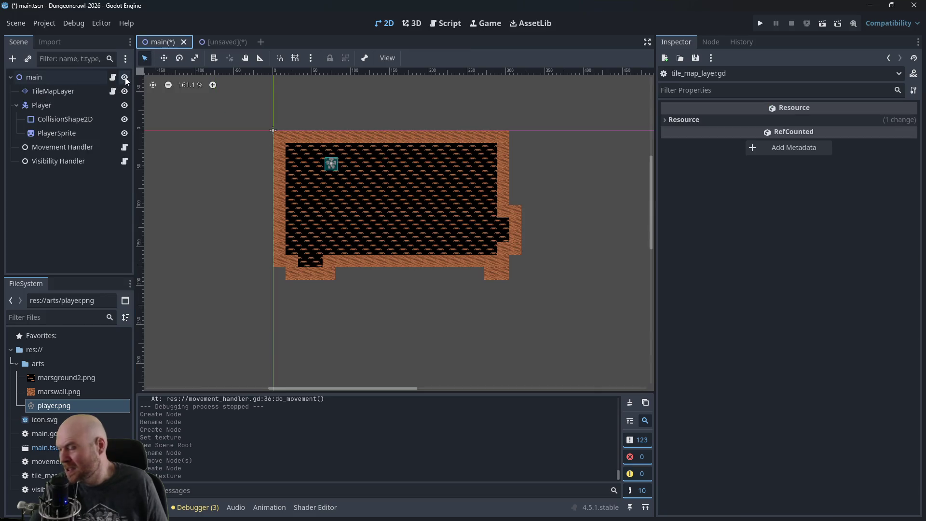
Step: Save the unsaved Mob scene as mob.tscn with Ctrl+S, then return to the main scene
{"action": "left_click", "coordinate": [209, 41]}
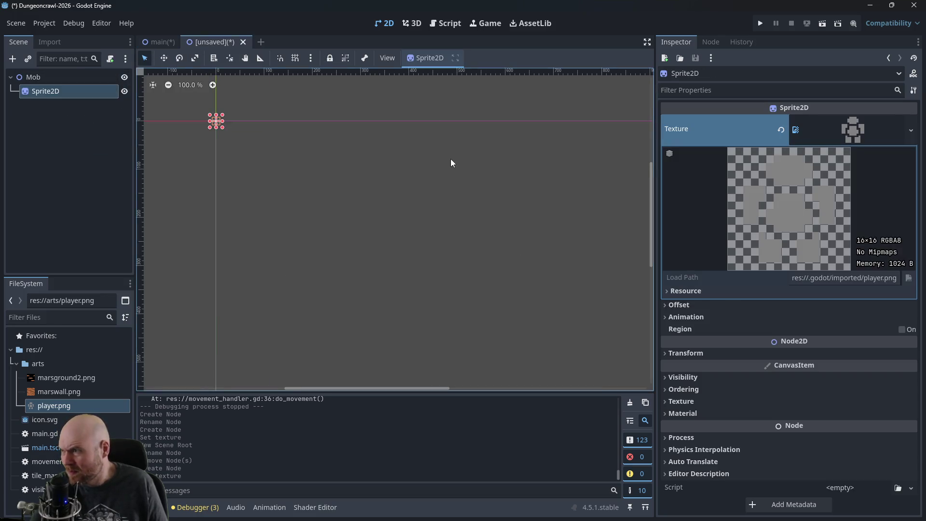
{"action": "key", "text": "ctrl+s"}
{"action": "left_click", "coordinate": [367, 423]}
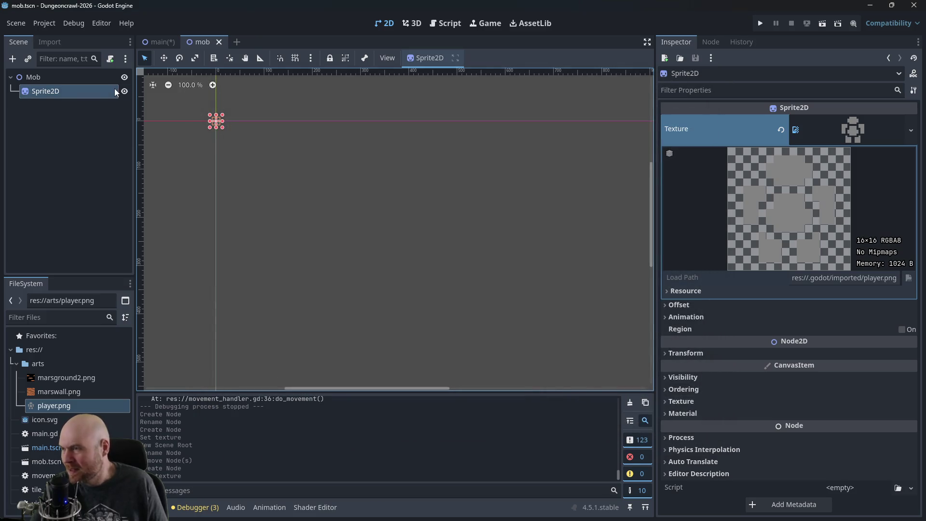
{"action": "key", "text": "ctrl+s"}
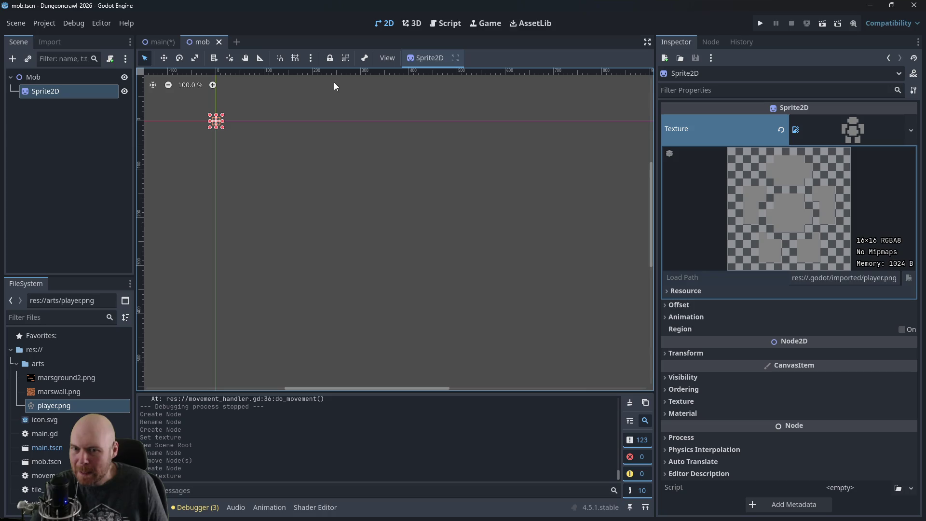
{"action": "left_click", "coordinate": [73, 113]}
{"action": "left_click", "coordinate": [41, 77]}
{"action": "left_click", "coordinate": [154, 41]}
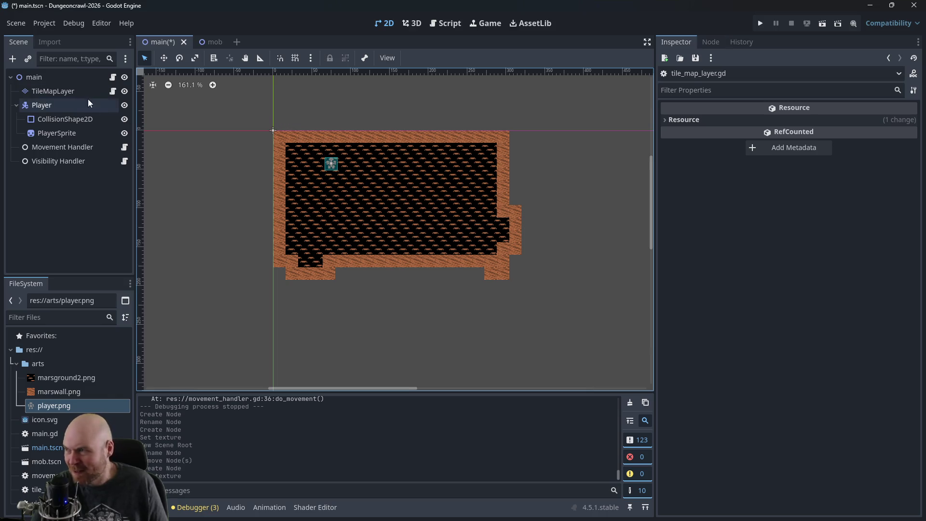
{"action": "left_click", "coordinate": [58, 94]}
{"action": "key", "text": "Down"}
{"action": "left_click", "coordinate": [51, 82]}
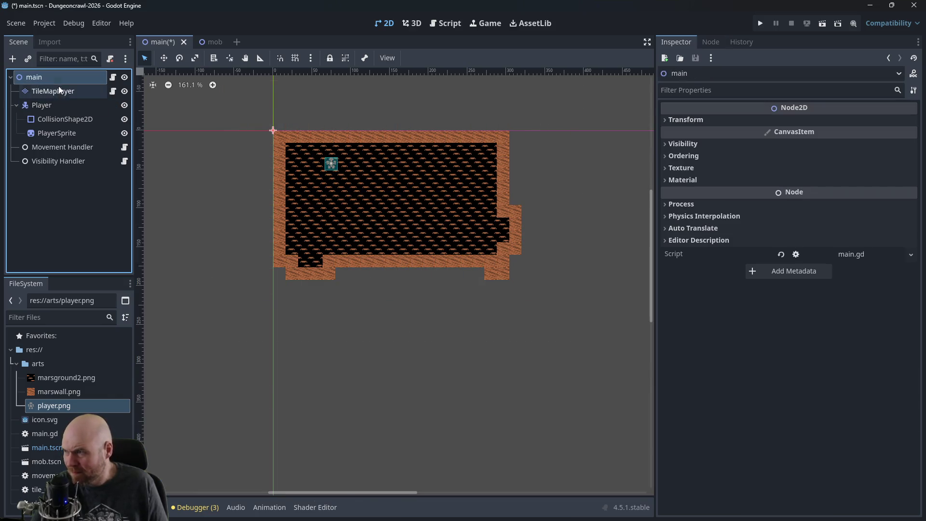
{"action": "left_click", "coordinate": [146, 58]}
{"action": "left_click", "coordinate": [54, 82]}
{"action": "left_click", "coordinate": [55, 91]}
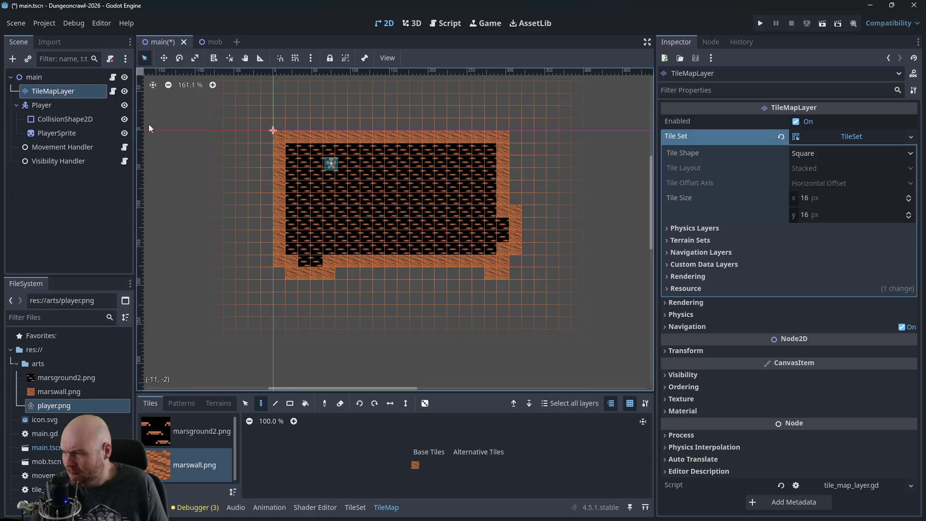
{"action": "left_click", "coordinate": [56, 79]}
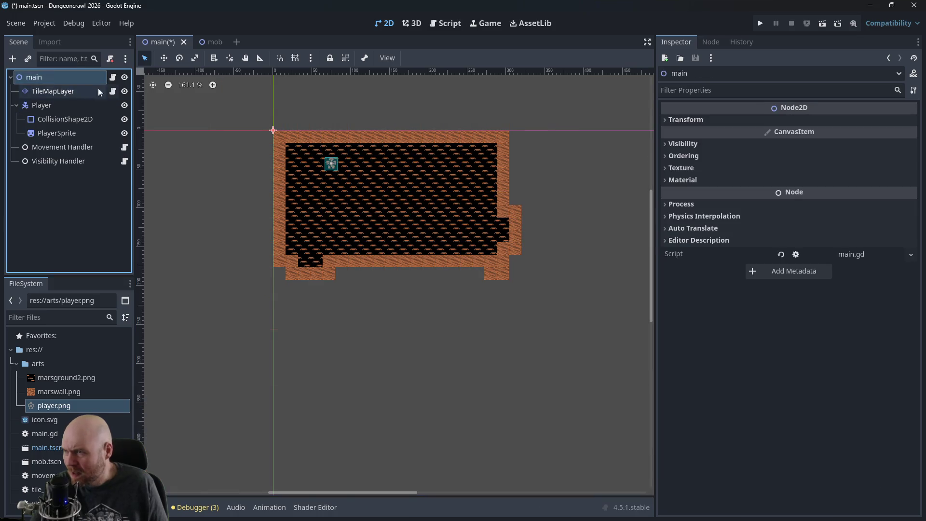
{"action": "left_click", "coordinate": [444, 23]}
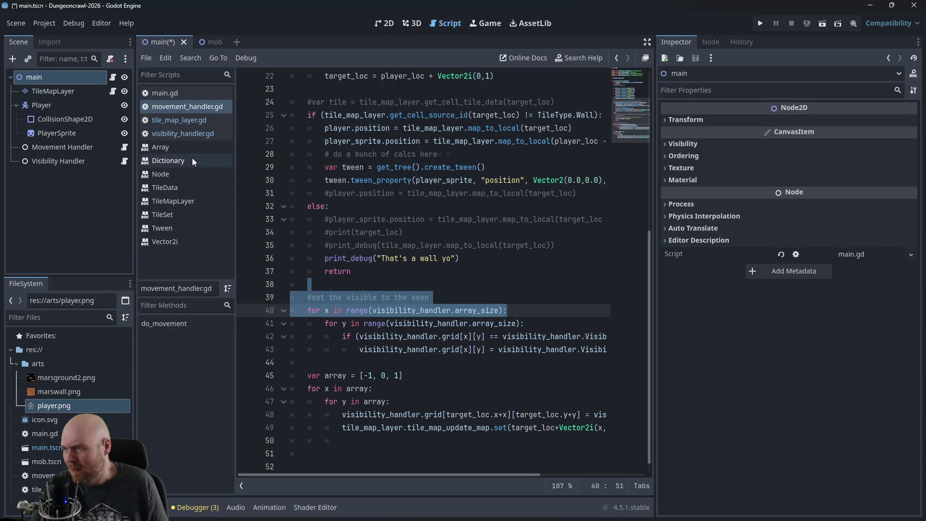
Step: Open main.gd and select the tile-tinting code on lines 13–18
{"action": "left_click", "coordinate": [173, 94]}
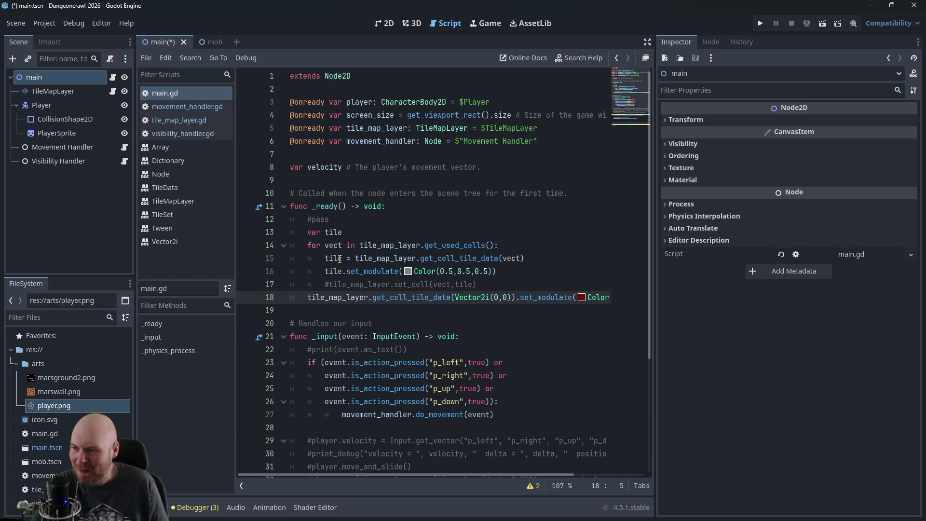
{"action": "left_click", "coordinate": [321, 310]}
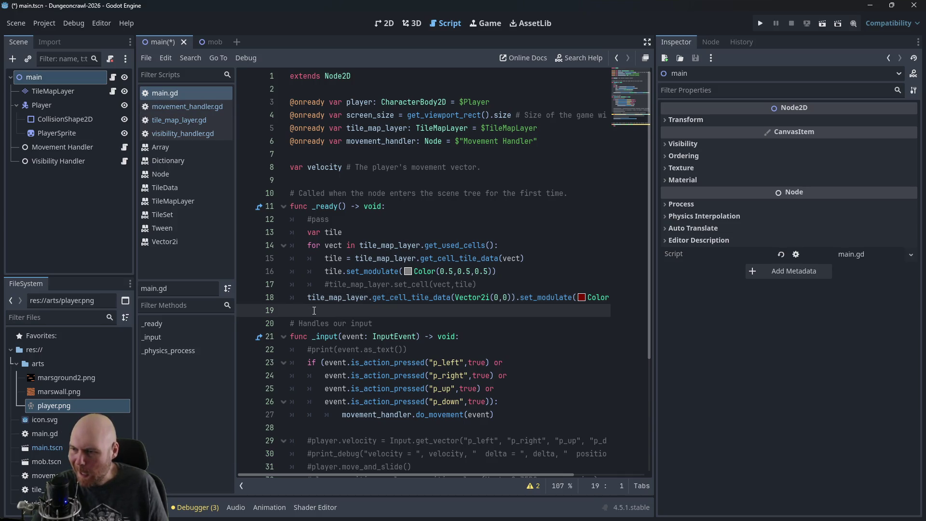
{"action": "mouse_move", "coordinate": [297, 232]}
{"action": "left_mouse_down"}
{"action": "mouse_move", "coordinate": [352, 284]}
{"action": "mouse_move", "coordinate": [659, 293]}
{"action": "left_mouse_up"}
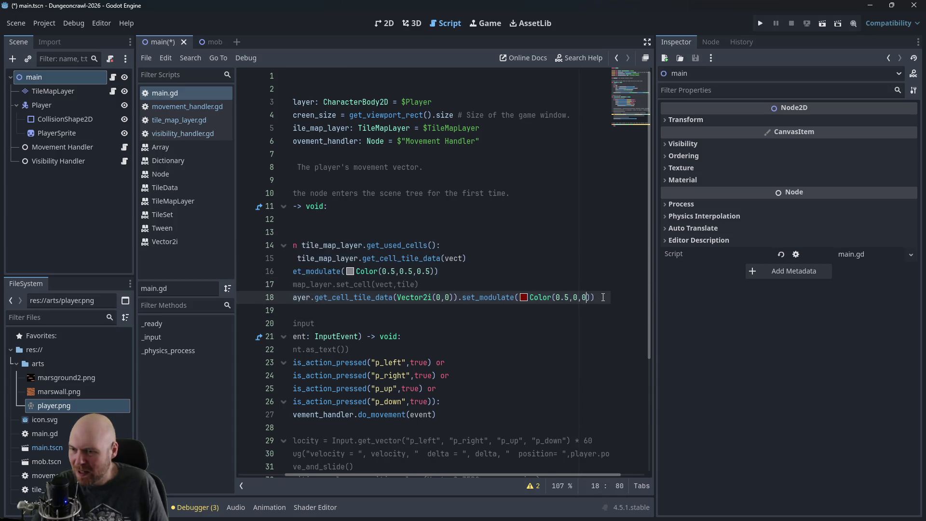
{"action": "left_click", "coordinate": [308, 244]}
Step: Comment out lines 13–18 of _ready by prefixing each with #
{"action": "left_click", "coordinate": [308, 231]}
{"action": "type", "text": "#"}
{"action": "left_click", "coordinate": [309, 245]}
{"action": "type", "text": "#"}
{"action": "left_click", "coordinate": [309, 258]}
{"action": "type", "text": "#"}
{"action": "left_click", "coordinate": [309, 271]}
{"action": "type", "text": "#"}
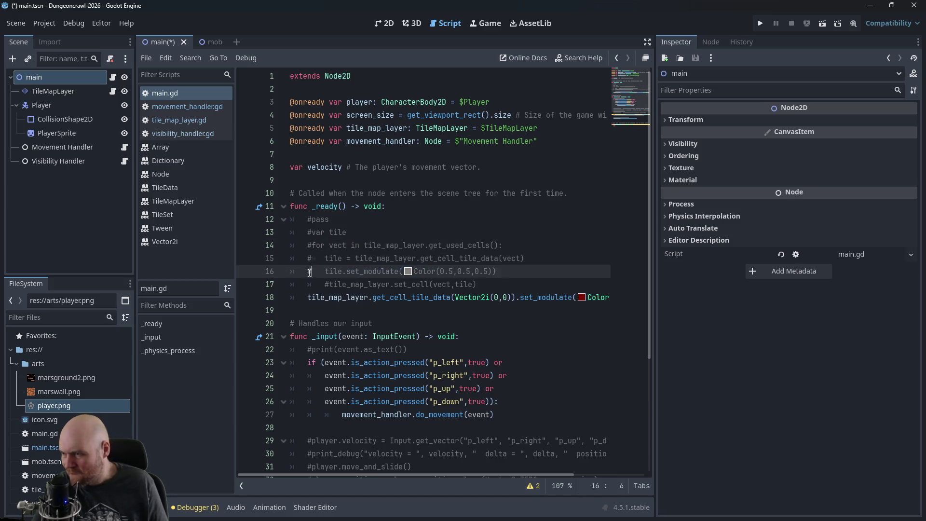
{"action": "left_click", "coordinate": [309, 284]}
{"action": "type", "text": "#"}
{"action": "left_click", "coordinate": [309, 297]}
{"action": "type", "text": "#"}
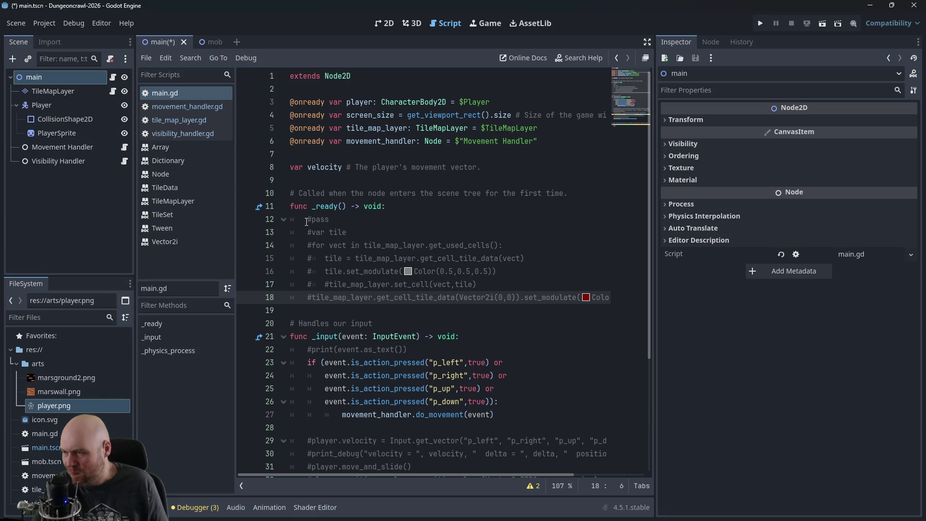
Step: Add a new line under func _ready() starting with 'Mob', then switch to the Creating the enemy docs
{"action": "left_click", "coordinate": [382, 206]}
{"action": "key", "text": "Return"}
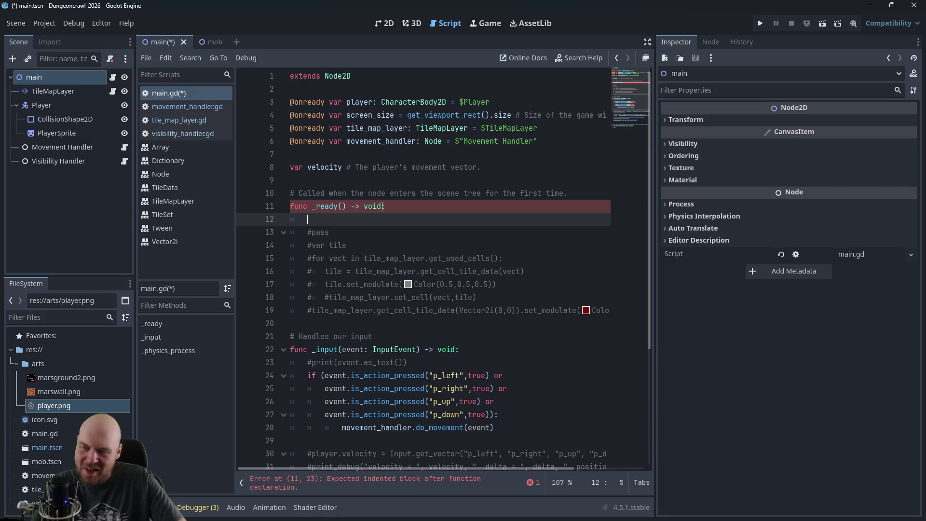
{"action": "type", "text": "Mob"}
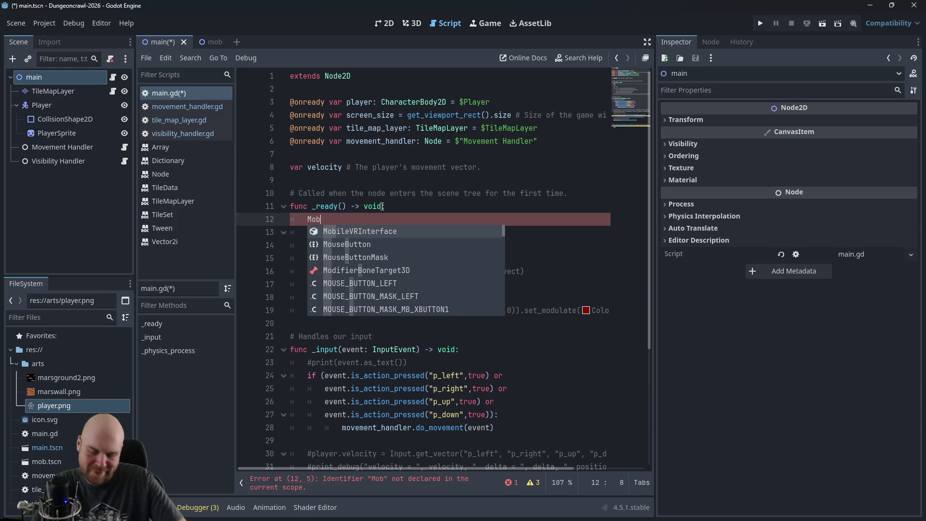
{"action": "key", "text": "alt+Tab"}
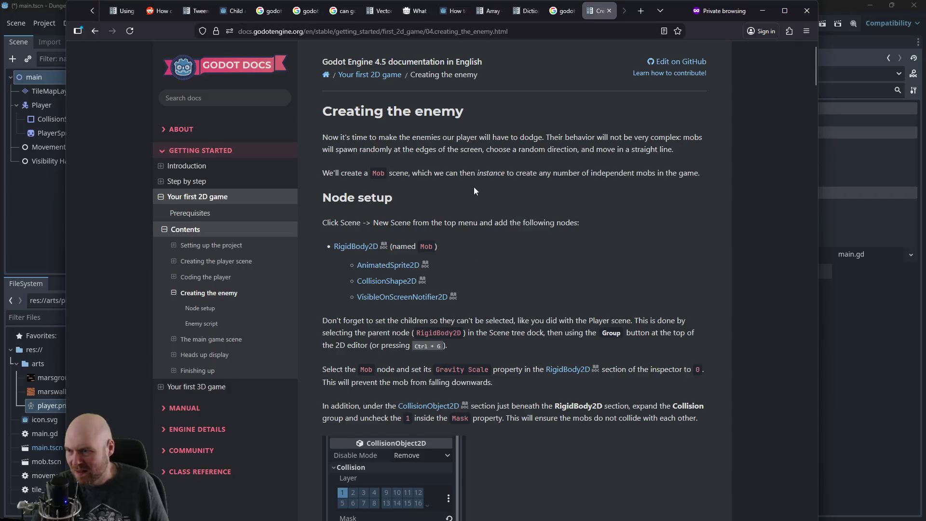
{"action": "scroll", "coordinate": [473, 197], "scroll_direction": "down", "scroll_amount": 4}
{"action": "scroll", "coordinate": [482, 212], "scroll_direction": "down", "scroll_amount": 3}
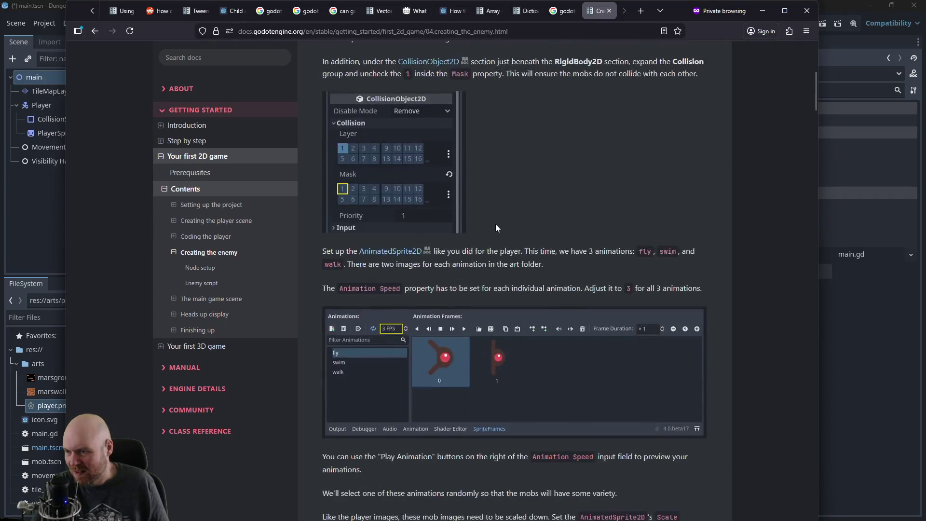
{"action": "scroll", "coordinate": [495, 228], "scroll_direction": "down", "scroll_amount": 10}
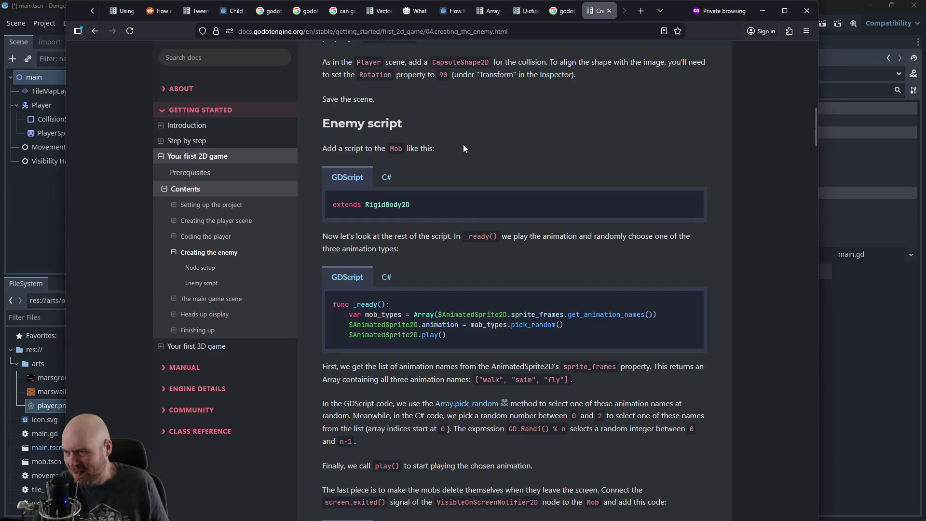
{"action": "scroll", "coordinate": [371, 209], "scroll_direction": "down", "scroll_amount": 1}
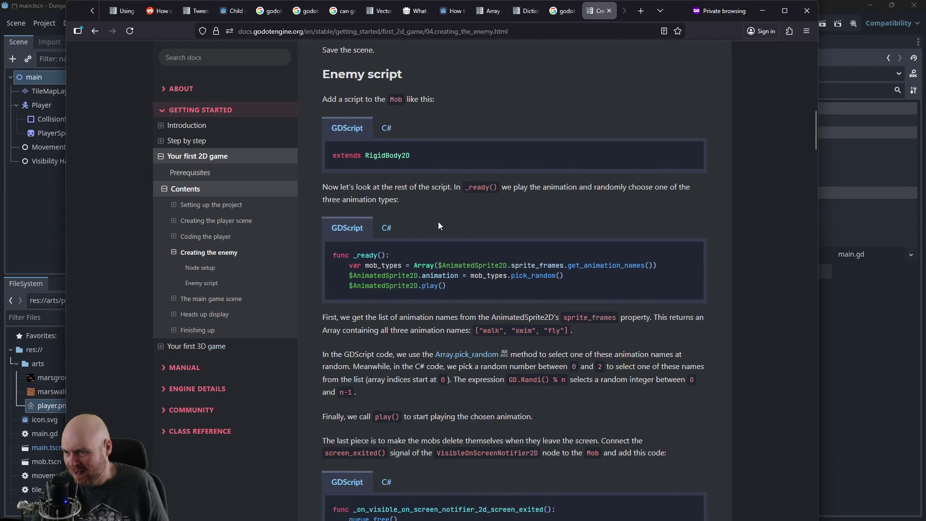
{"action": "scroll", "coordinate": [464, 182], "scroll_direction": "down", "scroll_amount": 1}
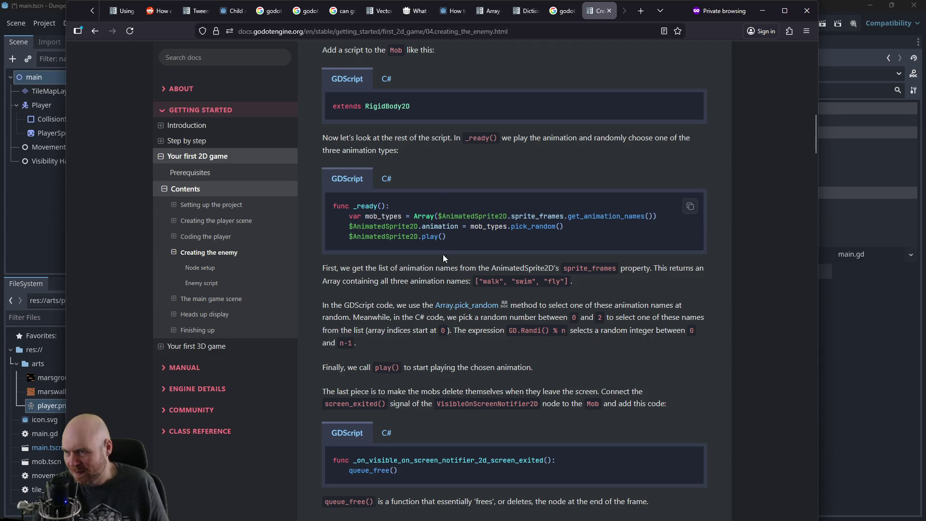
{"action": "scroll", "coordinate": [442, 253], "scroll_direction": "down", "scroll_amount": 2}
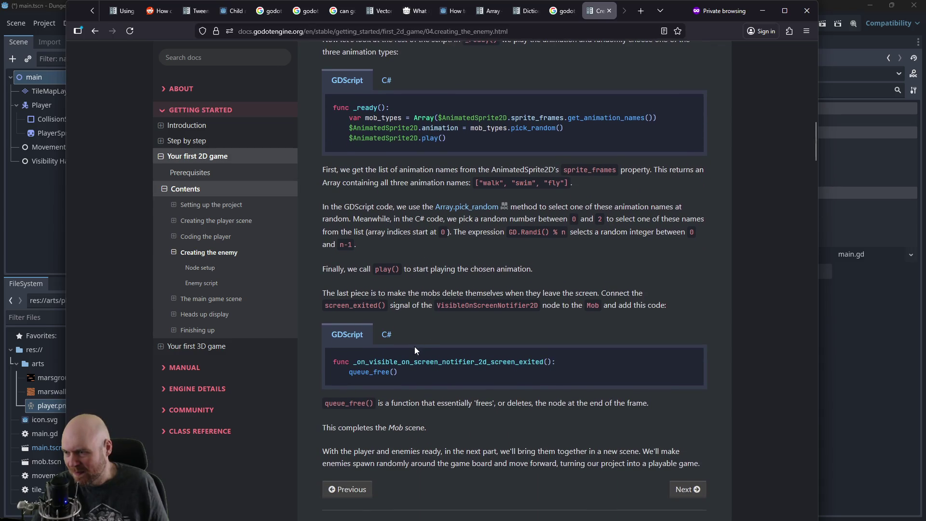
{"action": "scroll", "coordinate": [414, 346], "scroll_direction": "down", "scroll_amount": 2}
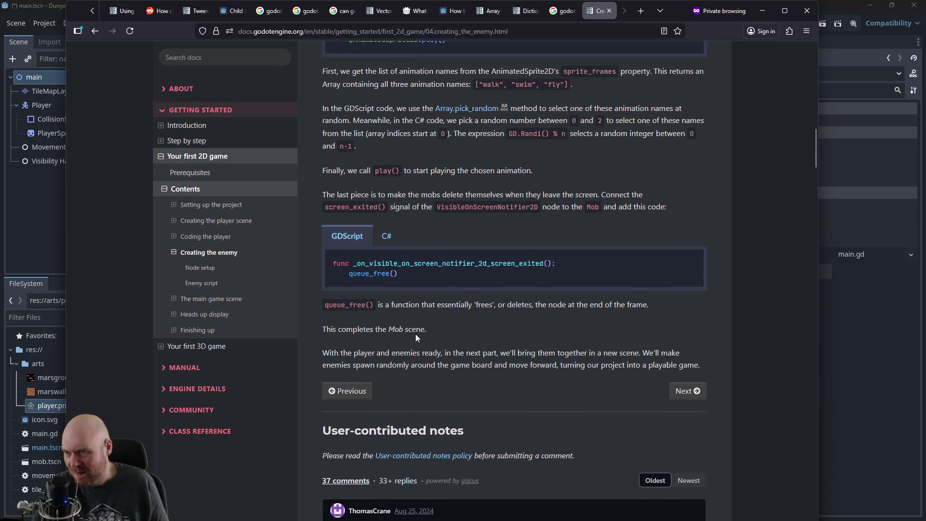
{"action": "scroll", "coordinate": [415, 334], "scroll_direction": "up", "scroll_amount": 3}
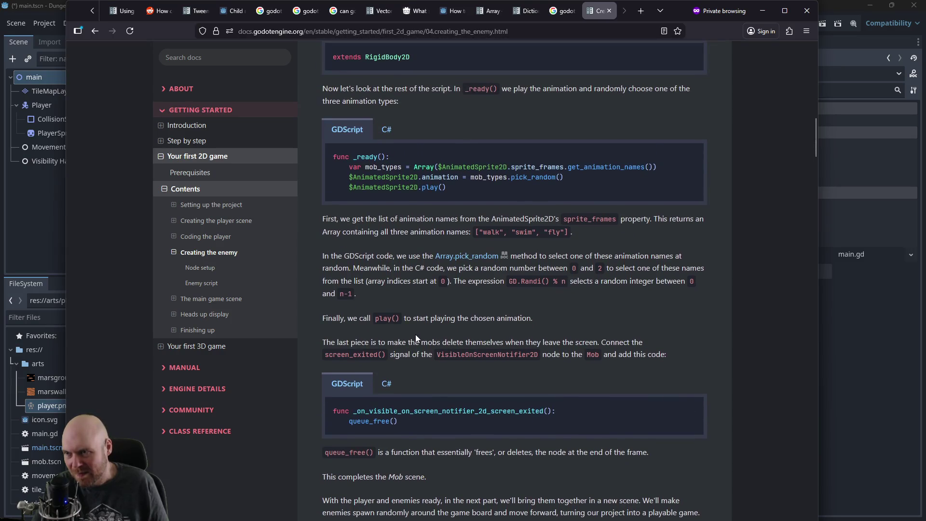
{"action": "scroll", "coordinate": [416, 334], "scroll_direction": "up", "scroll_amount": 4}
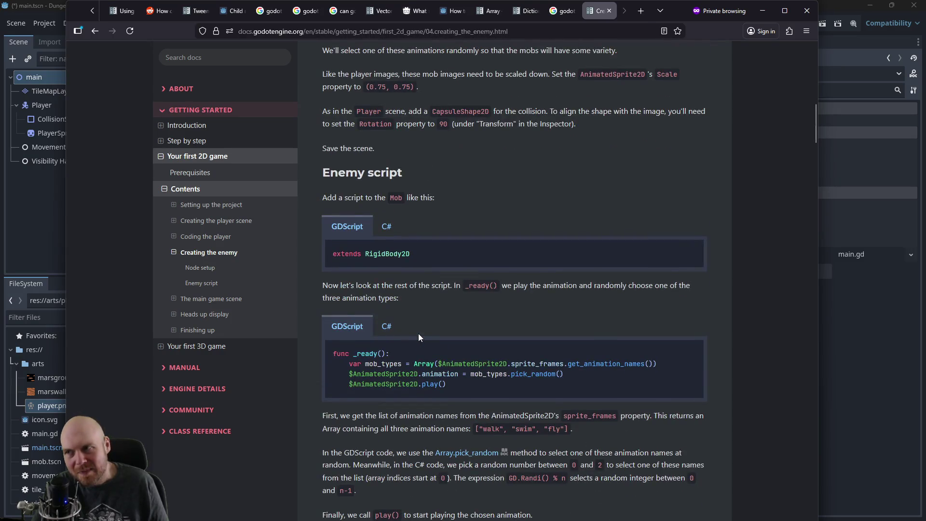
{"action": "scroll", "coordinate": [418, 333], "scroll_direction": "down", "scroll_amount": 1}
{"action": "scroll", "coordinate": [418, 333], "scroll_direction": "up", "scroll_amount": 2}
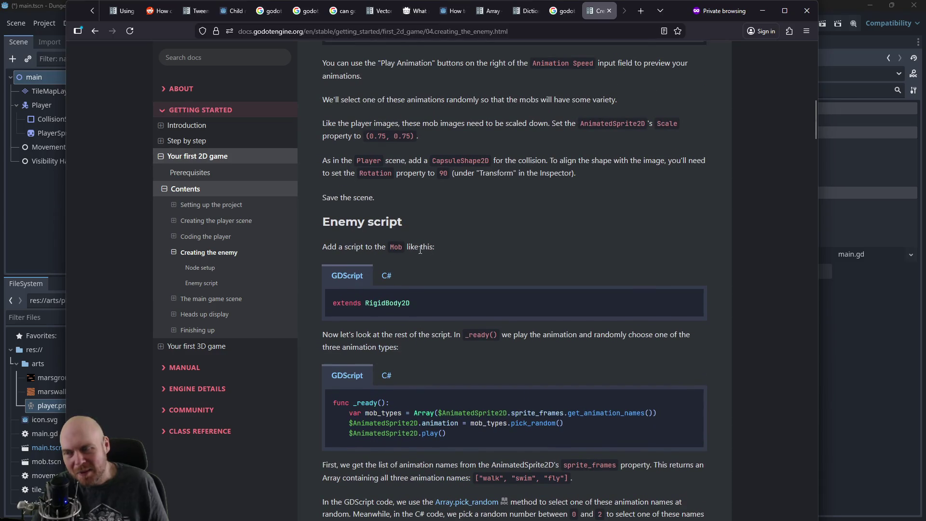
{"action": "scroll", "coordinate": [468, 291], "scroll_direction": "down", "scroll_amount": 3}
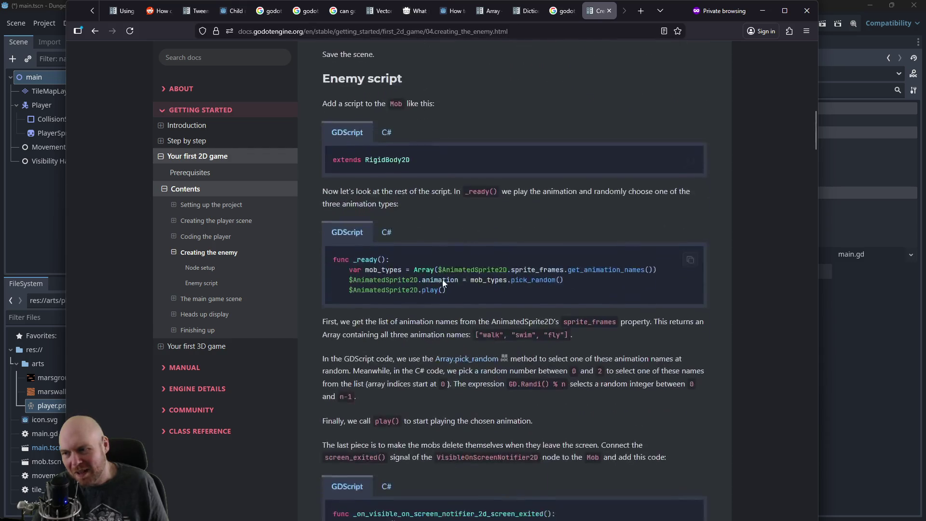
{"action": "scroll", "coordinate": [424, 225], "scroll_direction": "down", "scroll_amount": 7}
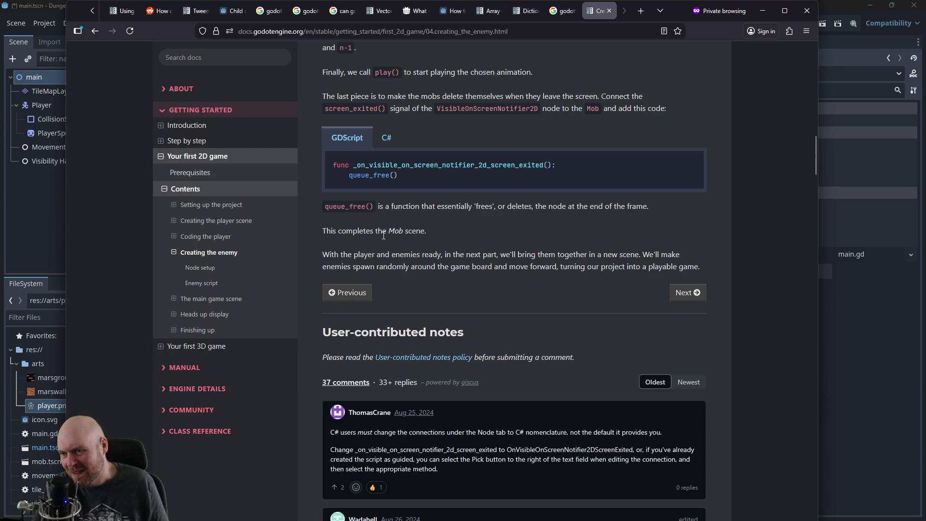
Step: Go to The main game scene docs page, scroll down to Testing the scene, then return to Godot
{"action": "left_click", "coordinate": [684, 339]}
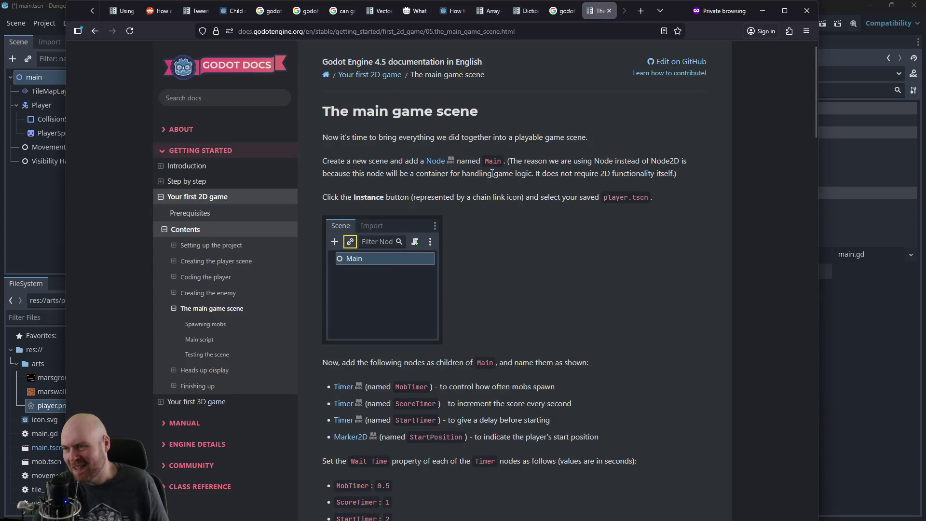
{"action": "scroll", "coordinate": [559, 264], "scroll_direction": "down", "scroll_amount": 10}
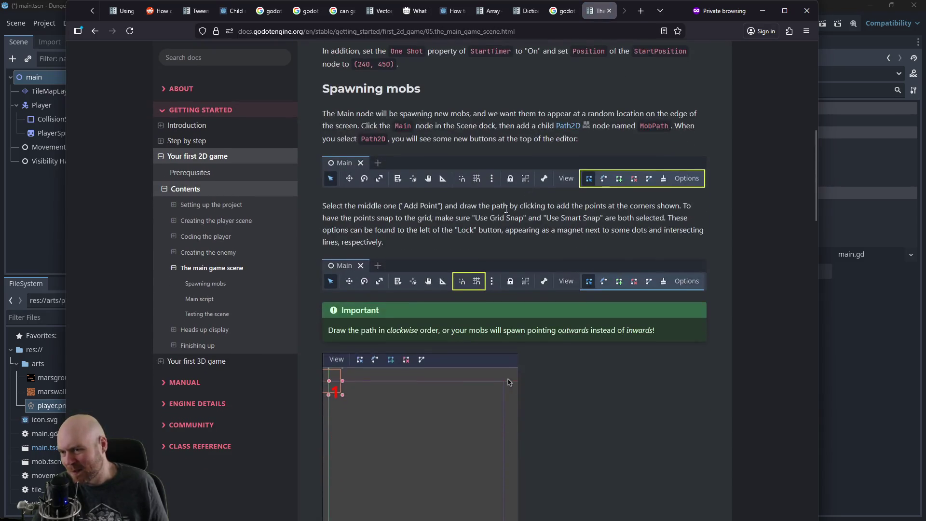
{"action": "scroll", "coordinate": [496, 236], "scroll_direction": "down", "scroll_amount": 6}
{"action": "scroll", "coordinate": [545, 238], "scroll_direction": "up", "scroll_amount": 4}
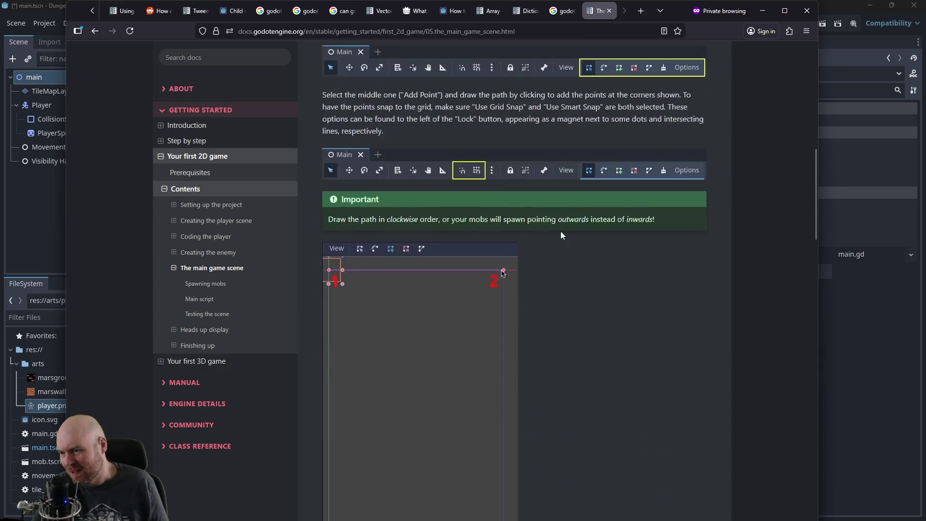
{"action": "scroll", "coordinate": [560, 230], "scroll_direction": "down", "scroll_amount": 6}
{"action": "scroll", "coordinate": [561, 234], "scroll_direction": "down", "scroll_amount": 8}
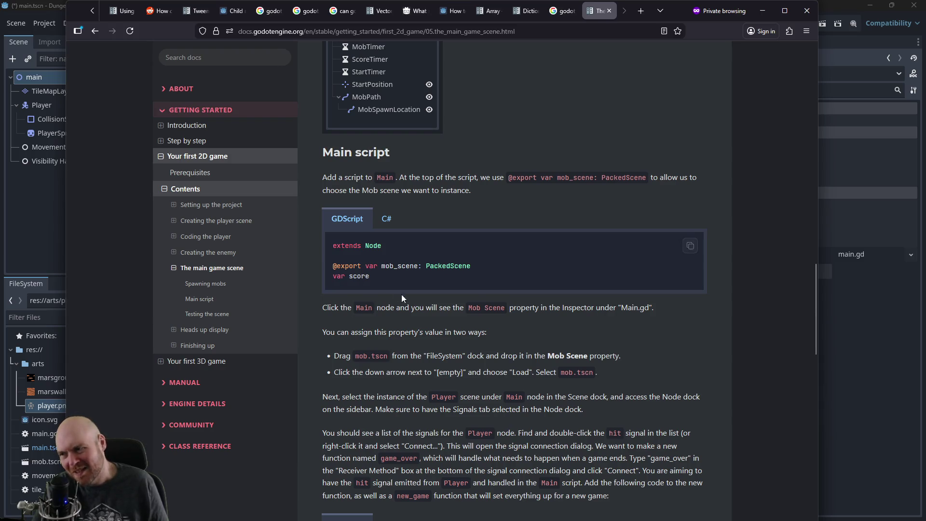
{"action": "scroll", "coordinate": [403, 296], "scroll_direction": "down", "scroll_amount": 6}
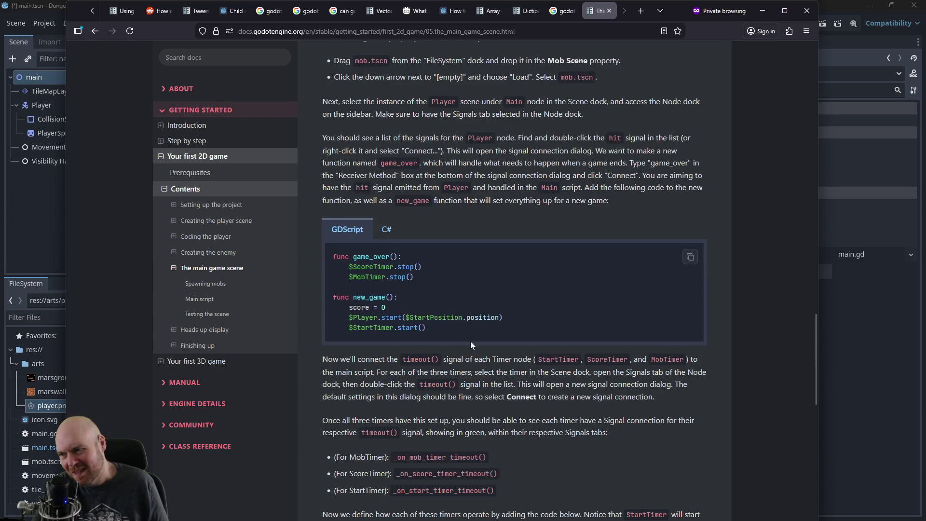
{"action": "scroll", "coordinate": [471, 341], "scroll_direction": "down", "scroll_amount": 9}
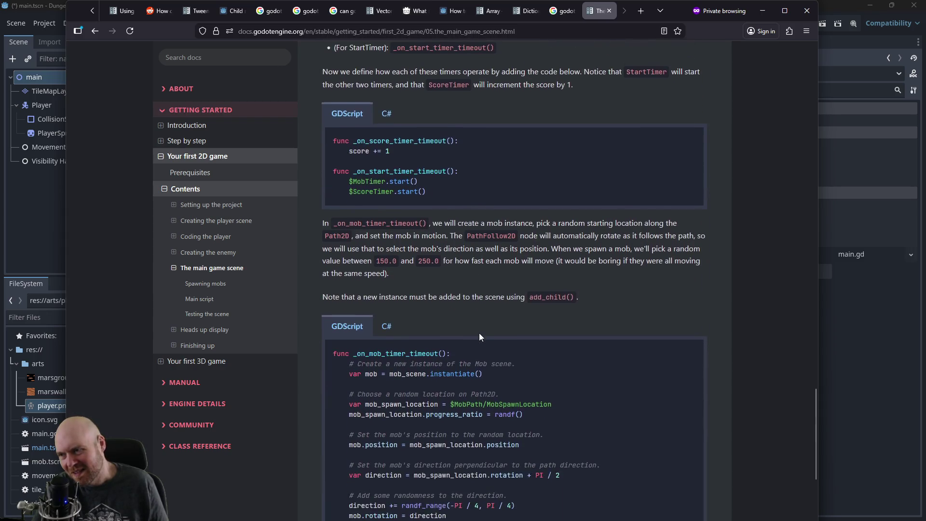
{"action": "scroll", "coordinate": [480, 335], "scroll_direction": "down", "scroll_amount": 8}
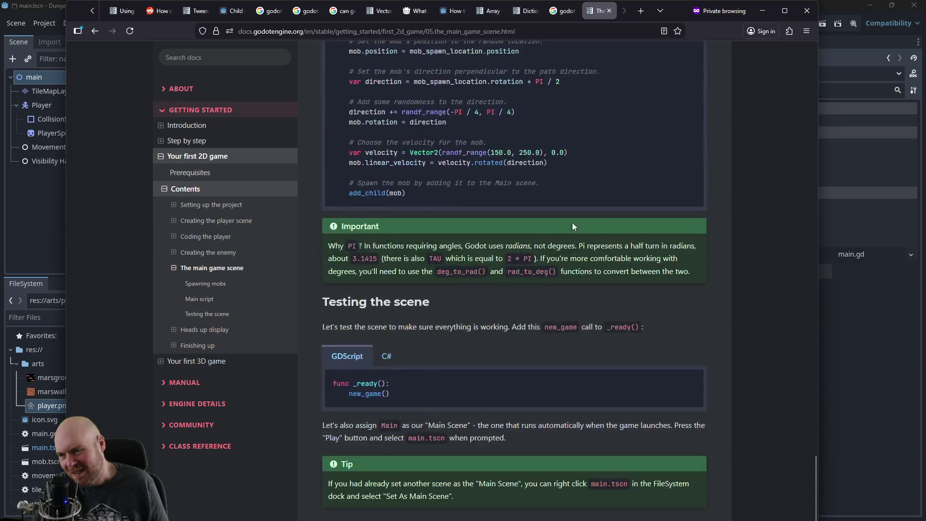
{"action": "left_click", "coordinate": [762, 11]}
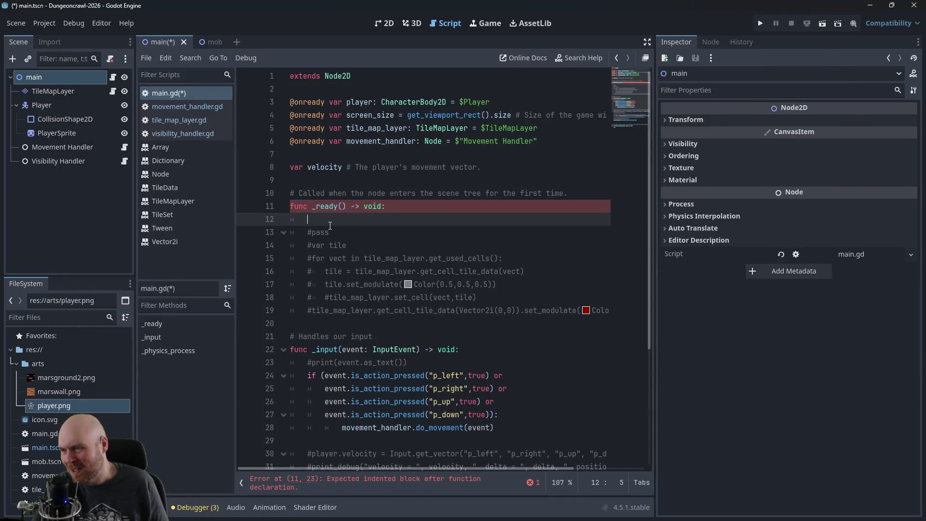
Step: Start a var mob declaration, try a 'Mob = new Mob' typed form, then delete the invalid part
{"action": "type", "text": "var mob ="}
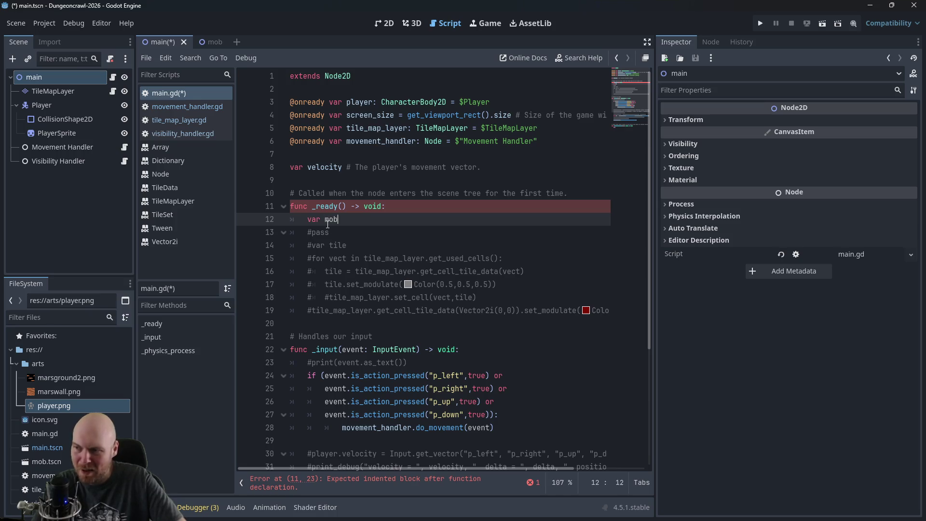
{"action": "key", "text": "BackSpace"}
{"action": "key", "text": "BackSpace"}
{"action": "type", "text": ":M"}
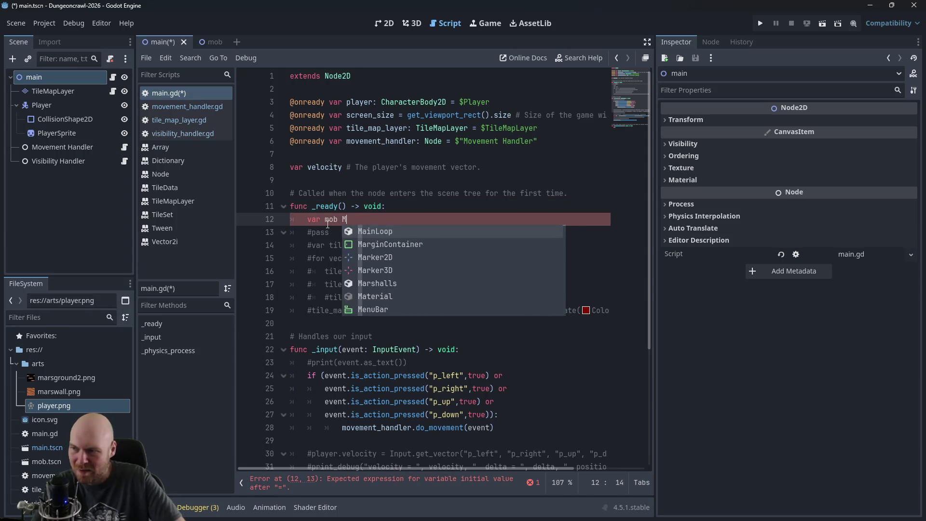
{"action": "key", "text": "Escape"}
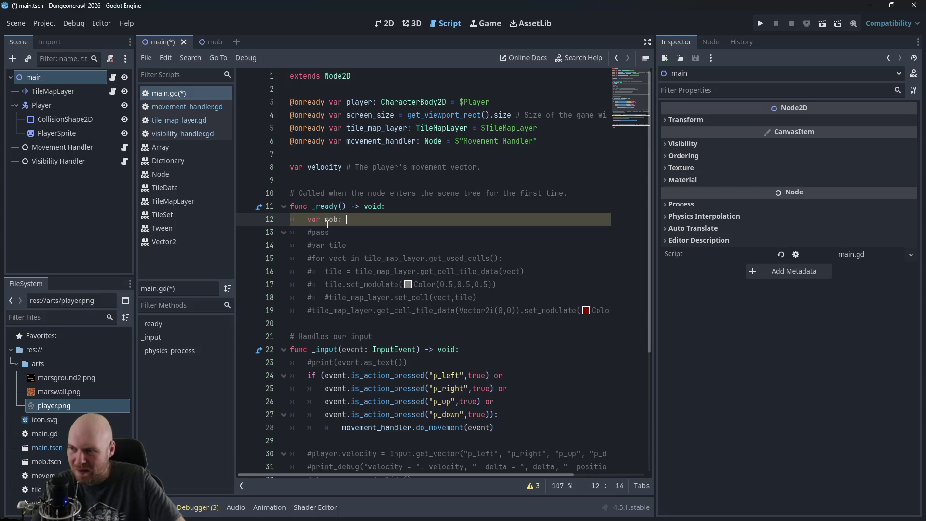
{"action": "type", "text": "Mob"}
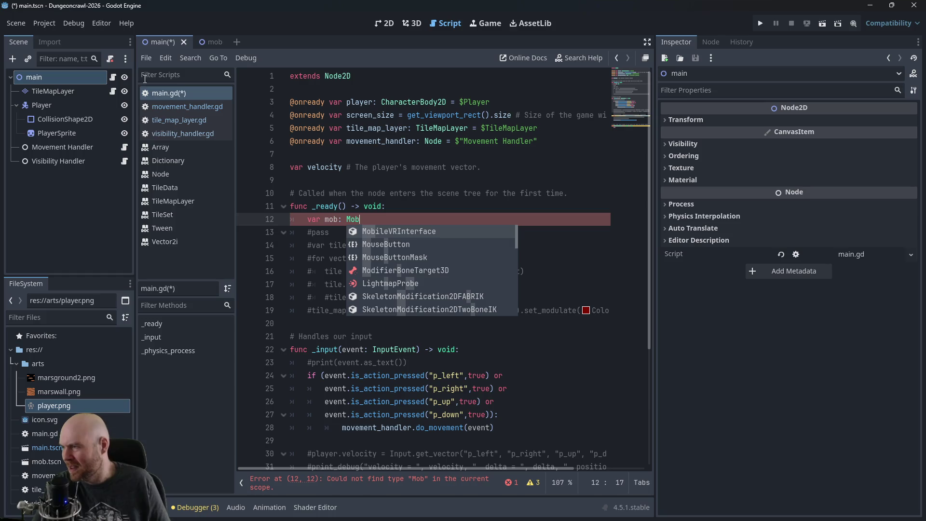
{"action": "type", "text": " = n"}
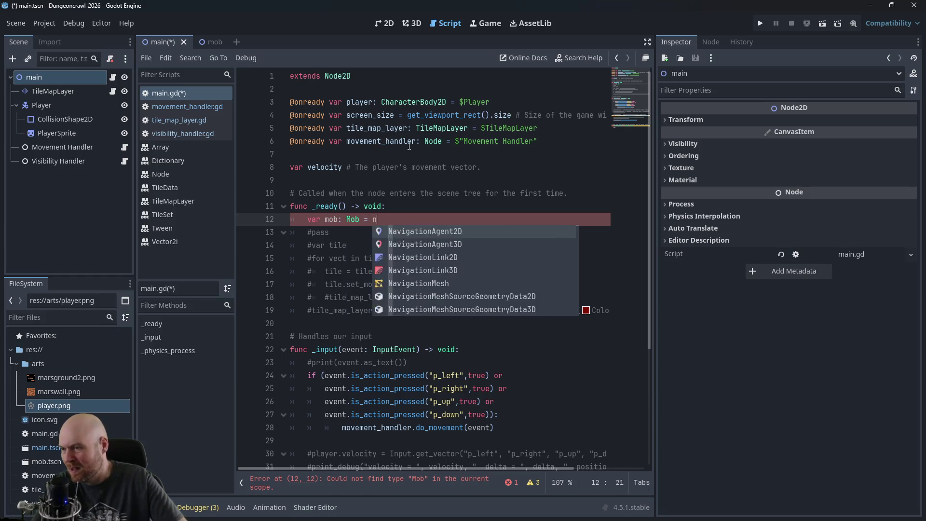
{"action": "type", "text": "ew Mob"}
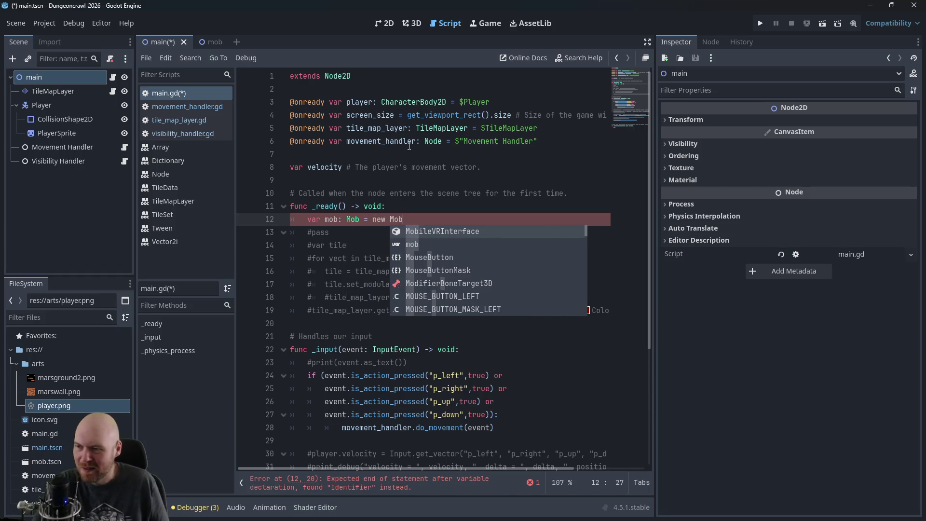
{"action": "left_click", "coordinate": [377, 167]}
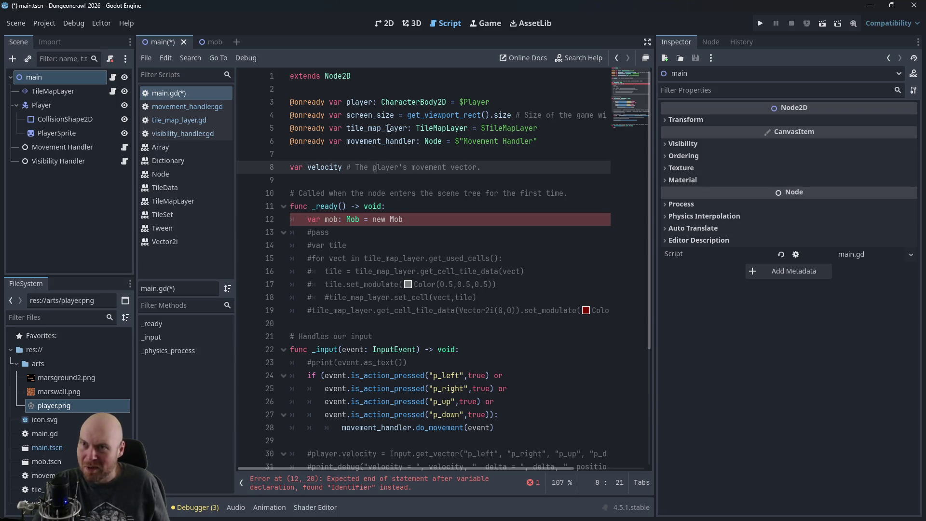
{"action": "left_click_drag", "start_coordinate": [338, 219], "coordinate": [414, 218]}
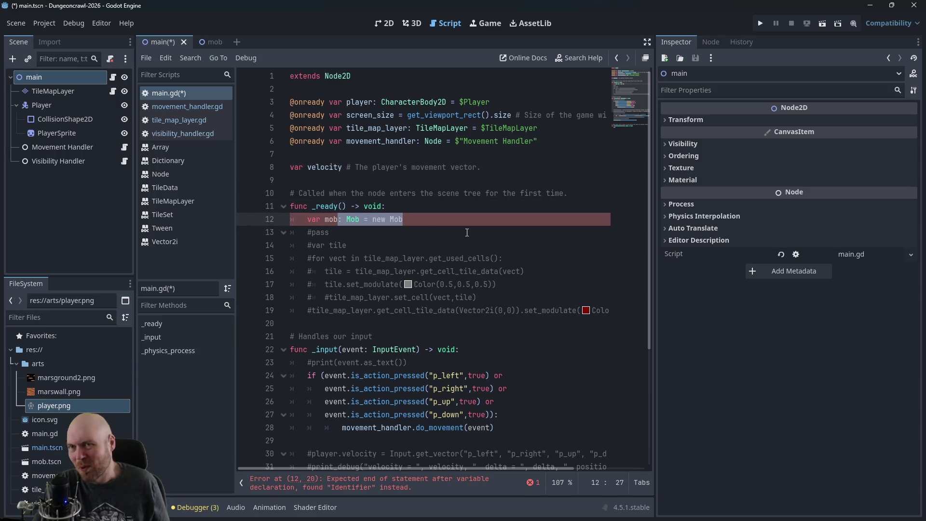
{"action": "key", "text": "BackSpace"}
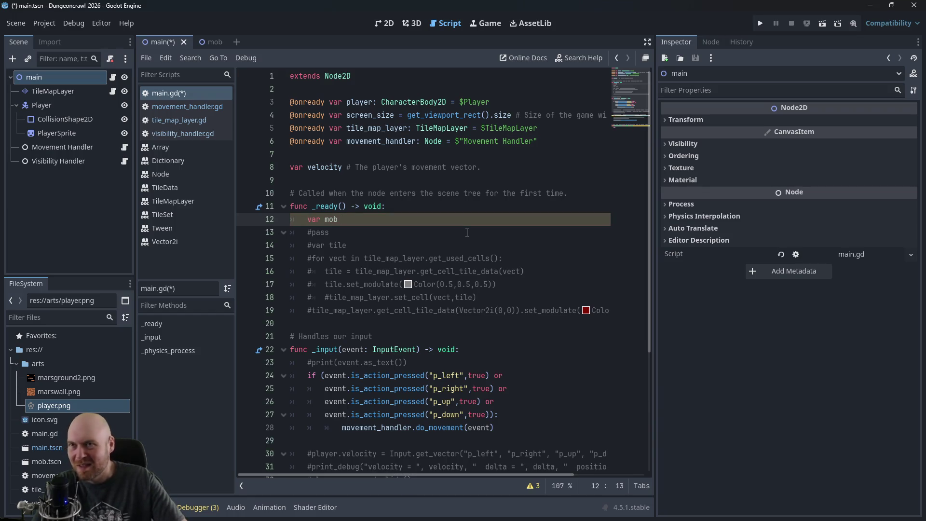
Step: Complete it as var mob = preload("res://mob.tscn").instantiate() and begin a mob. line below
{"action": "type", "text": "=preload(\""}
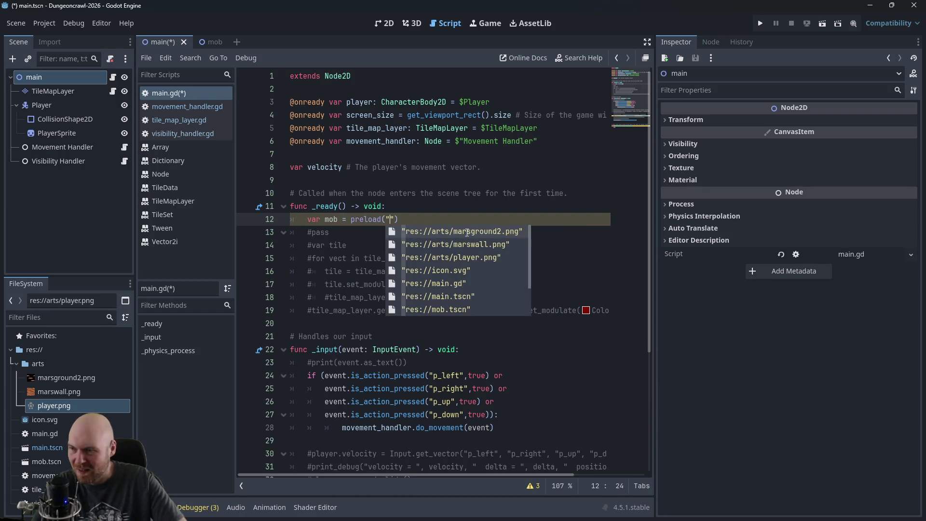
{"action": "key", "text": "Down"}
{"action": "key", "text": "Down"}
{"action": "key", "text": "Down"}
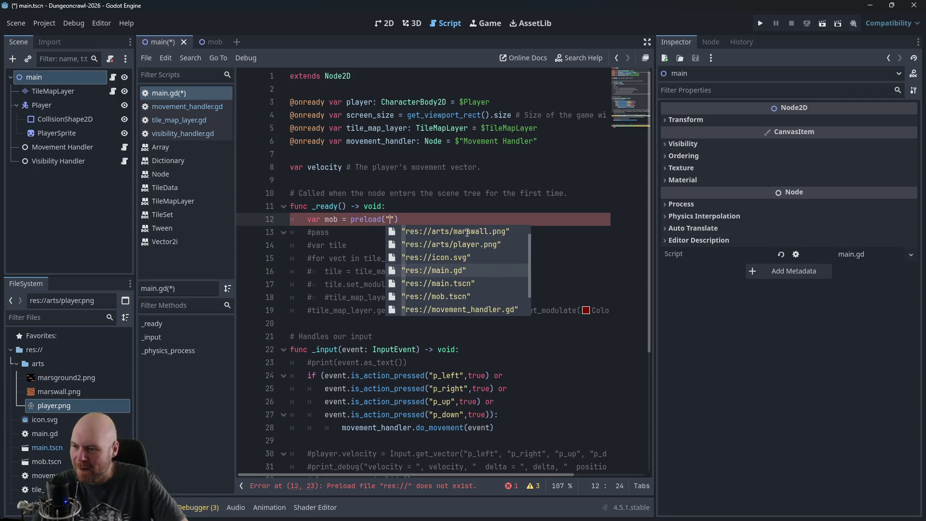
{"action": "key", "text": "Up"}
{"action": "key", "text": "Up"}
{"action": "key", "text": "Up"}
{"action": "key", "text": "Return"}
{"action": "key", "text": "Right"}
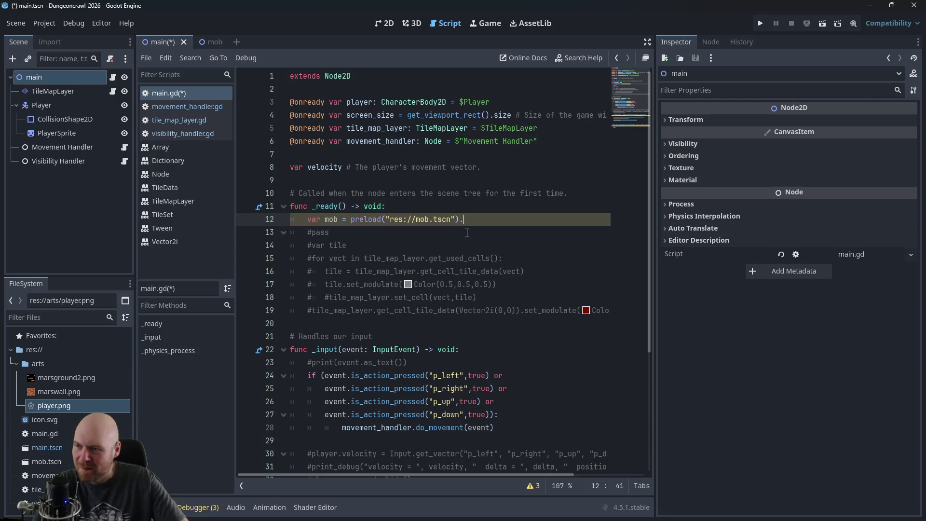
{"action": "type", "text": "instantiat"}
{"action": "key", "text": "Return"}
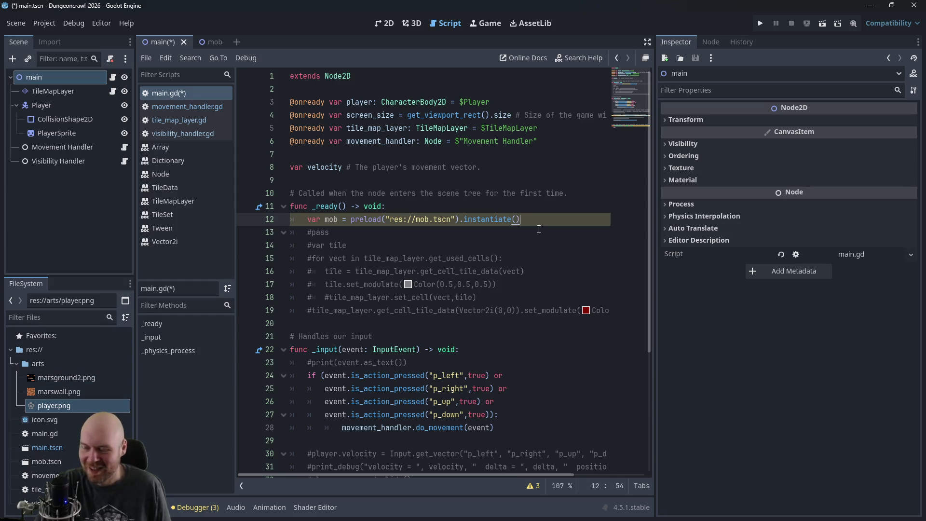
{"action": "key", "text": "Return"}
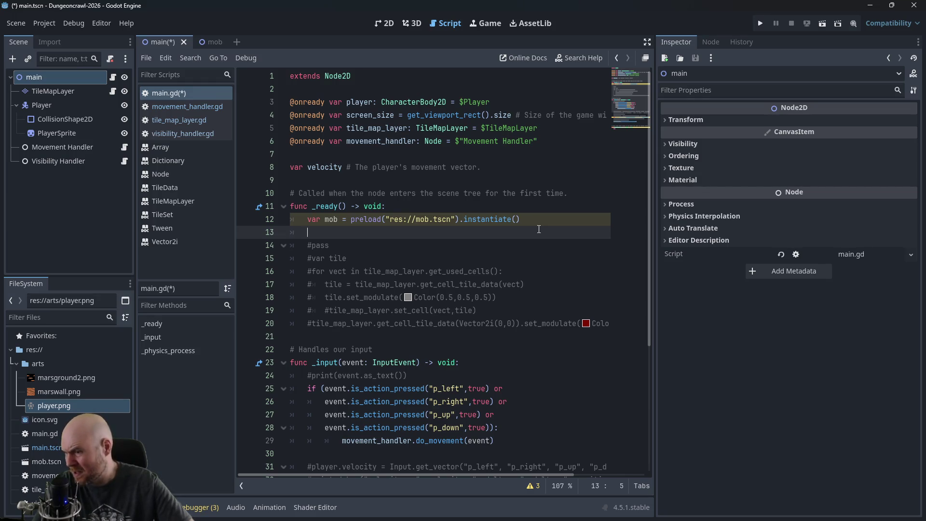
{"action": "type", "text": "mob."}
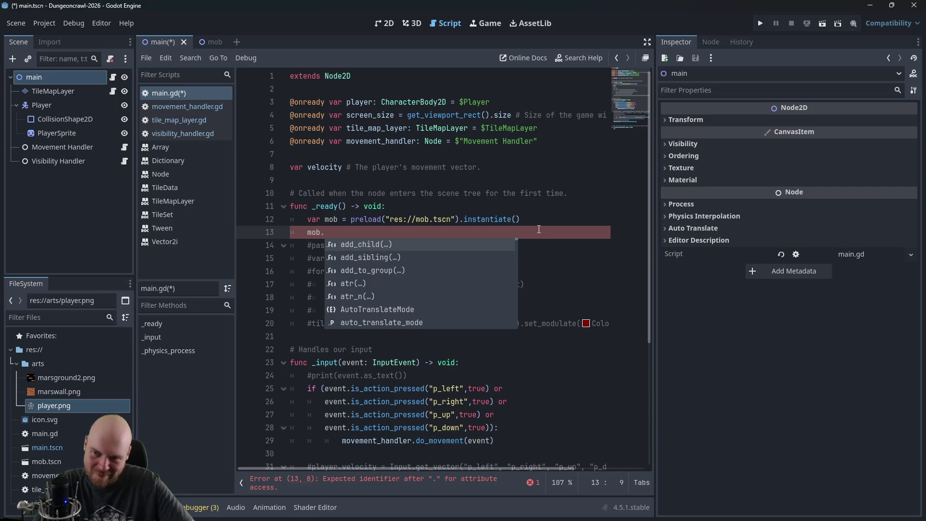
{"action": "left_click", "coordinate": [374, 24]}
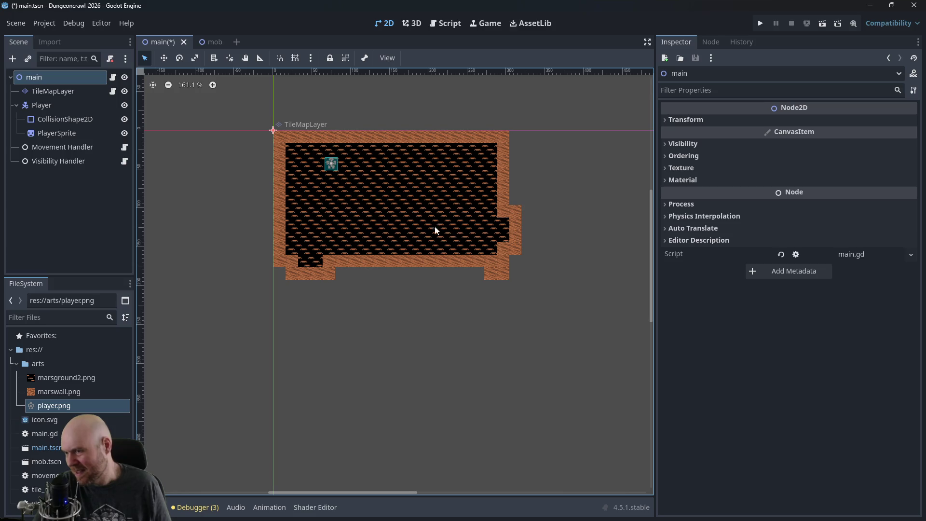
Step: Type 'mob.position =' in _ready, then scroll through main.gd to review the existing code
{"action": "left_click", "coordinate": [457, 24]}
{"action": "key", "text": "Escape"}
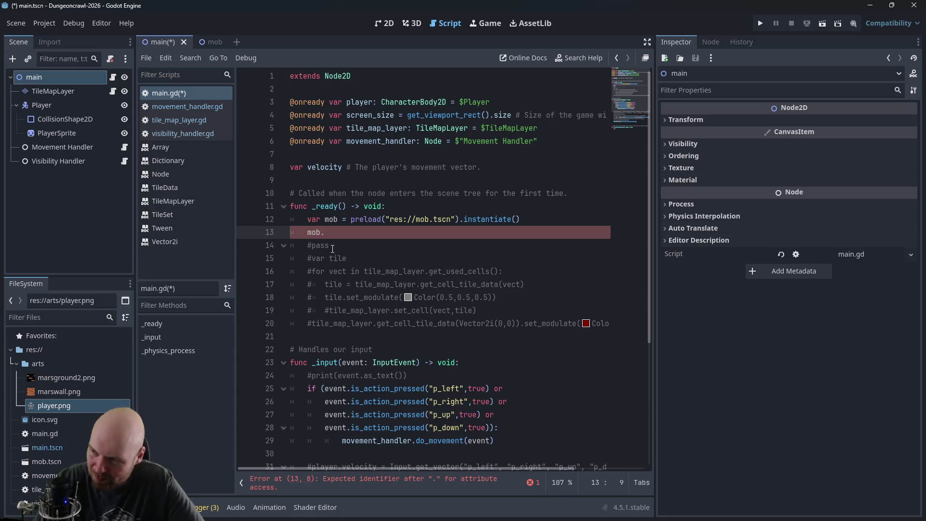
{"action": "type", "text": "position ="}
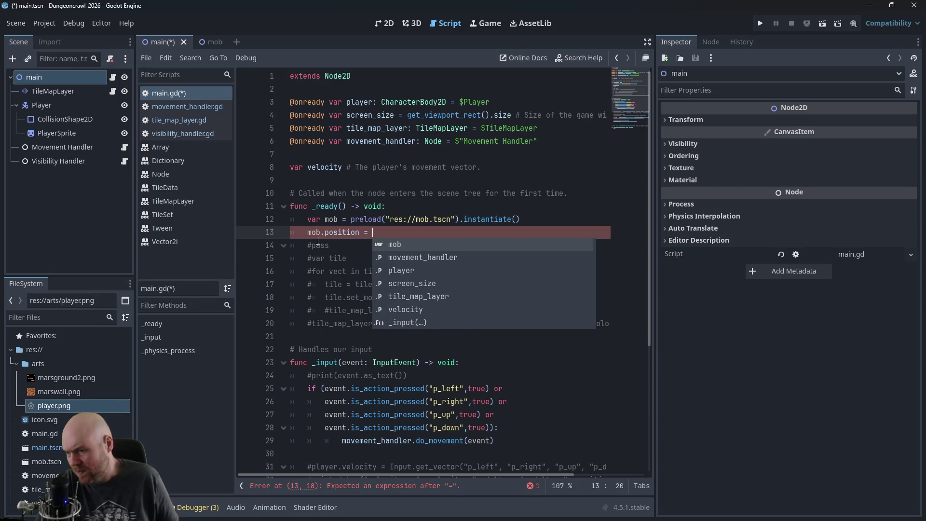
{"action": "left_click", "coordinate": [332, 249]}
{"action": "scroll", "coordinate": [344, 259], "scroll_direction": "down", "scroll_amount": 3}
{"action": "scroll", "coordinate": [344, 259], "scroll_direction": "down", "scroll_amount": 2}
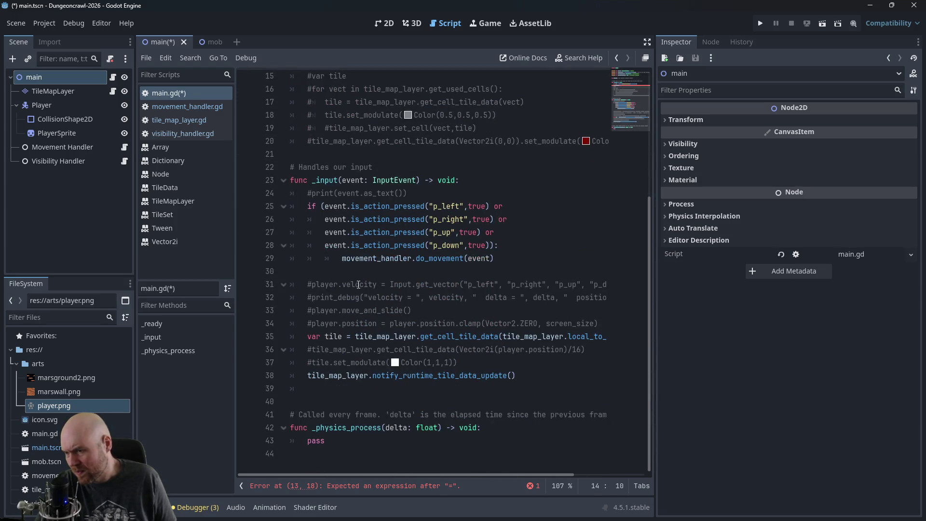
{"action": "left_click_drag", "start_coordinate": [356, 336], "coordinate": [625, 336]}
{"action": "left_click", "coordinate": [603, 337]}
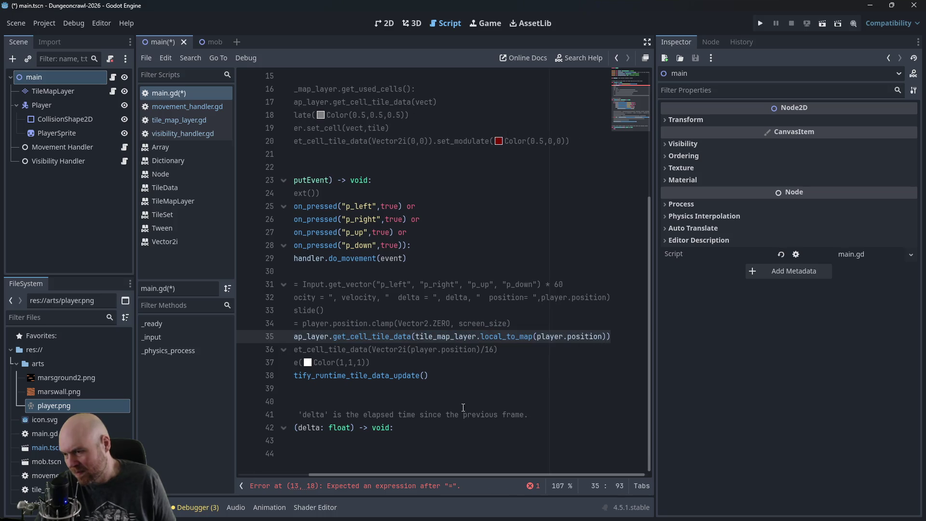
{"action": "mouse_move", "coordinate": [374, 472]}
{"action": "left_mouse_down"}
{"action": "mouse_move", "coordinate": [291, 470]}
{"action": "mouse_move", "coordinate": [394, 461]}
{"action": "mouse_move", "coordinate": [288, 456]}
{"action": "left_mouse_up"}
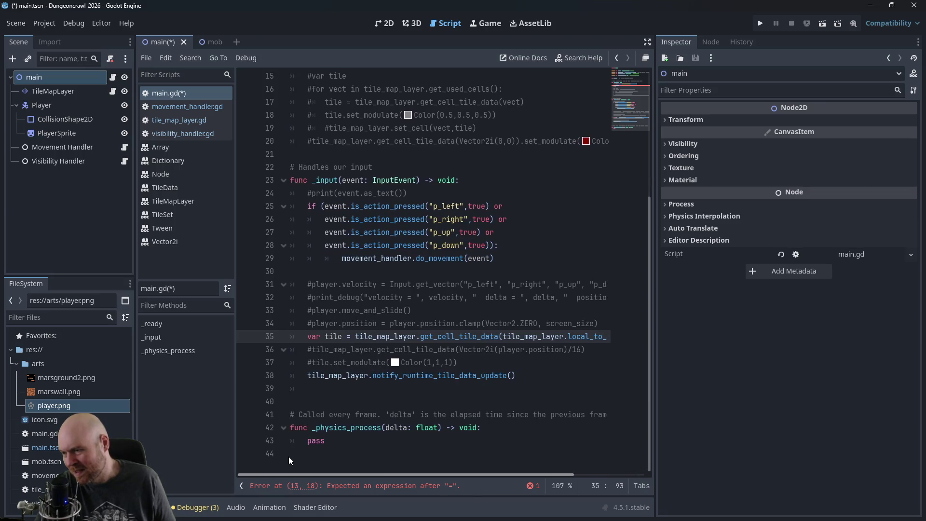
{"action": "scroll", "coordinate": [410, 374], "scroll_direction": "up", "scroll_amount": 5}
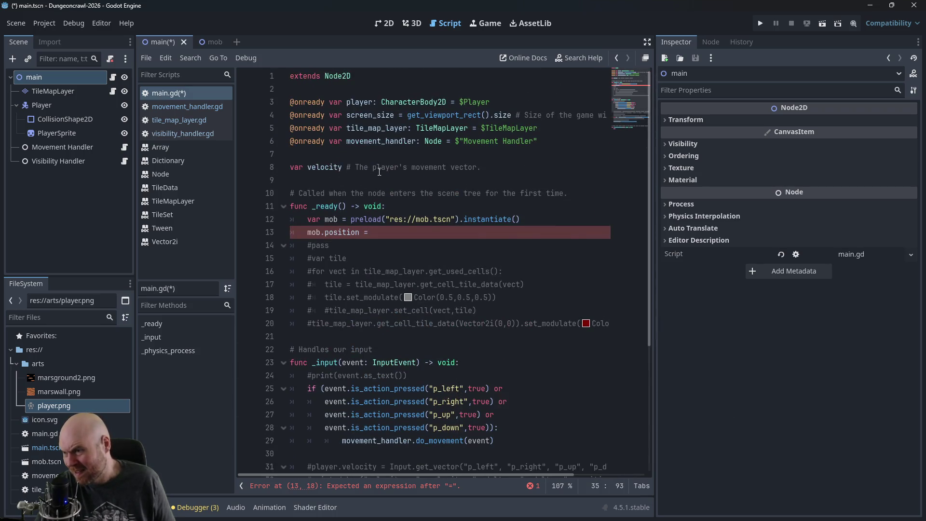
Step: Open tile_map_layer.gd from the script list and browse its code
{"action": "left_click", "coordinate": [206, 45]}
{"action": "left_click", "coordinate": [164, 41]}
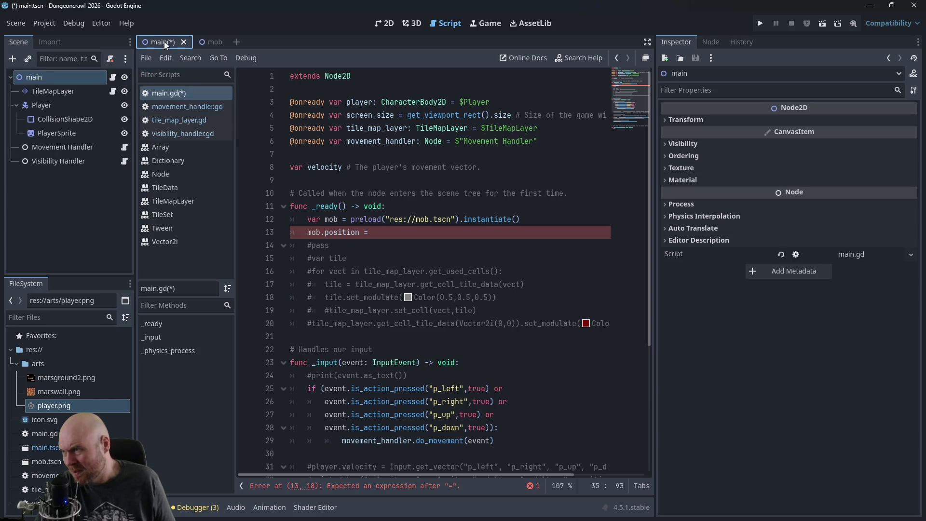
{"action": "left_click", "coordinate": [176, 120]}
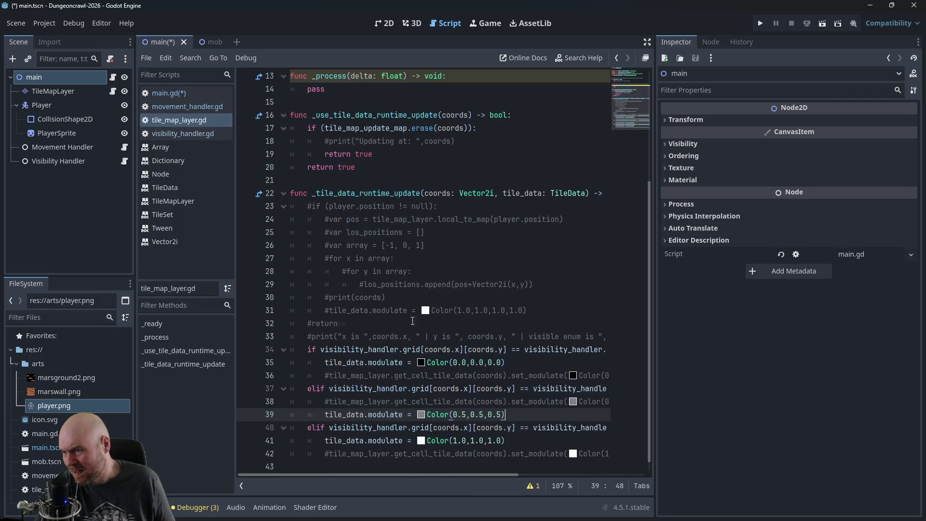
{"action": "scroll", "coordinate": [434, 340], "scroll_direction": "up", "scroll_amount": 5}
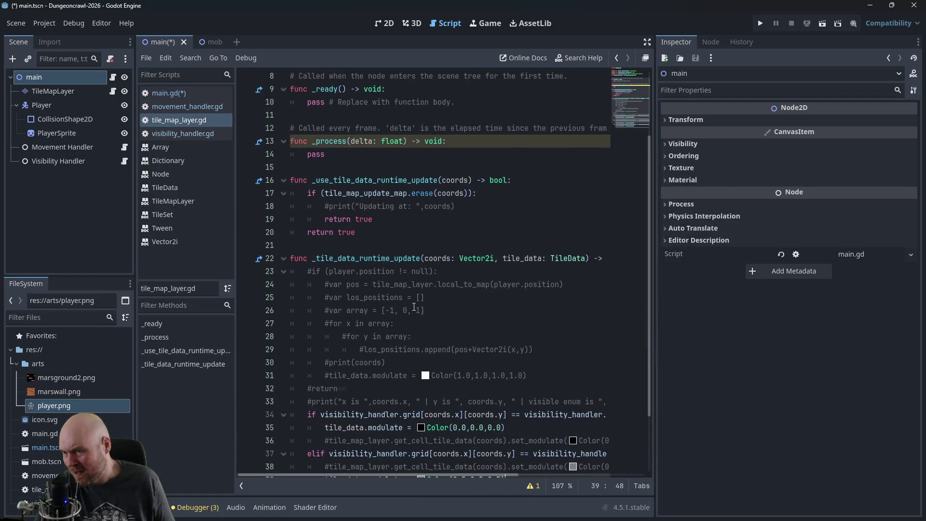
{"action": "scroll", "coordinate": [448, 337], "scroll_direction": "down", "scroll_amount": 4}
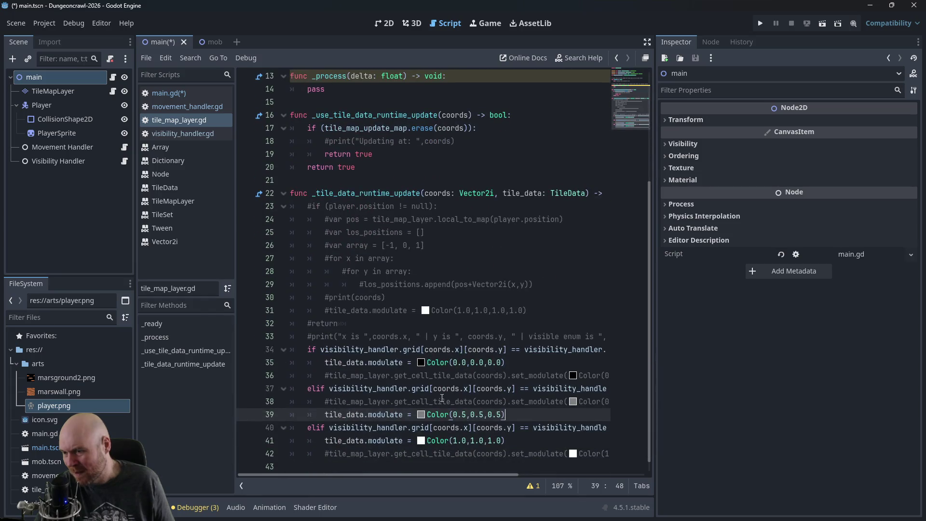
{"action": "mouse_move", "coordinate": [415, 476]}
{"action": "left_mouse_down"}
{"action": "mouse_move", "coordinate": [504, 472]}
{"action": "mouse_move", "coordinate": [403, 474]}
{"action": "left_mouse_up"}
{"action": "scroll", "coordinate": [365, 230], "scroll_direction": "up", "scroll_amount": 4}
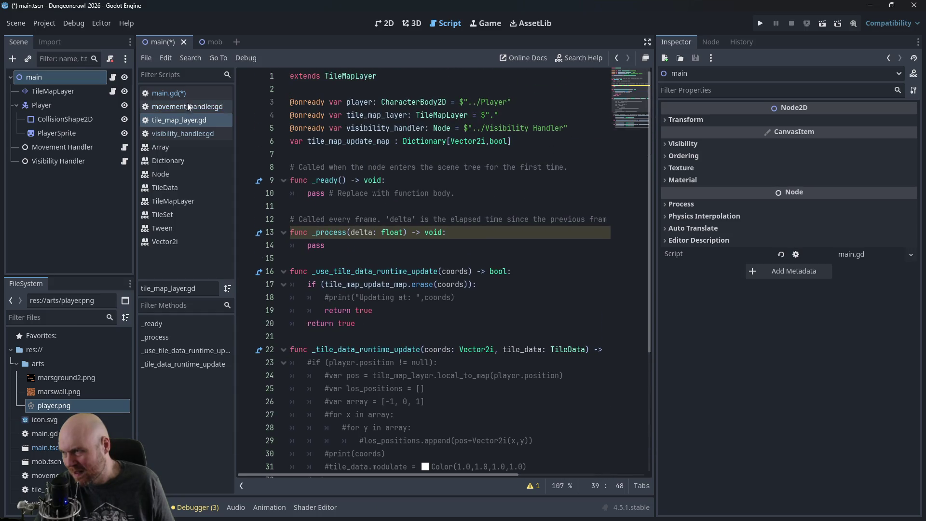
Step: In movement_handler.gd, select tile_map_layer.map_to_local on line 27 and return to main.gd
{"action": "left_click", "coordinate": [182, 109]}
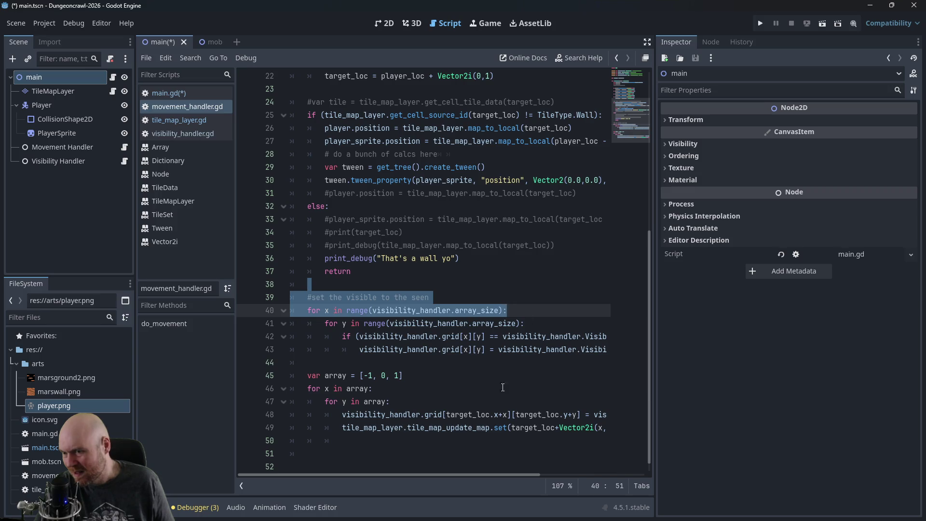
{"action": "mouse_move", "coordinate": [427, 475]}
{"action": "left_mouse_down"}
{"action": "mouse_move", "coordinate": [510, 463]}
{"action": "mouse_move", "coordinate": [435, 457]}
{"action": "left_mouse_up"}
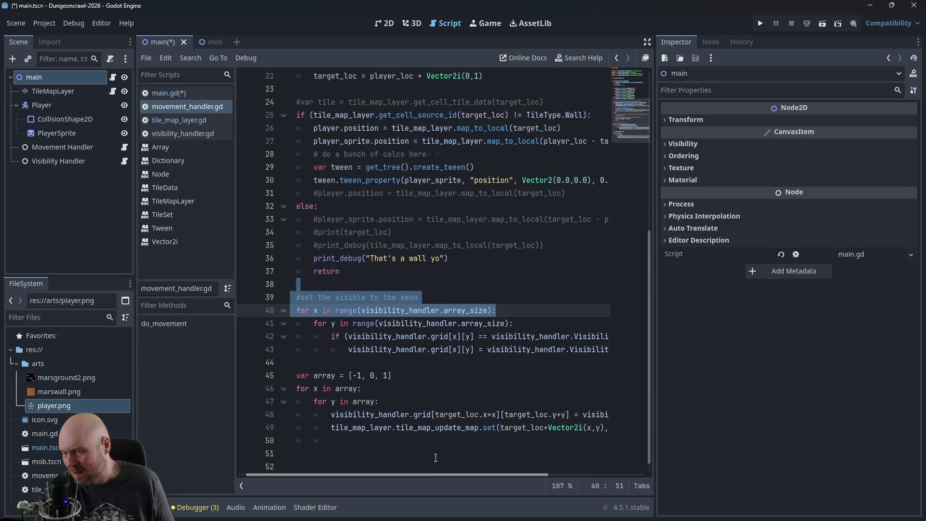
{"action": "left_click_drag", "start_coordinate": [423, 141], "coordinate": [540, 141]}
{"action": "key", "text": "ctrl+c"}
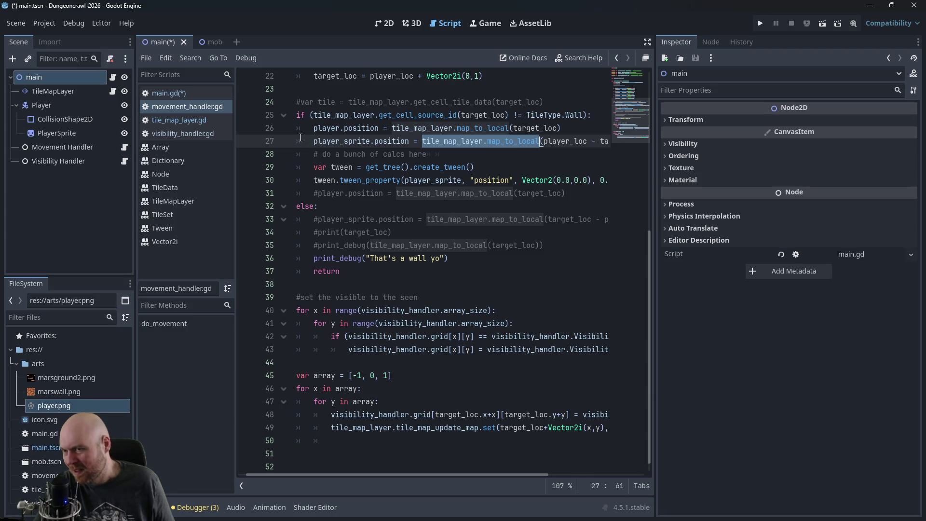
{"action": "left_click", "coordinate": [187, 95]}
Step: Make line 13 read mob.position = tile_map_layer.local_to_map(Vector2i(5,5)) and save main.gd
{"action": "left_click", "coordinate": [400, 237]}
{"action": "key", "text": "ctrl+v"}
{"action": "key", "text": "ctrl+shift+Left"}
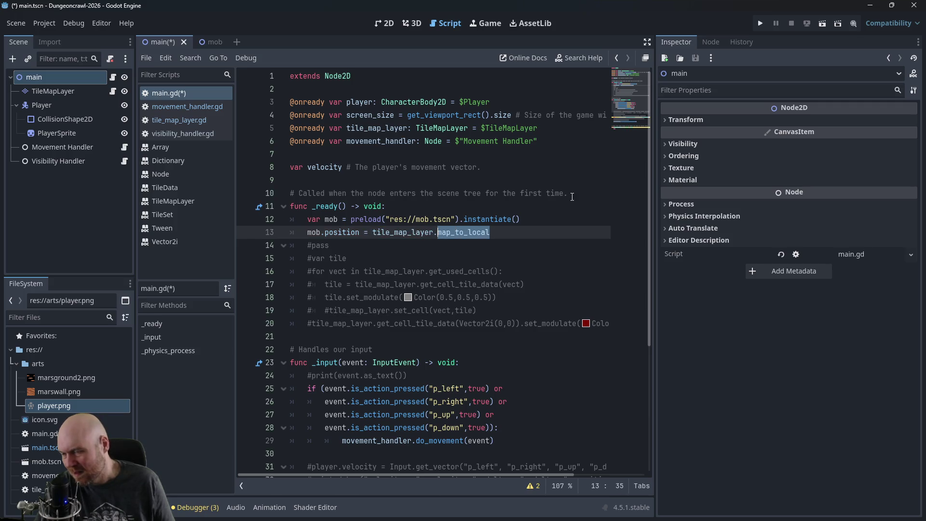
{"action": "type", "text": "local_to_map("}
{"action": "key", "text": "Return"}
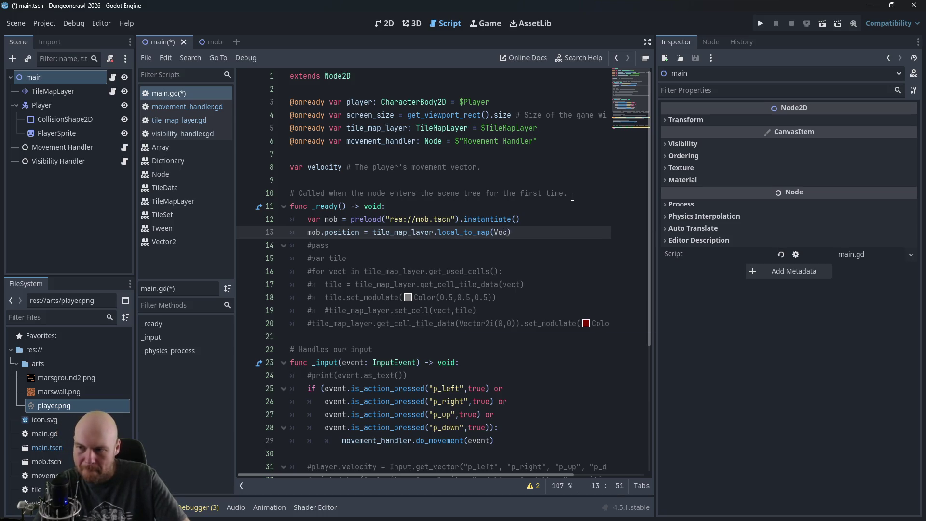
{"action": "type", "text": "i(5."}
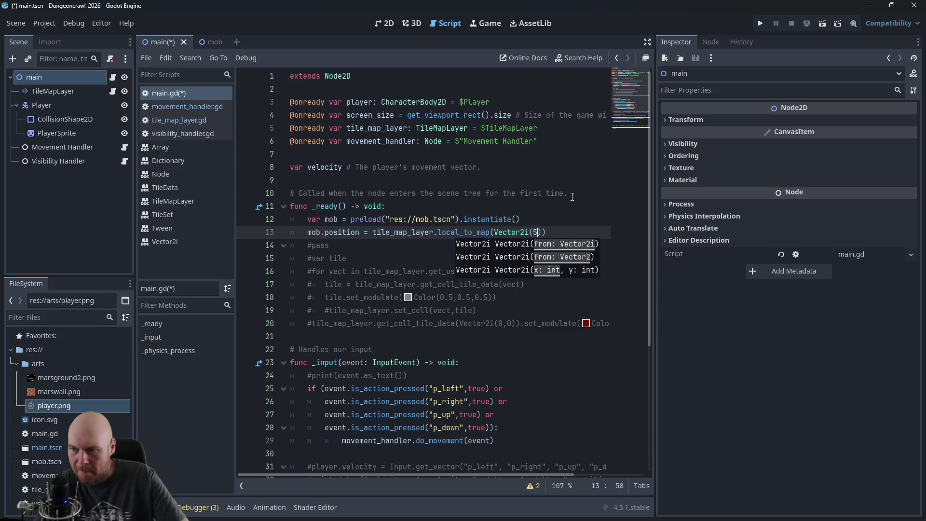
{"action": "type", "text": "0,"}
{"action": "key", "text": "BackSpace"}
{"action": "key", "text": "BackSpace"}
{"action": "key", "text": "BackSpace"}
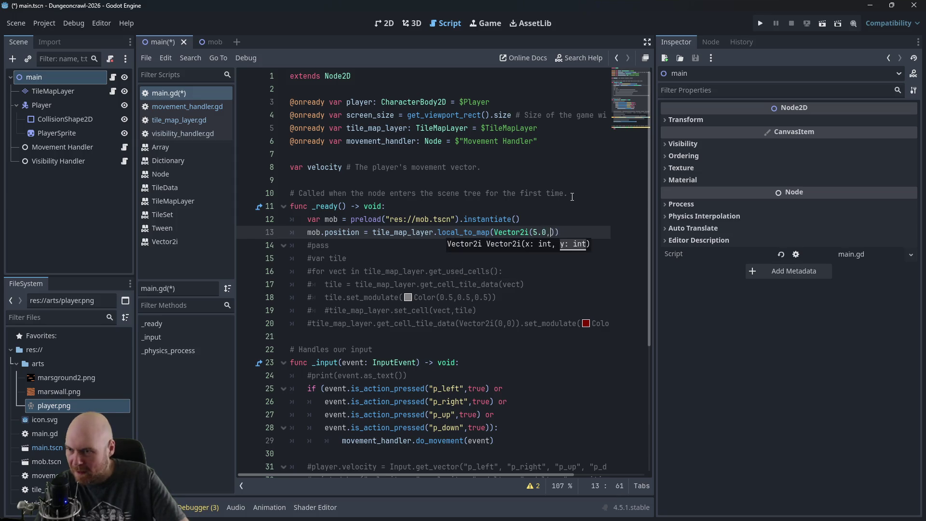
{"action": "key", "text": "End"}
{"action": "key", "text": "ctrl+s"}
Step: Start a mob.modulate line below, then bring up the Mob scene
{"action": "key", "text": "Return"}
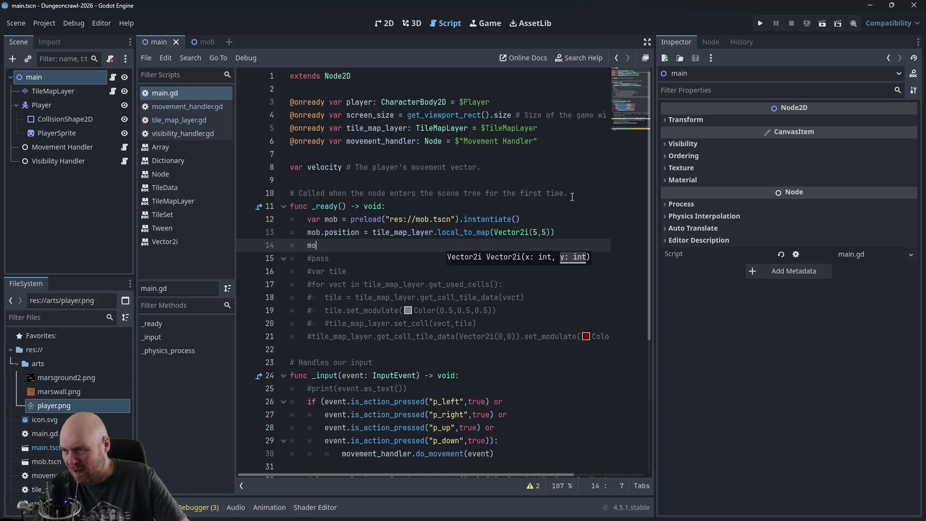
{"action": "type", "text": "b.modulate"}
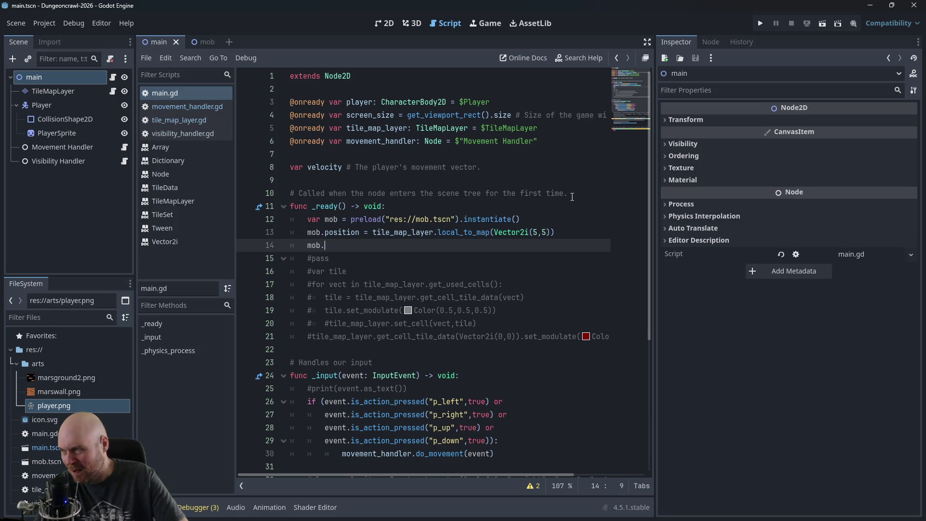
{"action": "left_click", "coordinate": [200, 41]}
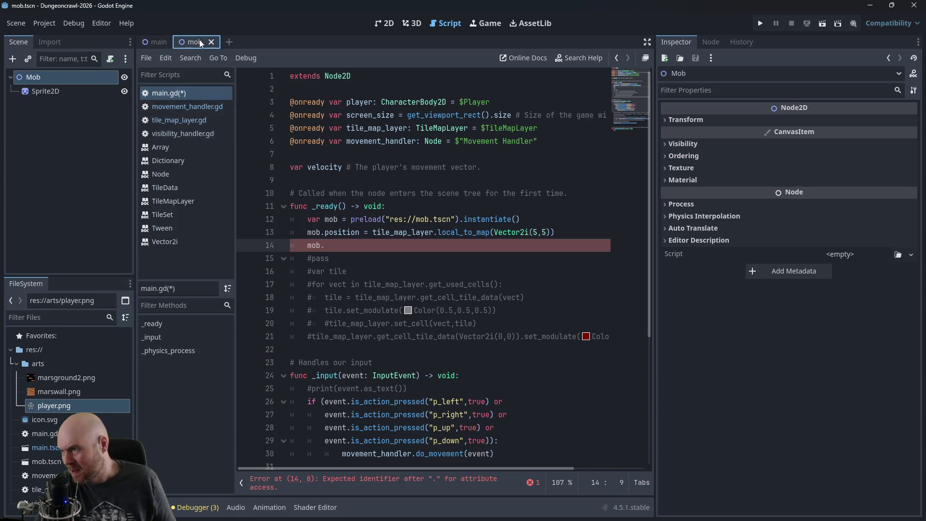
Step: Rename the mob's Sprite2D node to MobSprite
{"action": "double_click", "coordinate": [40, 90]}
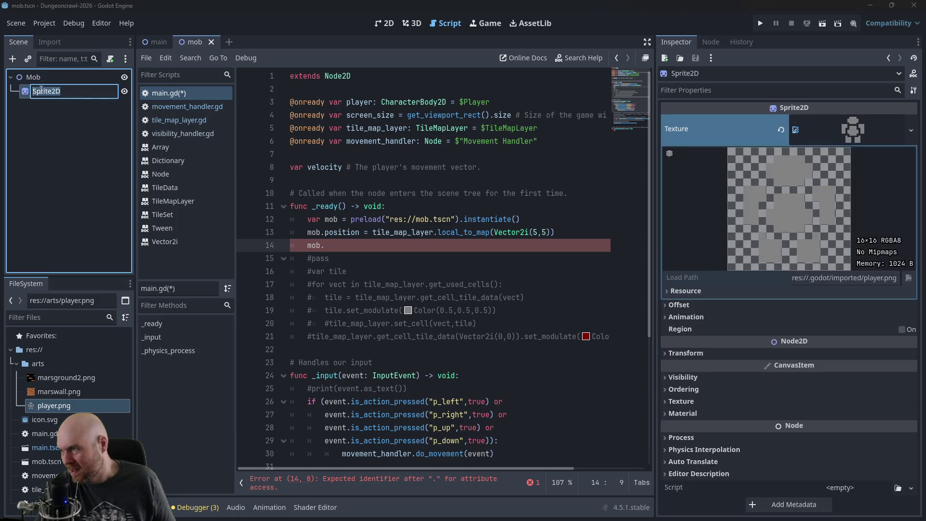
{"action": "type", "text": "MobSprite"}
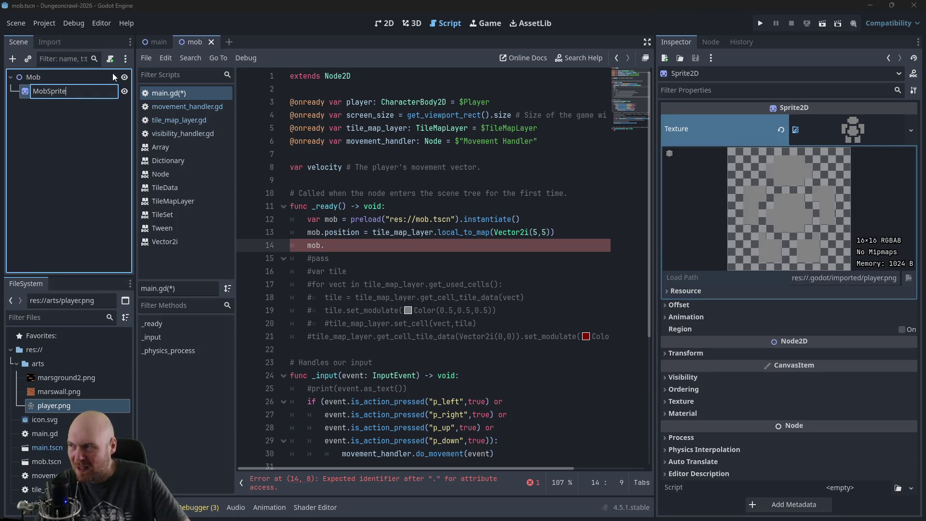
{"action": "key", "text": "Return"}
Step: Write mob.MobSprite.set_modulate(Color(0,0,1)) on line 14 of main.gd, save, and run the project
{"action": "left_click", "coordinate": [335, 245]}
{"action": "type", "text": "Mob"}
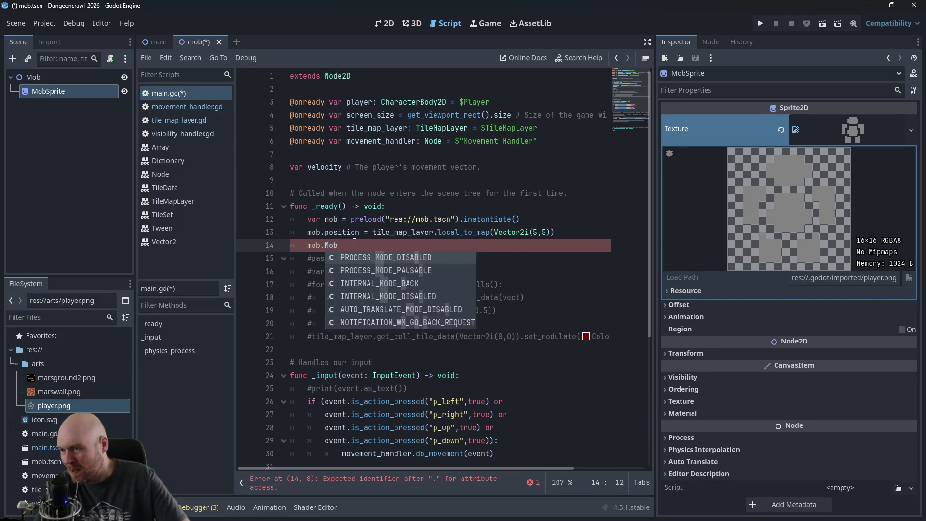
{"action": "type", "text": "Sprite"}
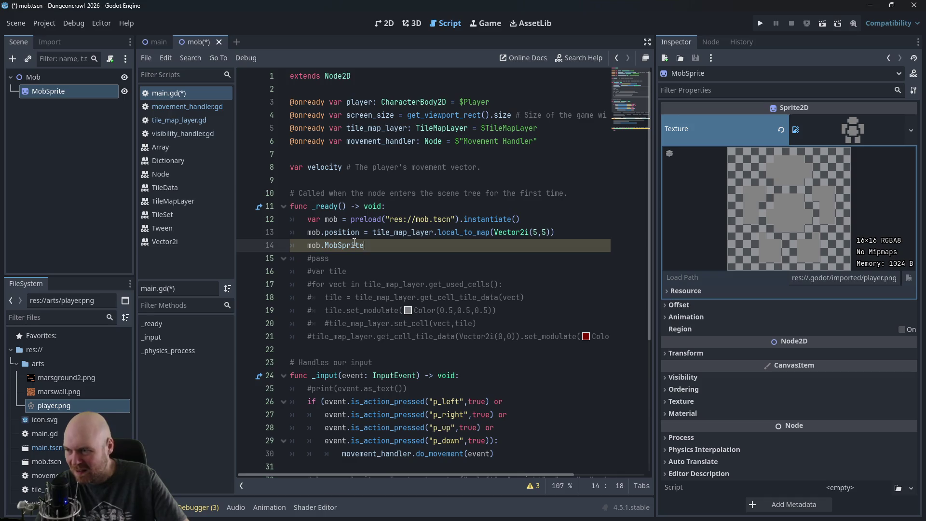
{"action": "type", "text": ".modulate"}
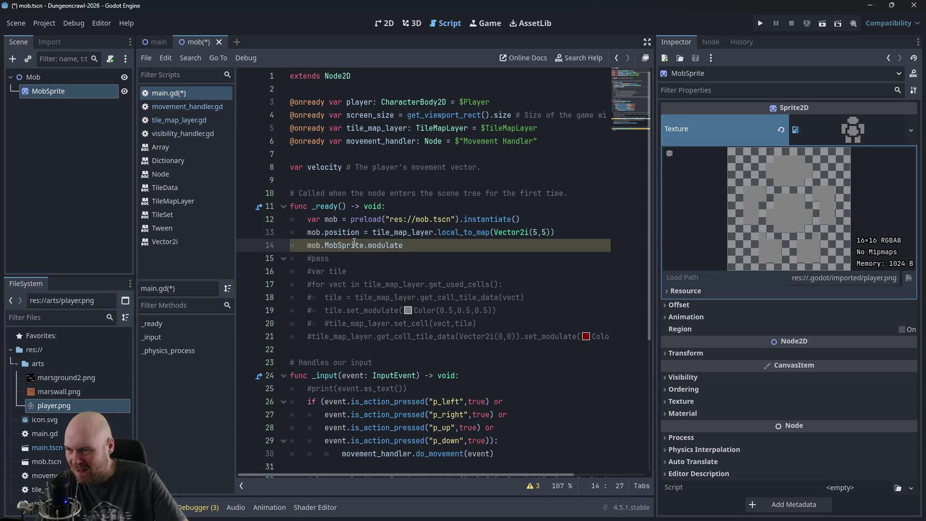
{"action": "type", "text": "("}
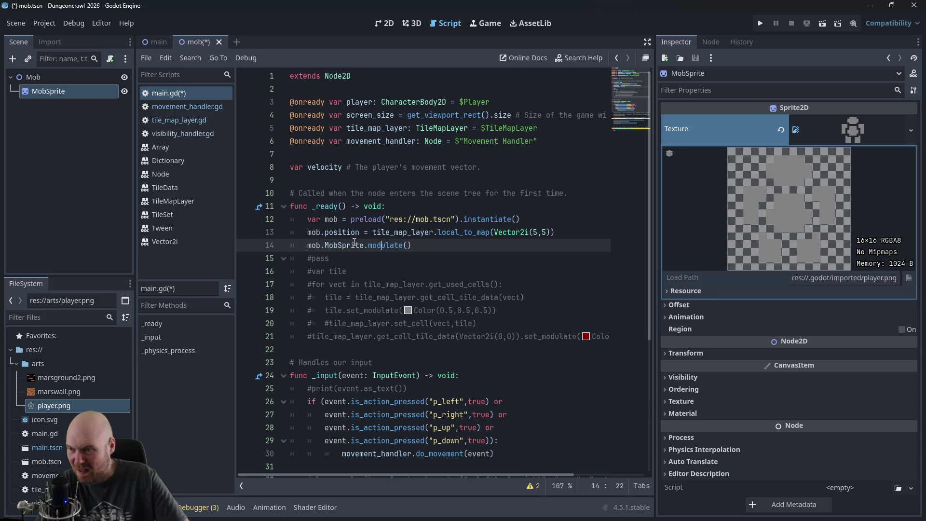
{"action": "type", "text": "set_"}
{"action": "key", "text": "End"}
{"action": "type", "text": "Color(1"}
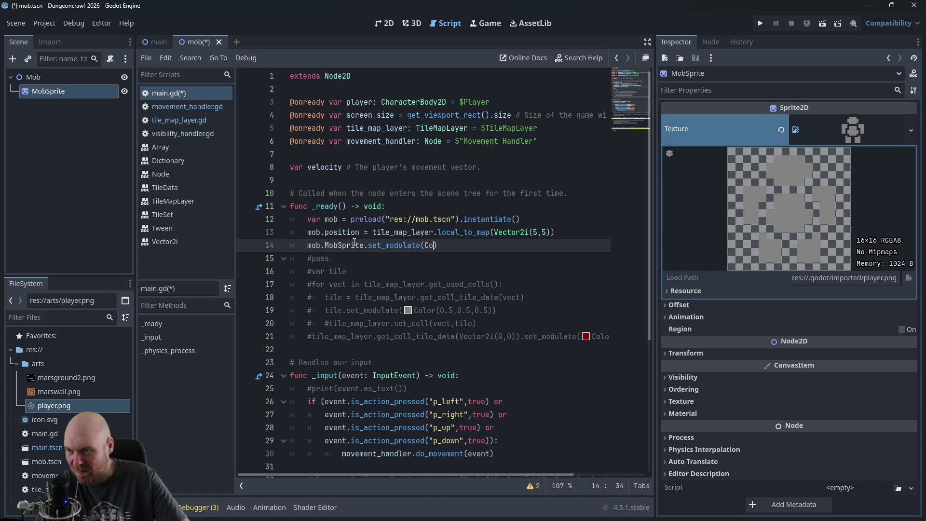
{"action": "type", "text": ",0"}
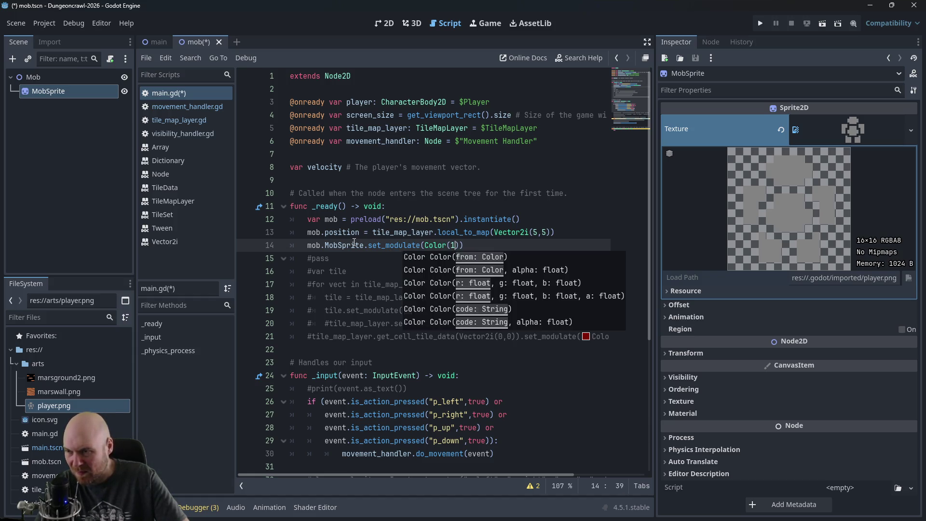
{"action": "type", "text": ","}
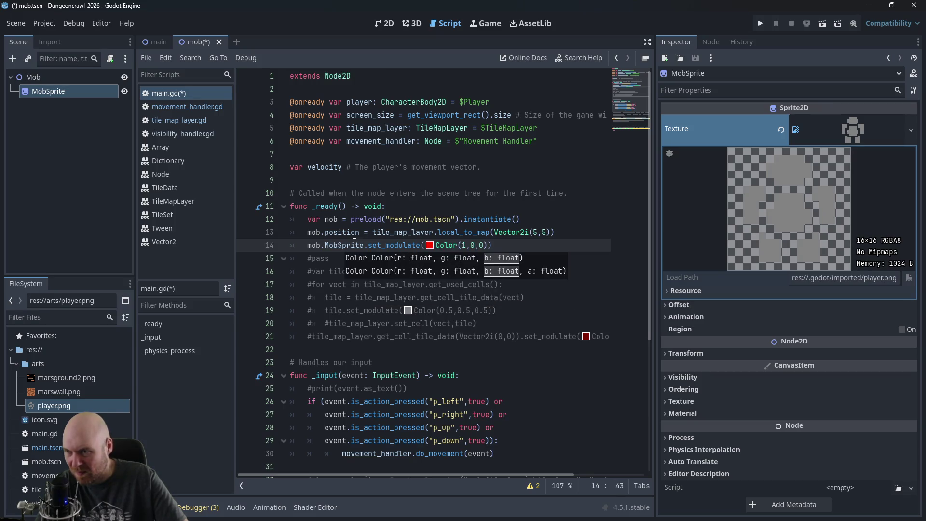
{"action": "type", "text": "1"}
{"action": "key", "text": "Left"}
{"action": "key", "text": "Left"}
{"action": "key", "text": "Left"}
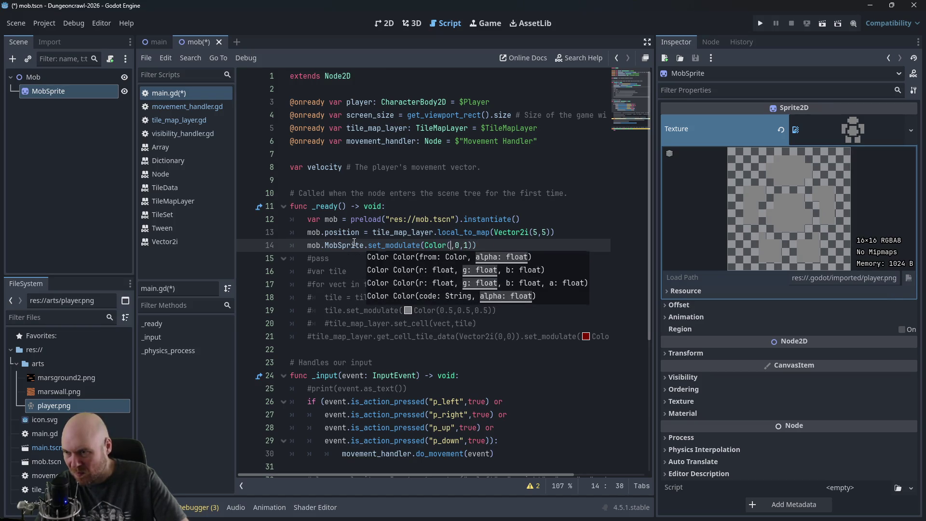
{"action": "key", "text": "BackSpace"}
{"action": "key", "text": "BackSpace"}
{"action": "type", "text": "0,"}
{"action": "key", "text": "ctrl+s"}
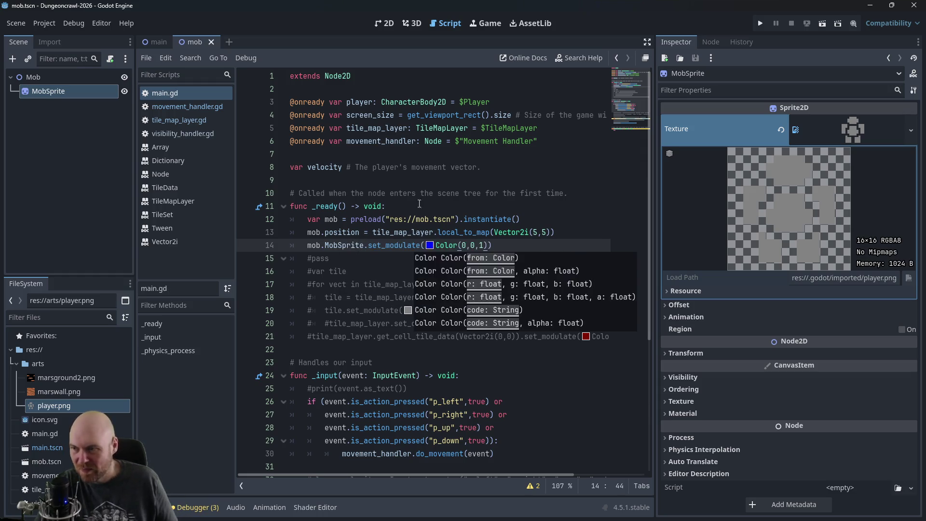
{"action": "left_click", "coordinate": [429, 206]}
{"action": "left_click", "coordinate": [756, 24]}
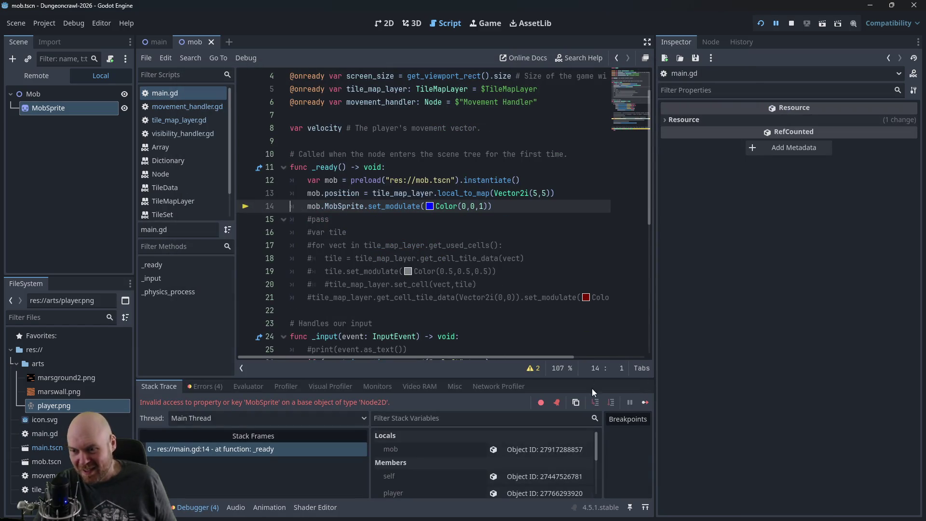
Step: Stop the game after it fails on the invalid MobSprite access
{"action": "left_click", "coordinate": [792, 23]}
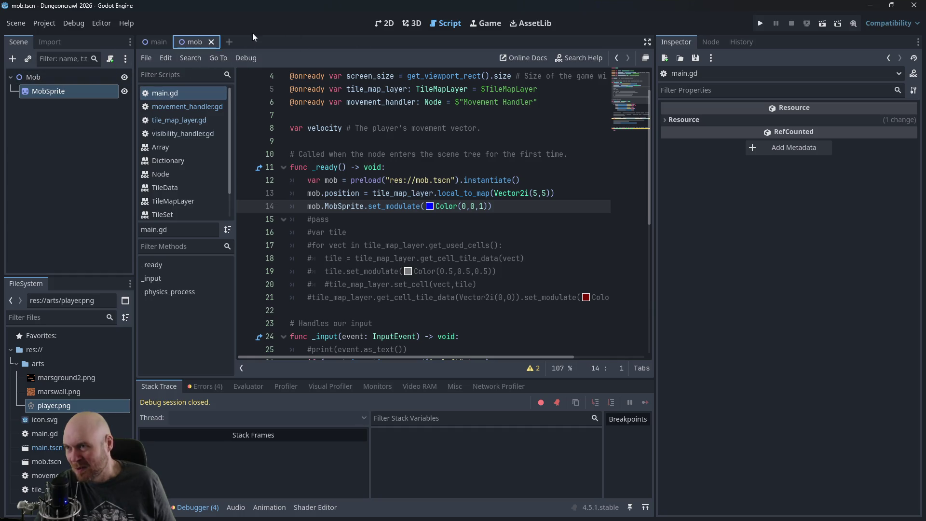
Step: Select the MobSprite node, then open and scroll through tile_map_layer.gd
{"action": "left_click", "coordinate": [44, 90]}
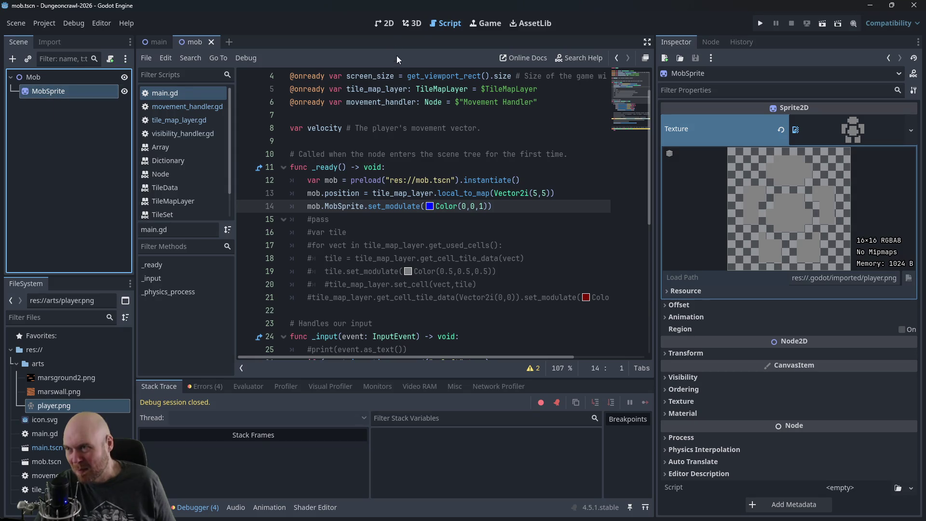
{"action": "left_click", "coordinate": [166, 93]}
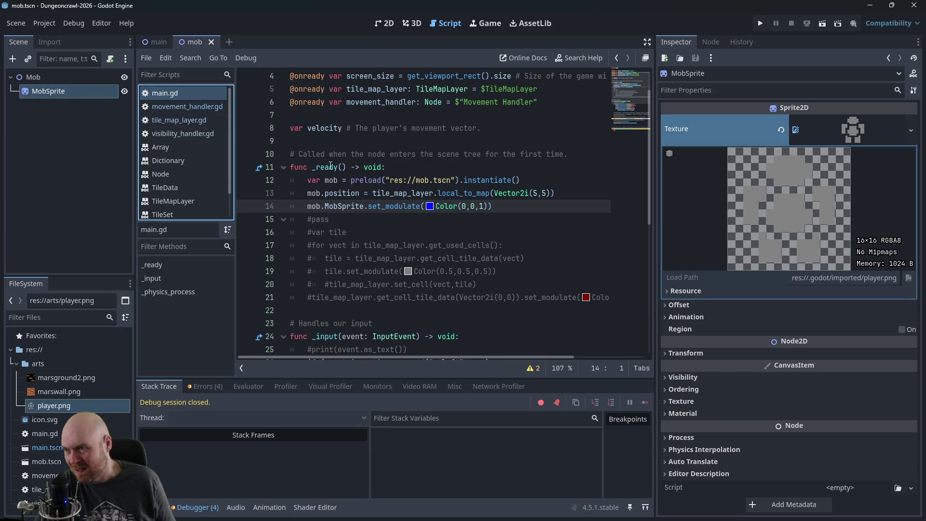
{"action": "scroll", "coordinate": [329, 172], "scroll_direction": "up", "scroll_amount": 1}
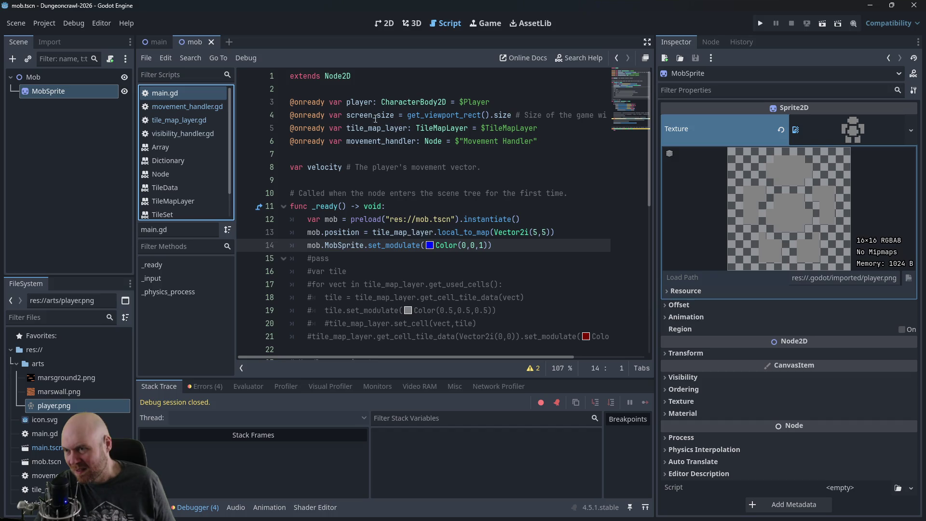
{"action": "key", "text": "Down"}
{"action": "key", "text": "Down"}
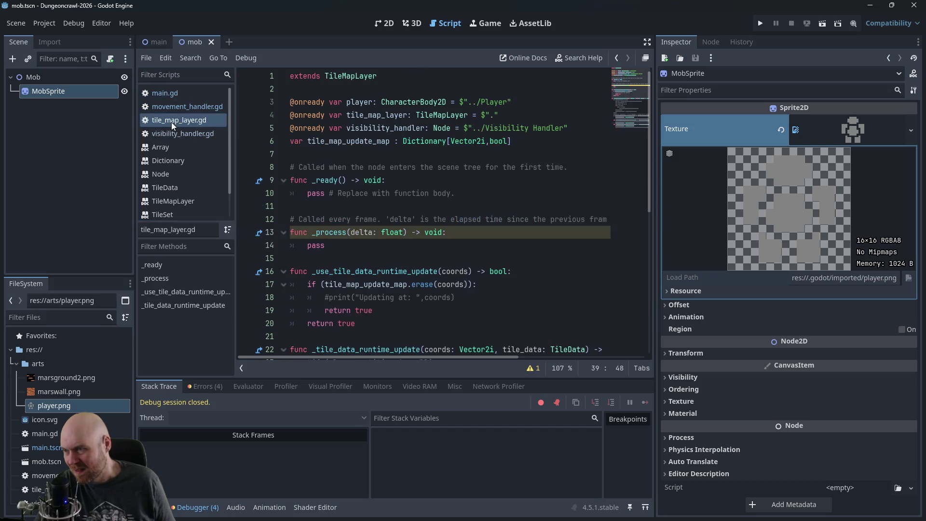
{"action": "scroll", "coordinate": [380, 230], "scroll_direction": "down", "scroll_amount": 5}
{"action": "scroll", "coordinate": [380, 231], "scroll_direction": "down", "scroll_amount": 2}
{"action": "scroll", "coordinate": [380, 230], "scroll_direction": "up", "scroll_amount": 1}
{"action": "scroll", "coordinate": [380, 230], "scroll_direction": "down", "scroll_amount": 1}
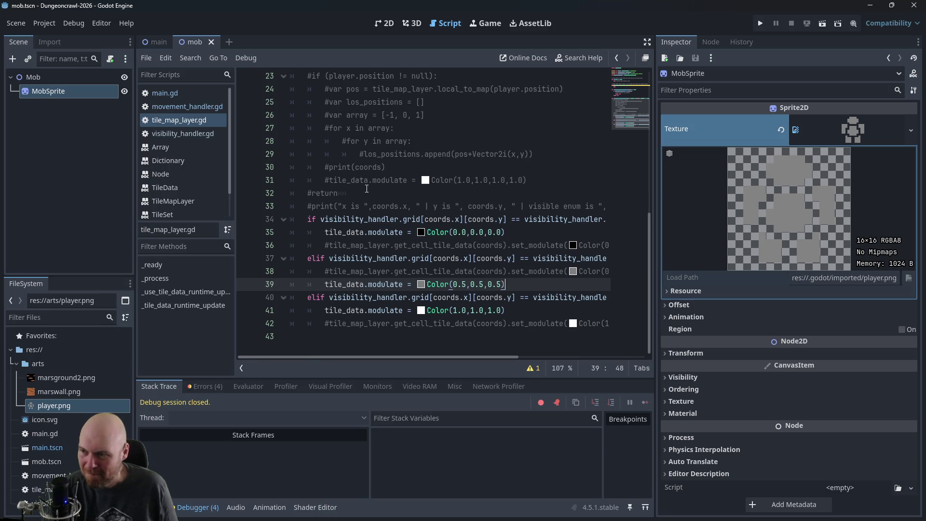
{"action": "scroll", "coordinate": [354, 197], "scroll_direction": "up", "scroll_amount": 6}
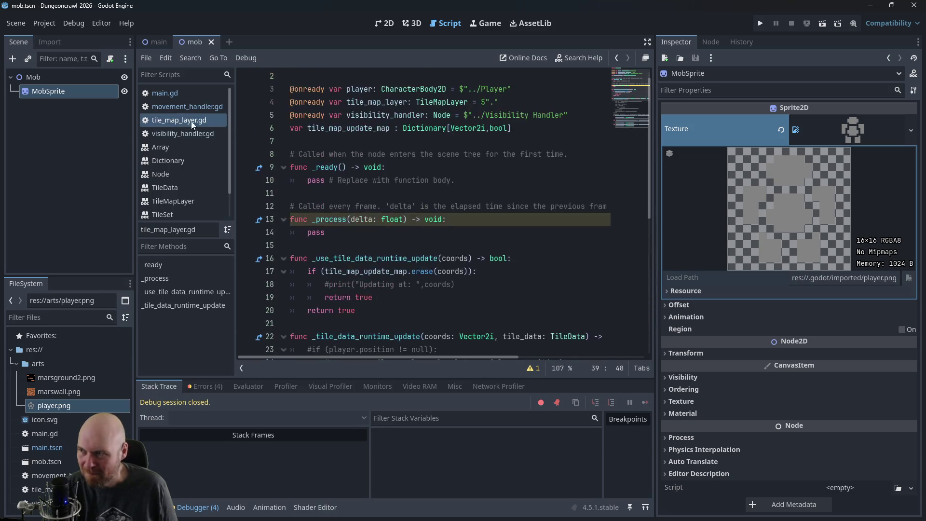
Step: Look through visibility_handler.gd, then open movement_handler.gd
{"action": "left_click", "coordinate": [179, 135]}
{"action": "scroll", "coordinate": [344, 214], "scroll_direction": "down", "scroll_amount": 1}
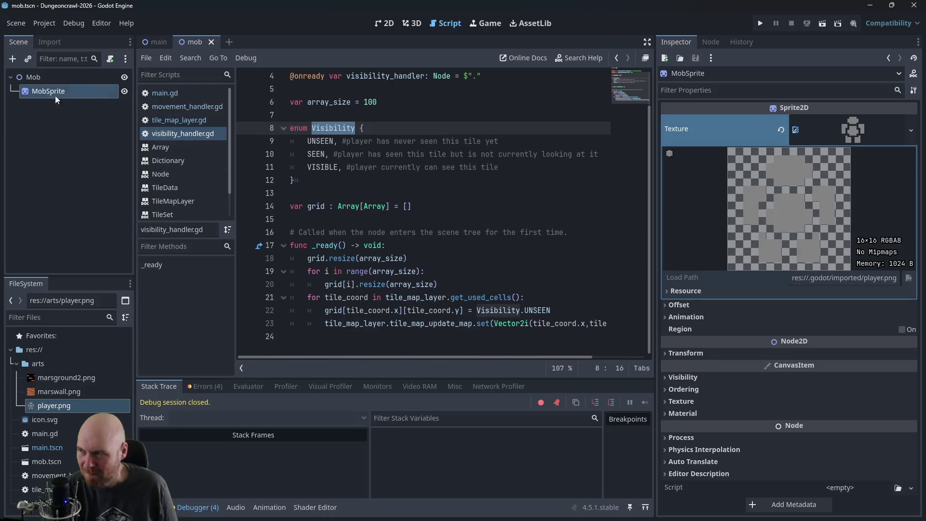
{"action": "left_click", "coordinate": [186, 106]}
{"action": "scroll", "coordinate": [424, 150], "scroll_direction": "up", "scroll_amount": 4}
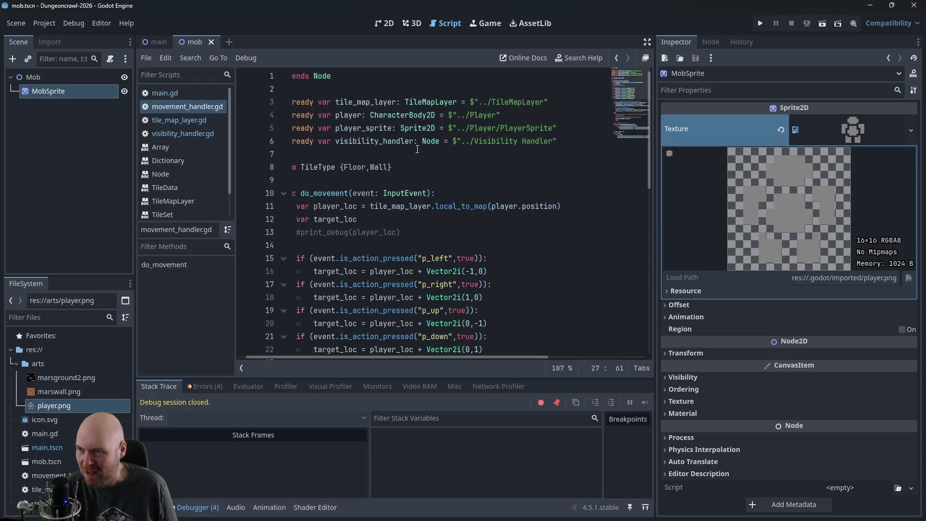
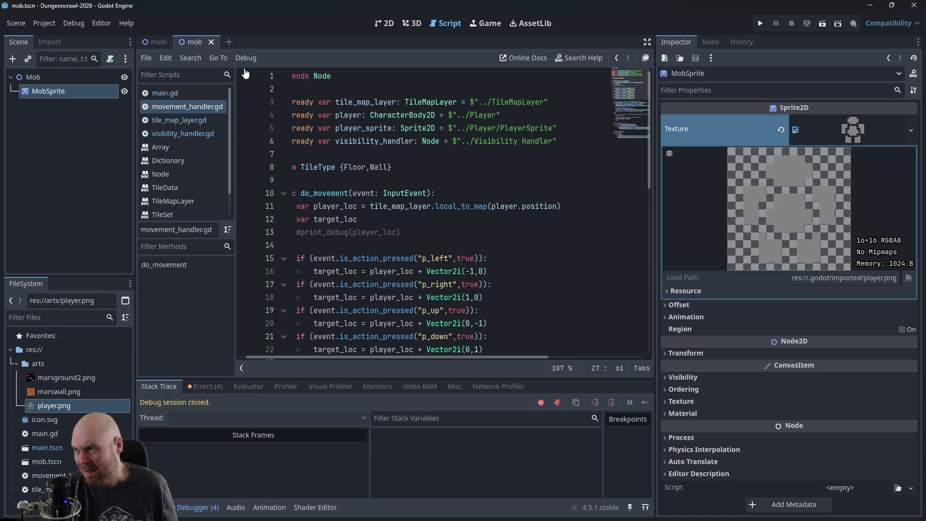
Step: Check the MobSprite node in the mob scene, then open main.gd from the main scene
{"action": "left_click", "coordinate": [43, 93]}
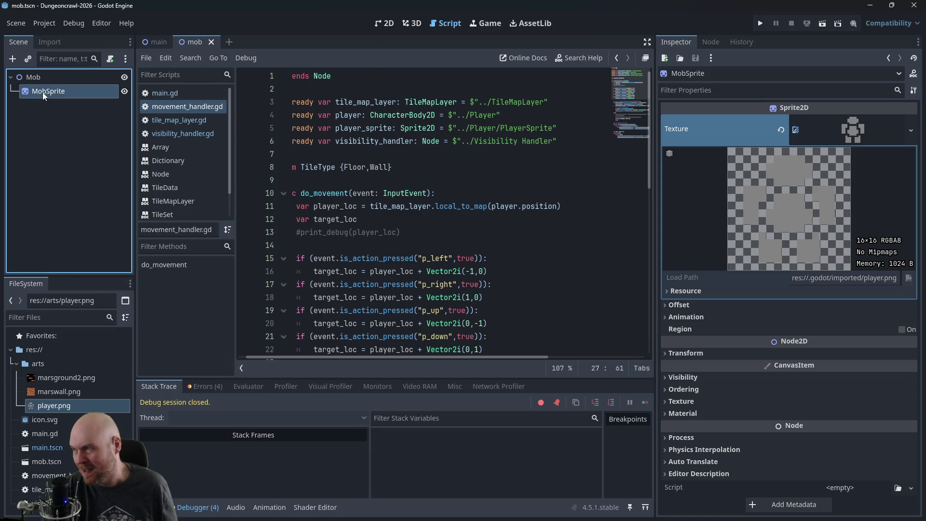
{"action": "scroll", "coordinate": [480, 165], "scroll_direction": "down", "scroll_amount": 3}
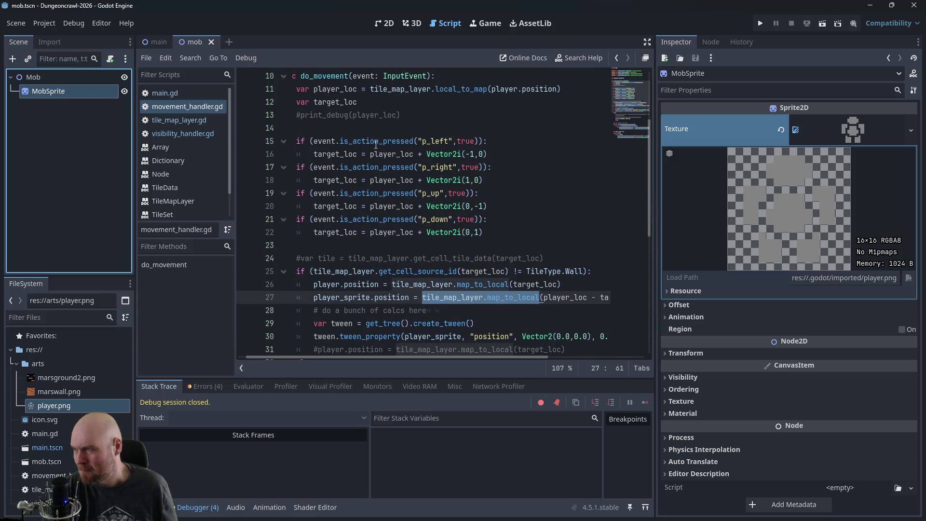
{"action": "left_click", "coordinate": [155, 41]}
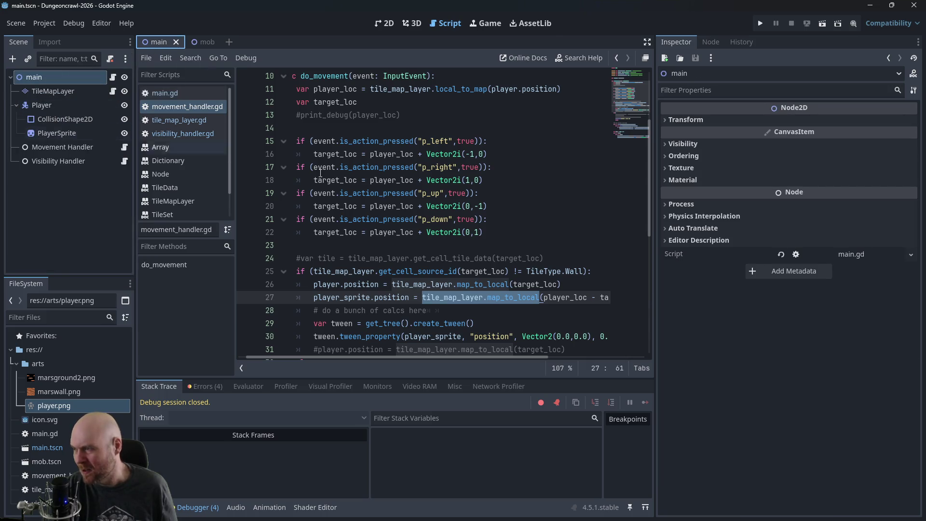
{"action": "left_click", "coordinate": [429, 234]}
{"action": "left_click", "coordinate": [178, 93]}
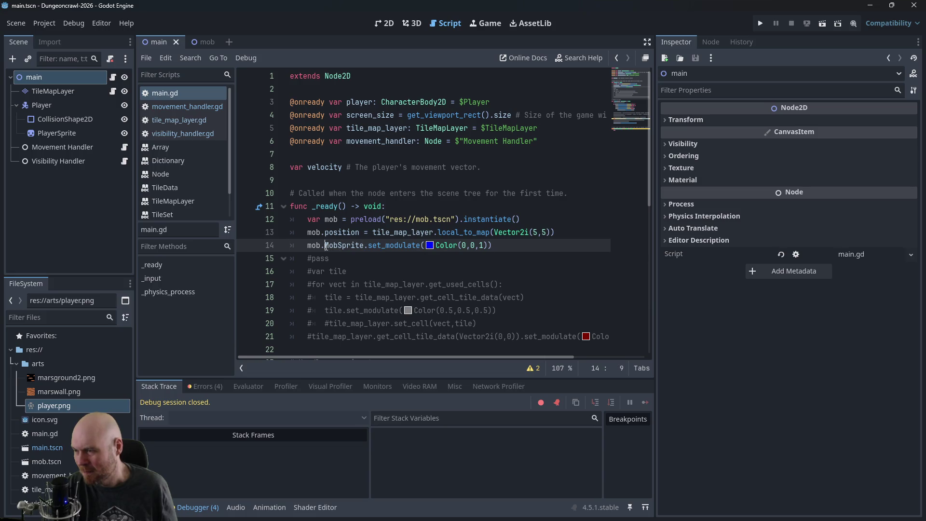
Step: Delete the MobSprite reference after mob. on line 14 and list mob's available methods
{"action": "left_click_drag", "start_coordinate": [326, 247], "coordinate": [365, 245]}
{"action": "key", "text": "BackSpace"}
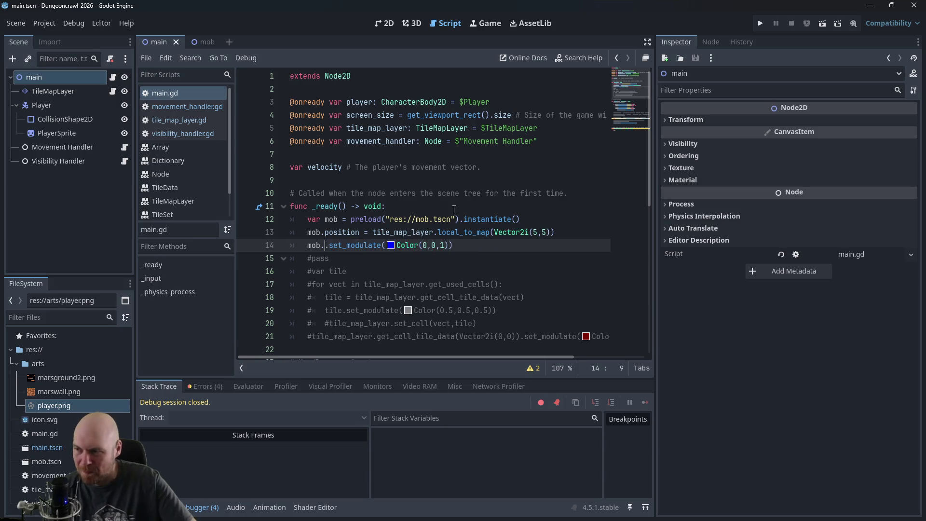
{"action": "key", "text": "Return"}
{"action": "key", "text": "Left"}
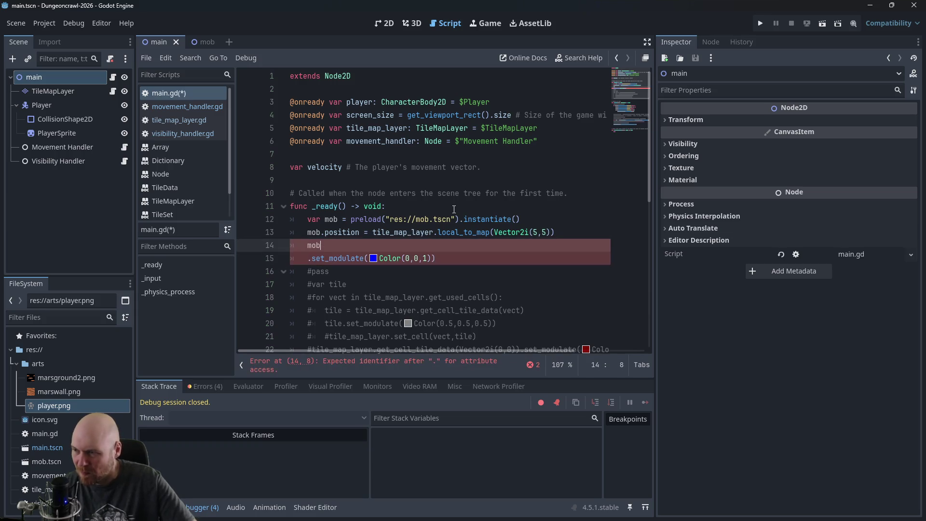
{"action": "key", "text": "ctrl+space"}
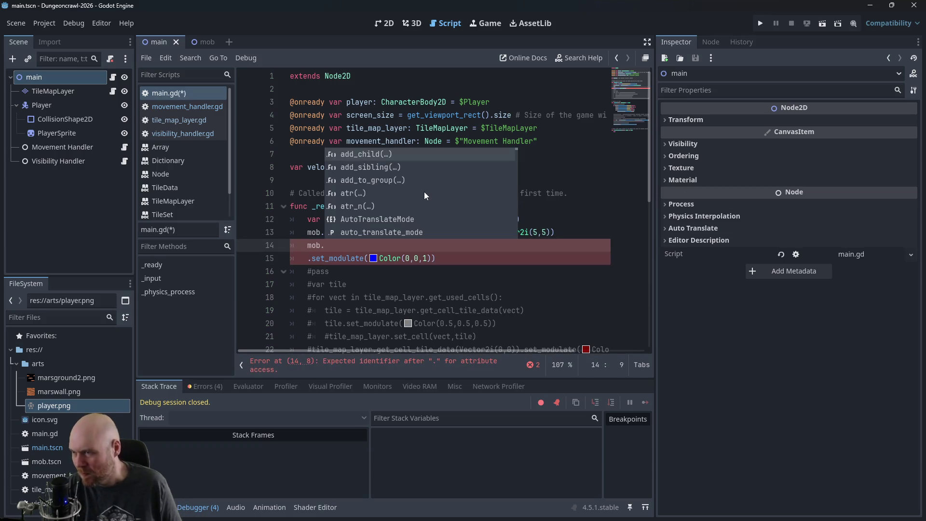
Step: Insert find_child() after mob. and read its documentation
{"action": "scroll", "coordinate": [424, 192], "scroll_direction": "down", "scroll_amount": 2}
{"action": "scroll", "coordinate": [418, 195], "scroll_direction": "down", "scroll_amount": 6}
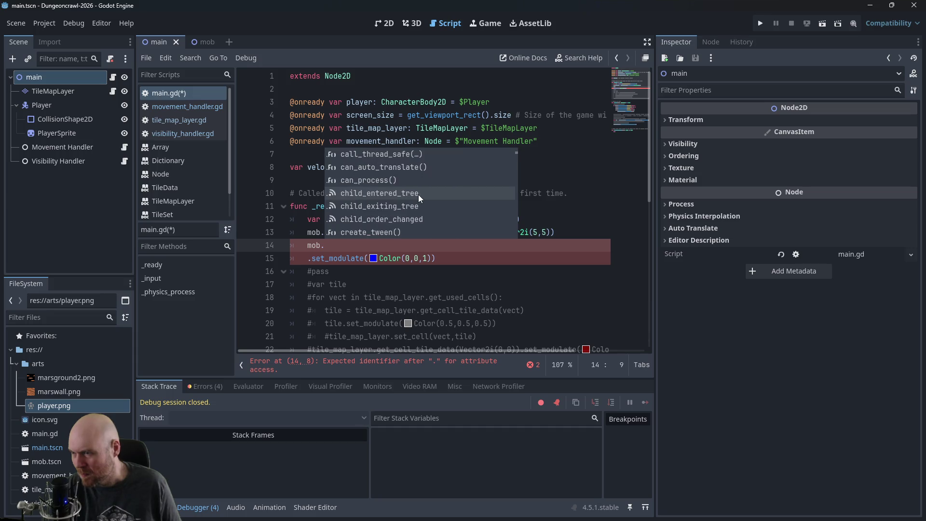
{"action": "scroll", "coordinate": [455, 220], "scroll_direction": "down", "scroll_amount": 6}
{"action": "scroll", "coordinate": [456, 214], "scroll_direction": "down", "scroll_amount": 7}
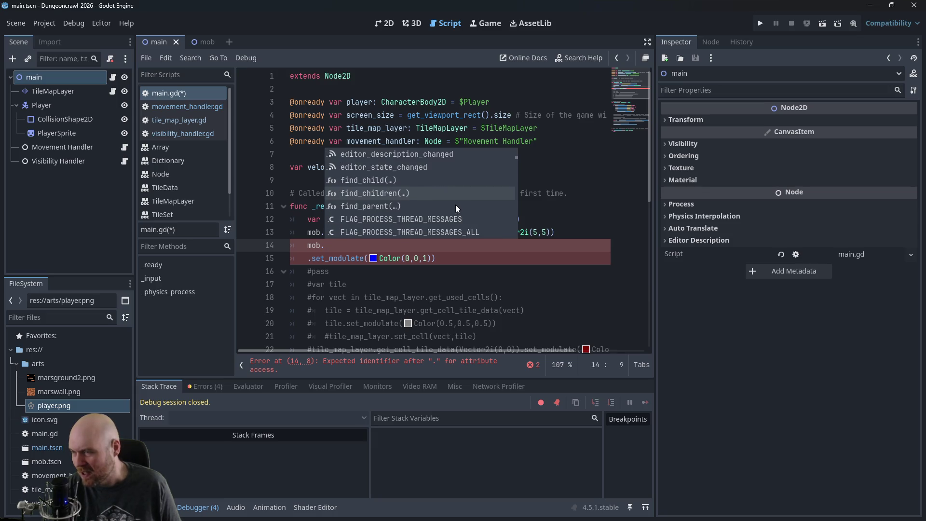
{"action": "left_click", "coordinate": [370, 181]}
{"action": "left_click", "coordinate": [339, 246], "text": "ctrl"}
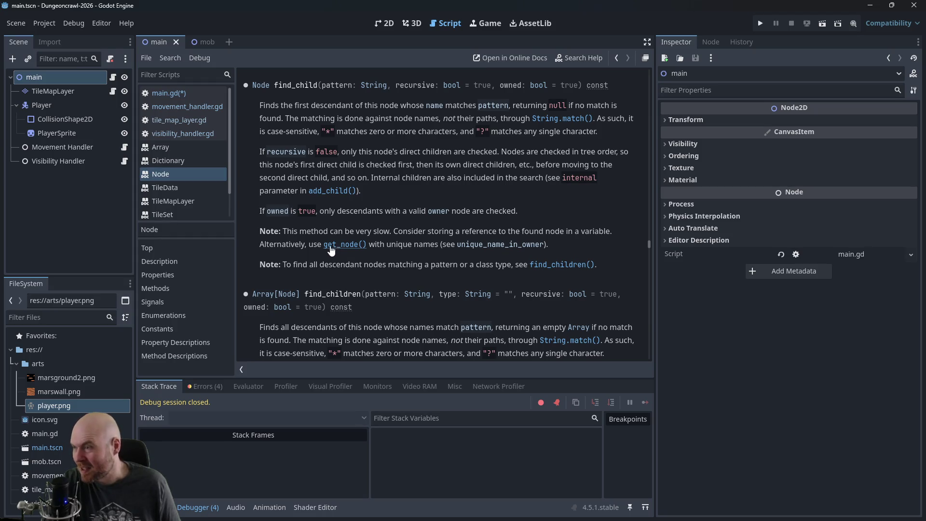
{"action": "left_click", "coordinate": [167, 93]}
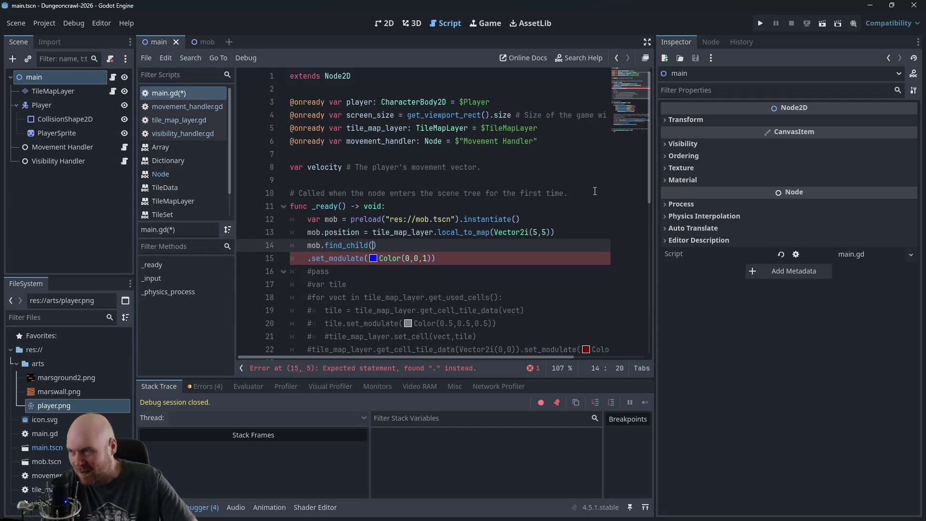
Step: Pass "MobSprite" to find_child, rejoin .set_modulate(Color(0,0,1)), and run the game with F5
{"action": "type", "text": "\"MobSprite"}
{"action": "key", "text": "Delete"}
{"action": "key", "text": "Delete"}
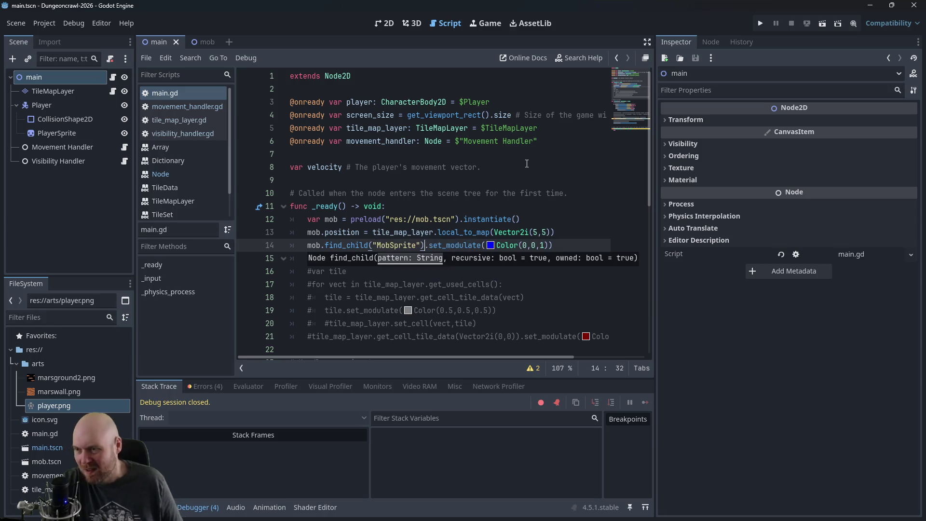
{"action": "key", "text": "F5"}
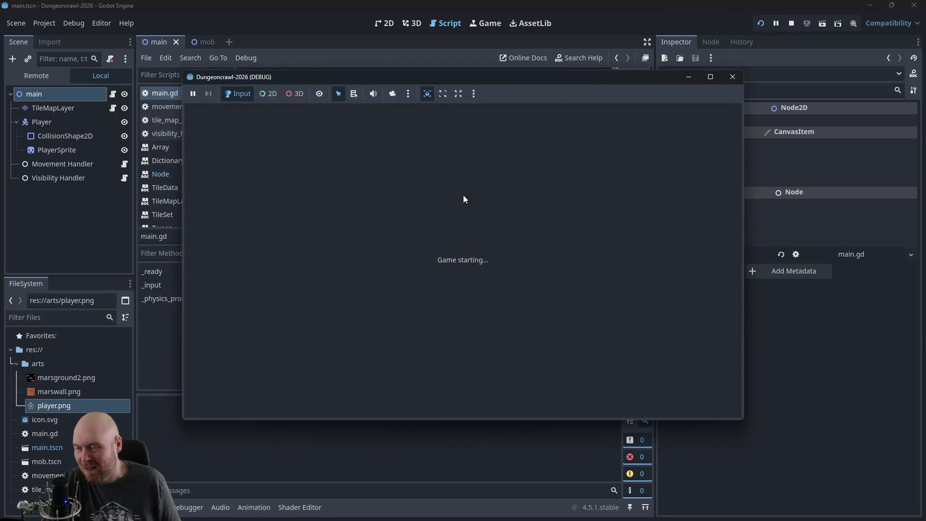
Step: Move the player around the dungeon with the arrow keys, then close the game
{"action": "key", "text": "Down"}
{"action": "key", "text": "Left"}
{"action": "key", "text": "Up"}
{"action": "key", "text": "Right"}
{"action": "key", "text": "Up"}
{"action": "key", "text": "Left"}
{"action": "key", "text": "Left"}
{"action": "key", "text": "Down"}
{"action": "key", "text": "Right"}
{"action": "key", "text": "Right"}
{"action": "key", "text": "Up"}
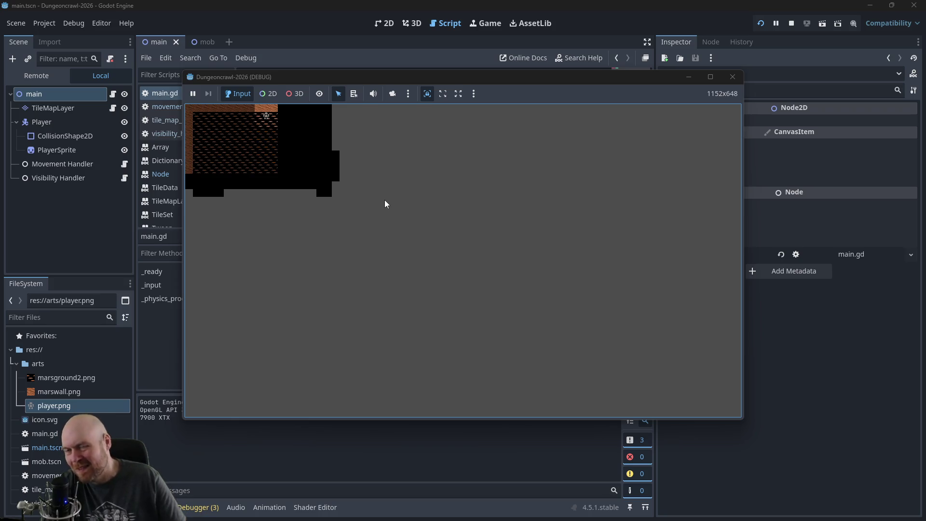
{"action": "left_click", "coordinate": [732, 77]}
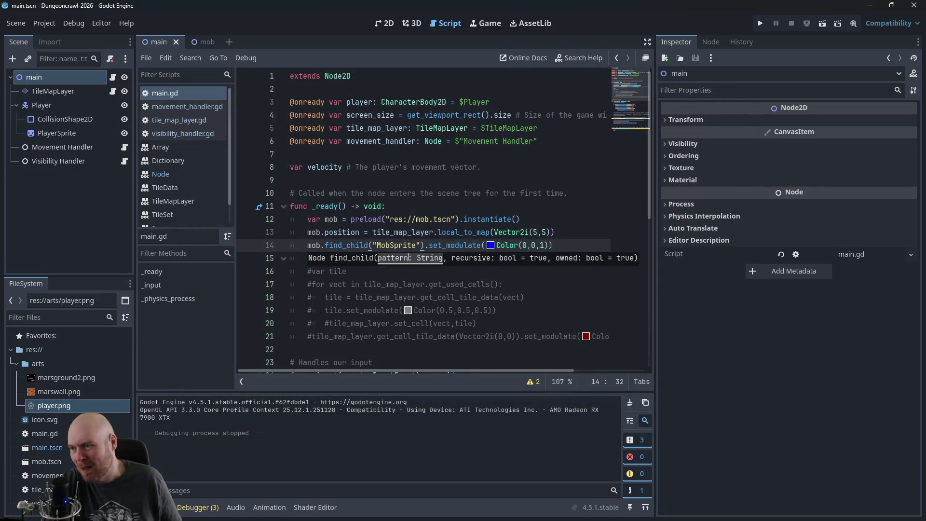
Step: Insert a new empty line after the find_child tint call on line 14
{"action": "left_click", "coordinate": [496, 275]}
{"action": "left_click", "coordinate": [383, 232]}
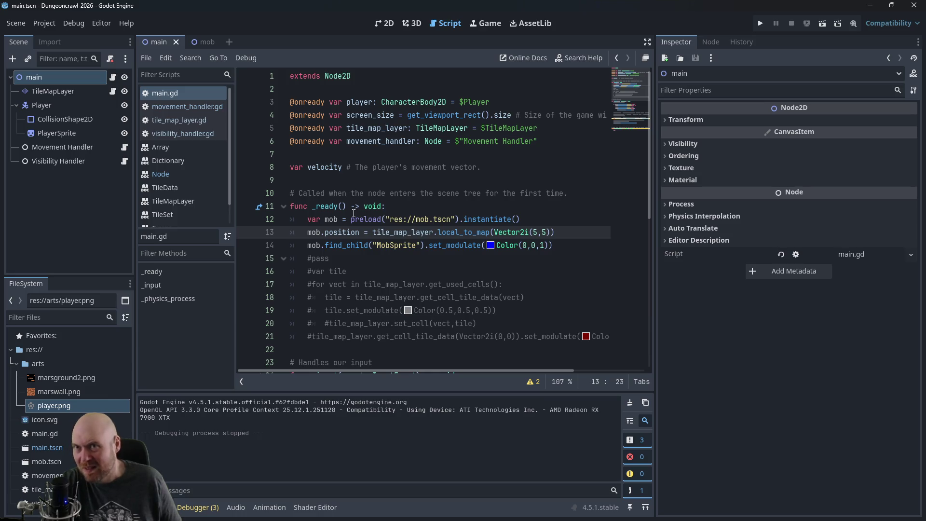
{"action": "mouse_move", "coordinate": [353, 214]}
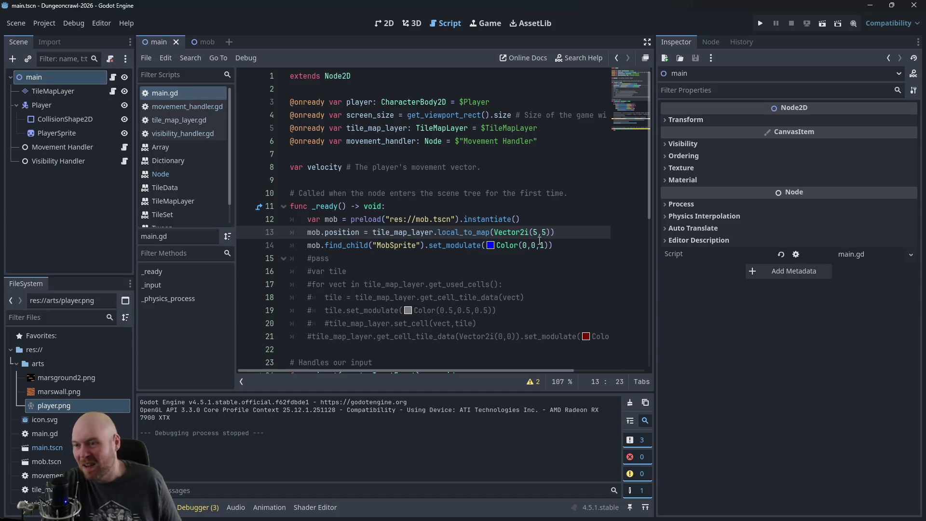
{"action": "left_click", "coordinate": [590, 245]}
{"action": "key", "text": "Return"}
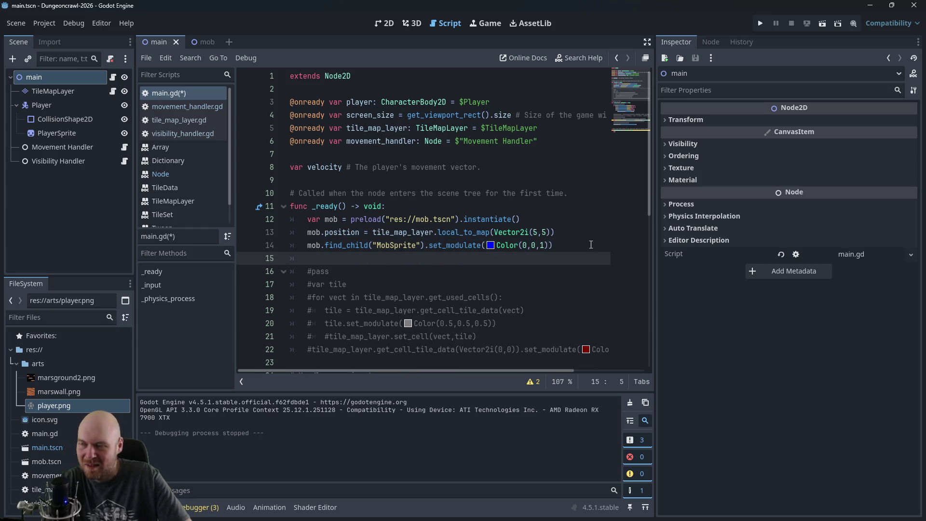
Step: Write add_child(mob) on line 15 and save the script
{"action": "type", "text": "add_child(m"}
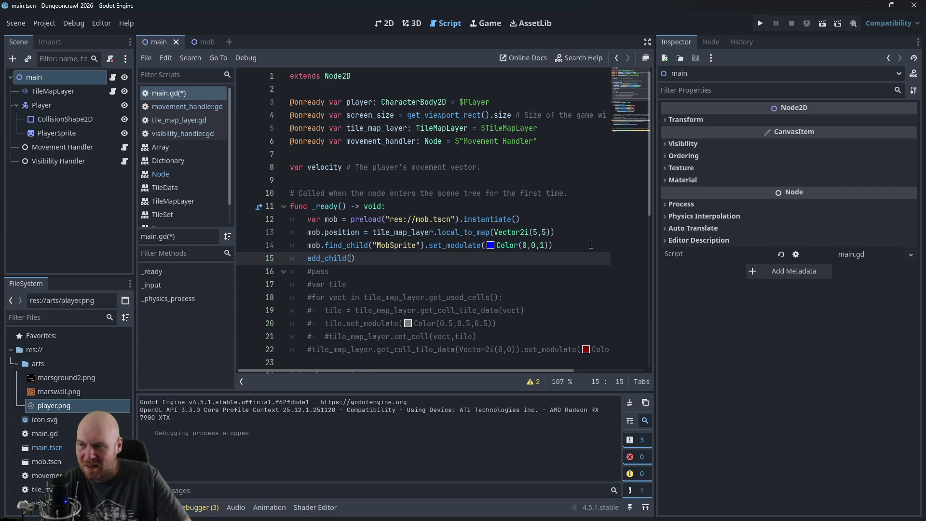
{"action": "type", "text": "ob"}
{"action": "key", "text": "ctrl+s"}
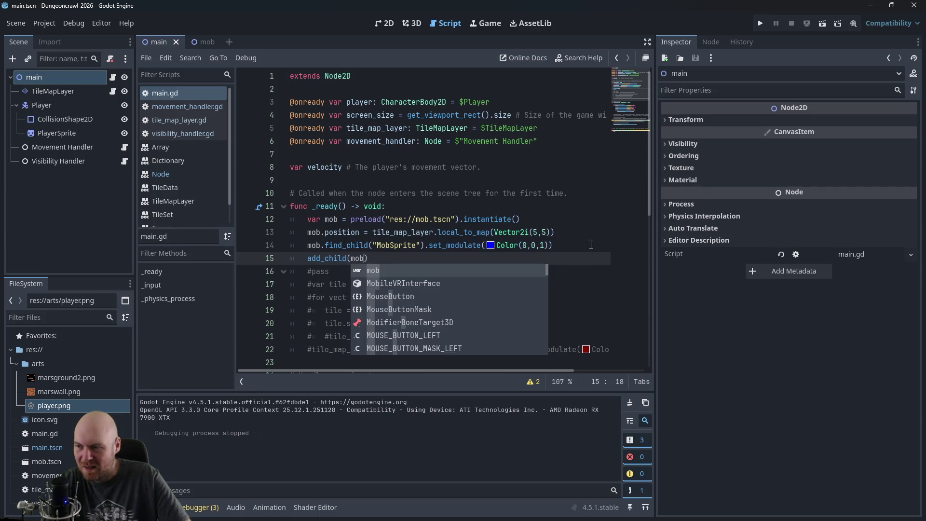
{"action": "left_click", "coordinate": [488, 173]}
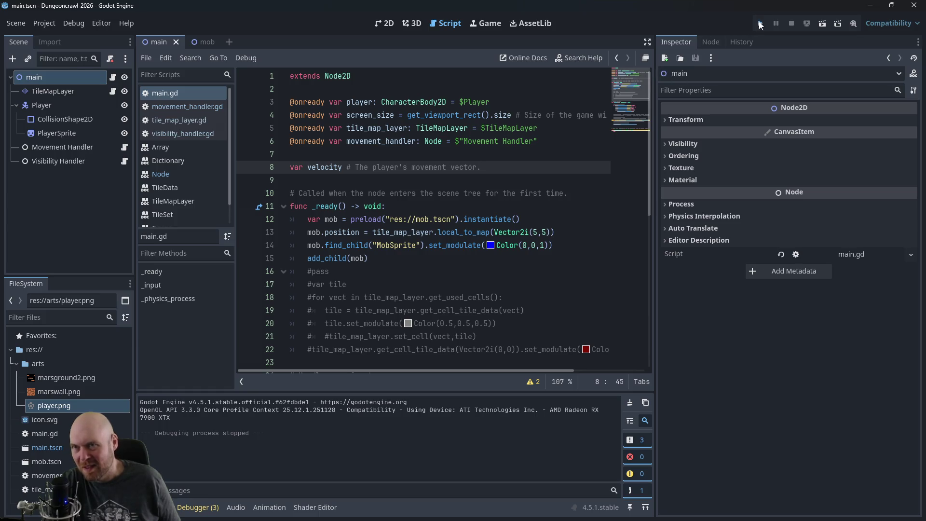
Step: Run the game to test mob spawning, move the player down and left, then close it
{"action": "left_click", "coordinate": [760, 25]}
{"action": "key", "text": "Down"}
{"action": "key", "text": "Left"}
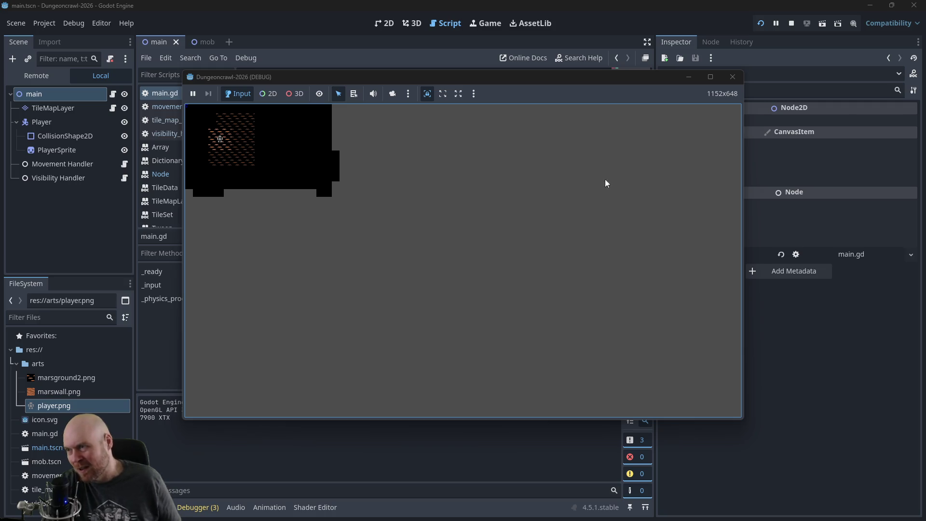
{"action": "left_click", "coordinate": [732, 77]}
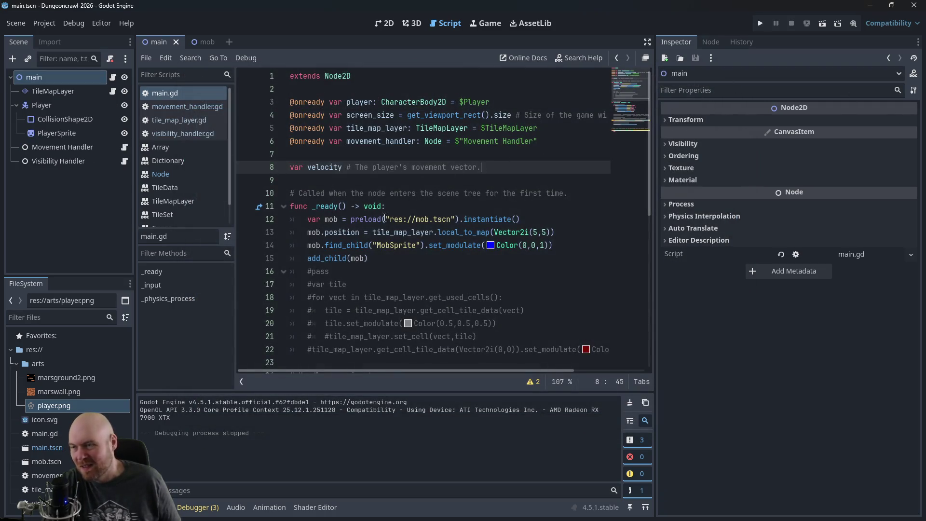
{"action": "left_click", "coordinate": [344, 258]}
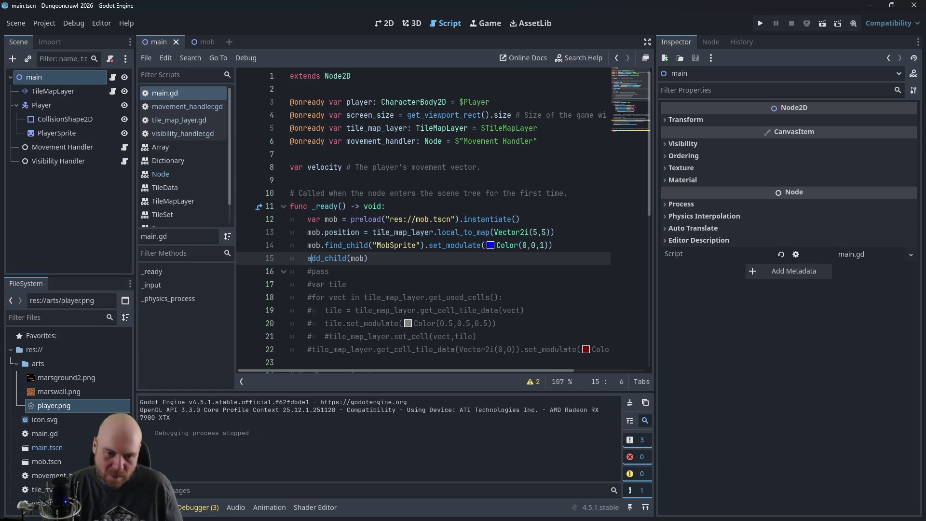
{"action": "key", "text": "alt+Tab"}
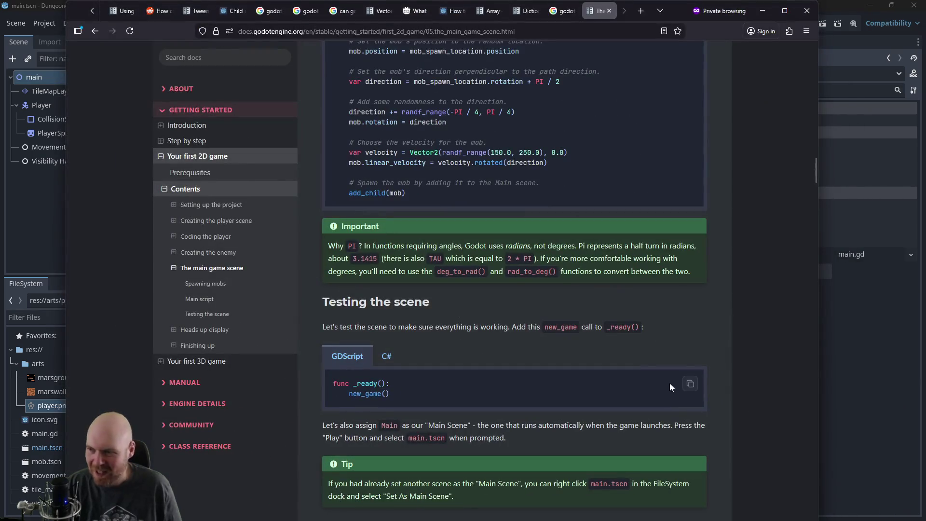
{"action": "scroll", "coordinate": [669, 383], "scroll_direction": "down", "scroll_amount": 4}
{"action": "scroll", "coordinate": [641, 374], "scroll_direction": "down", "scroll_amount": 3}
{"action": "scroll", "coordinate": [583, 362], "scroll_direction": "up", "scroll_amount": 10}
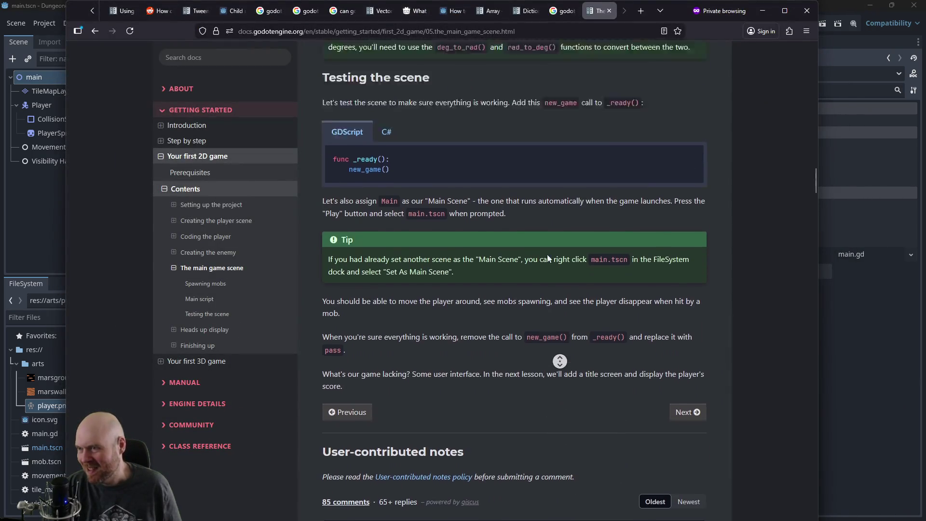
{"action": "scroll", "coordinate": [531, 299], "scroll_direction": "up", "scroll_amount": 1}
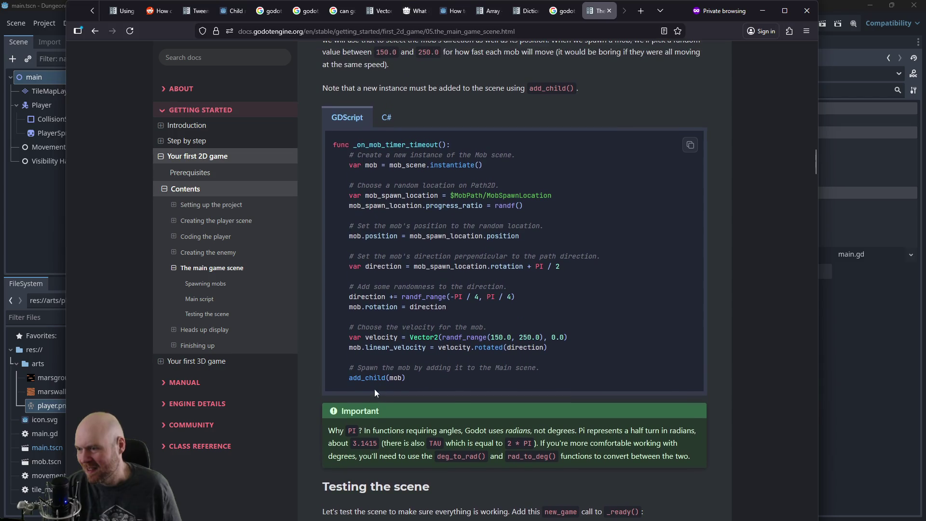
{"action": "left_click_drag", "start_coordinate": [351, 379], "coordinate": [453, 379]}
{"action": "left_click", "coordinate": [453, 378]}
{"action": "left_click", "coordinate": [762, 11]}
{"action": "left_click", "coordinate": [371, 258]}
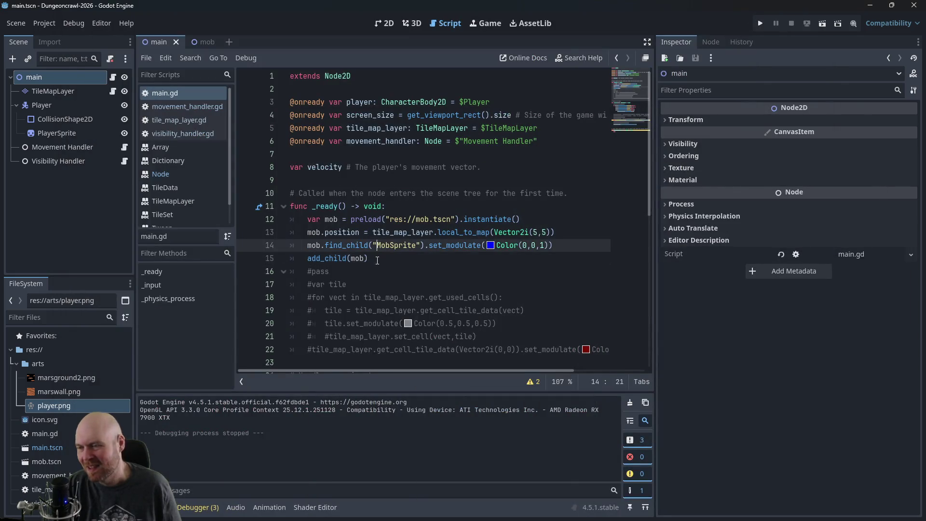
Step: Run the game and walk the player around the revealed dungeon tiles, then stop it
{"action": "left_click", "coordinate": [760, 24]}
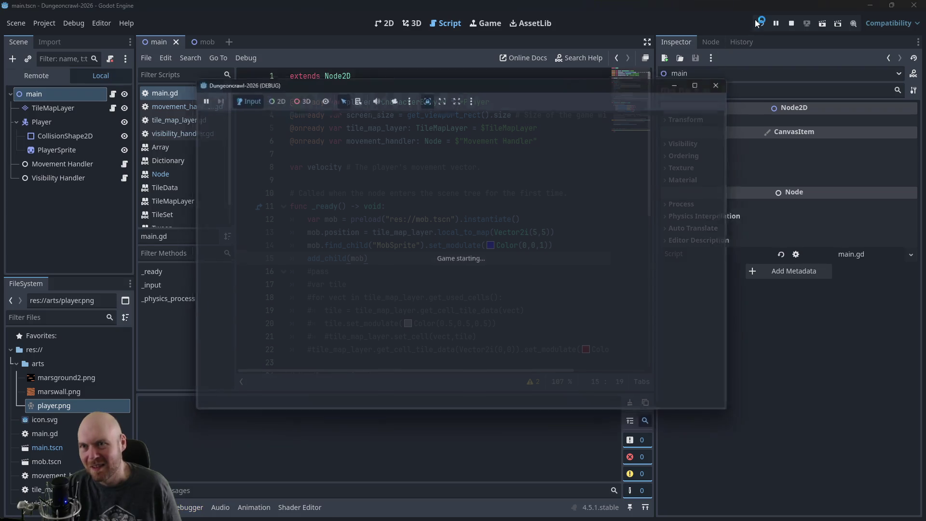
{"action": "key", "text": "Right"}
{"action": "key", "text": "Down"}
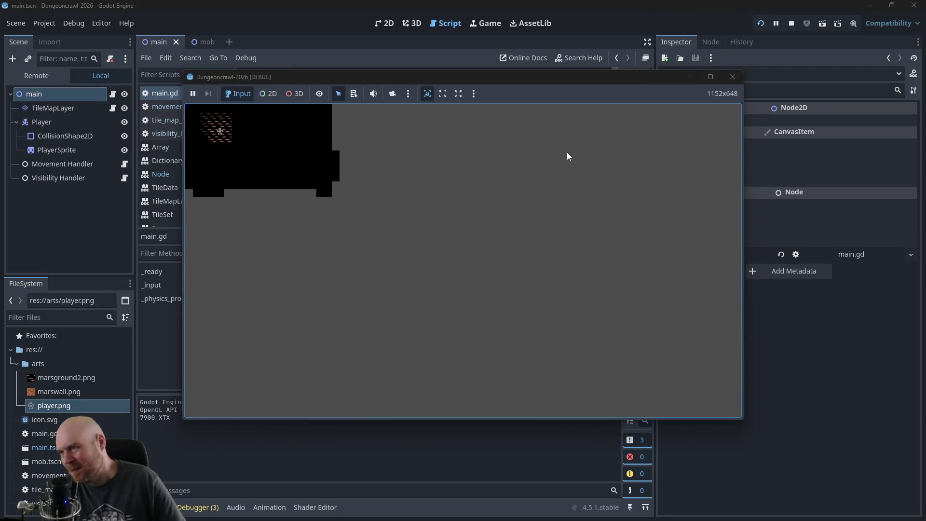
{"action": "key", "text": "Up"}
{"action": "key", "text": "Left"}
{"action": "key", "text": "Left"}
{"action": "key", "text": "Down"}
{"action": "key", "text": "Down"}
{"action": "key", "text": "Right"}
{"action": "key", "text": "Right"}
{"action": "key", "text": "Up"}
{"action": "key", "text": "Left"}
{"action": "key", "text": "Down"}
{"action": "key", "text": "Down"}
{"action": "key", "text": "Right"}
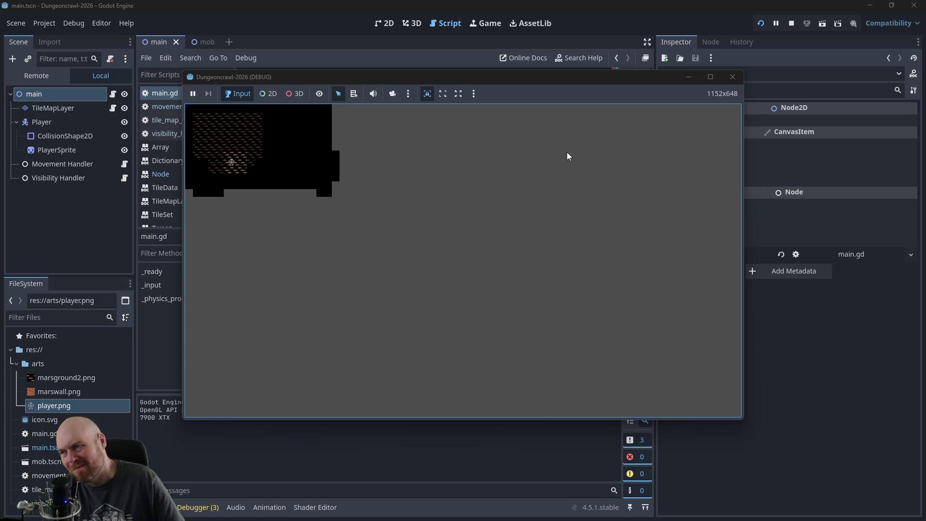
{"action": "left_click", "coordinate": [732, 77]}
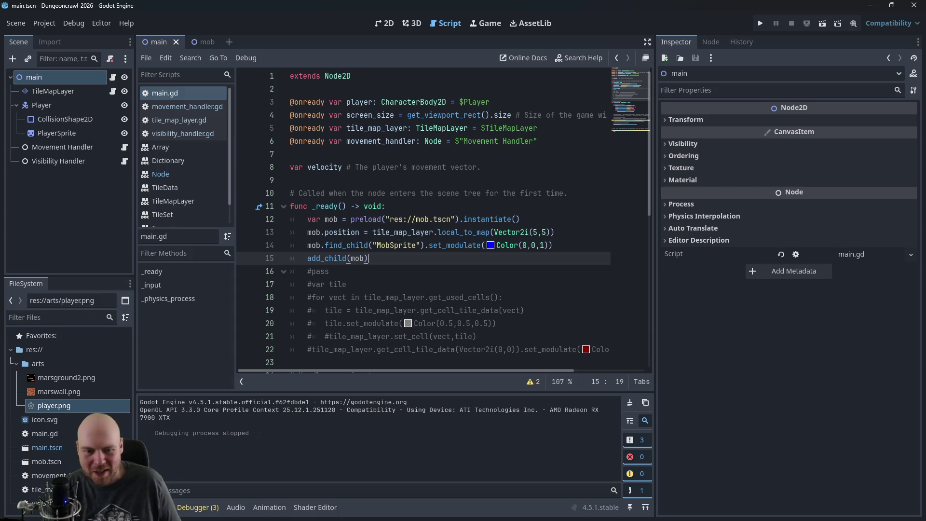
Step: Review the main game scene docs page in Firefox, then return to the editor
{"action": "key", "text": "alt+Tab"}
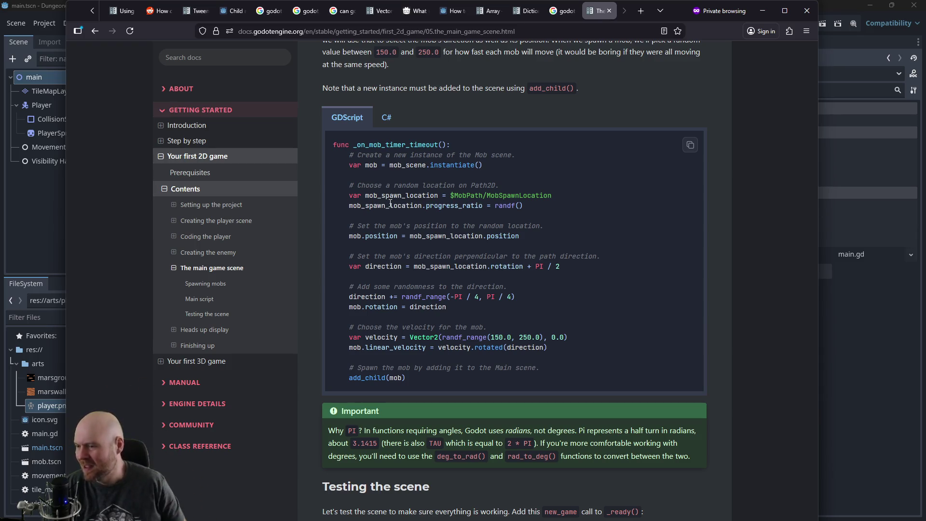
{"action": "scroll", "coordinate": [511, 205], "scroll_direction": "down", "scroll_amount": 3}
{"action": "scroll", "coordinate": [520, 197], "scroll_direction": "down", "scroll_amount": 2}
{"action": "scroll", "coordinate": [531, 194], "scroll_direction": "up", "scroll_amount": 5}
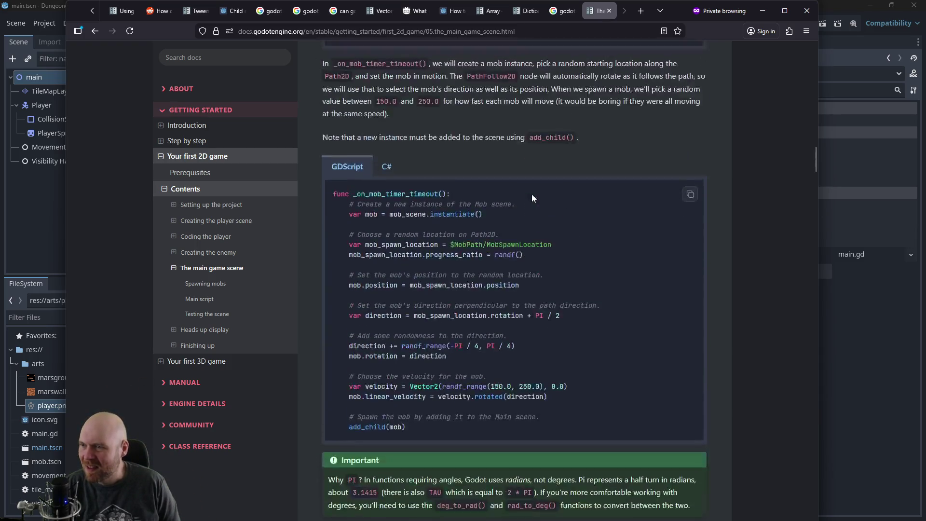
{"action": "scroll", "coordinate": [594, 221], "scroll_direction": "up", "scroll_amount": 3}
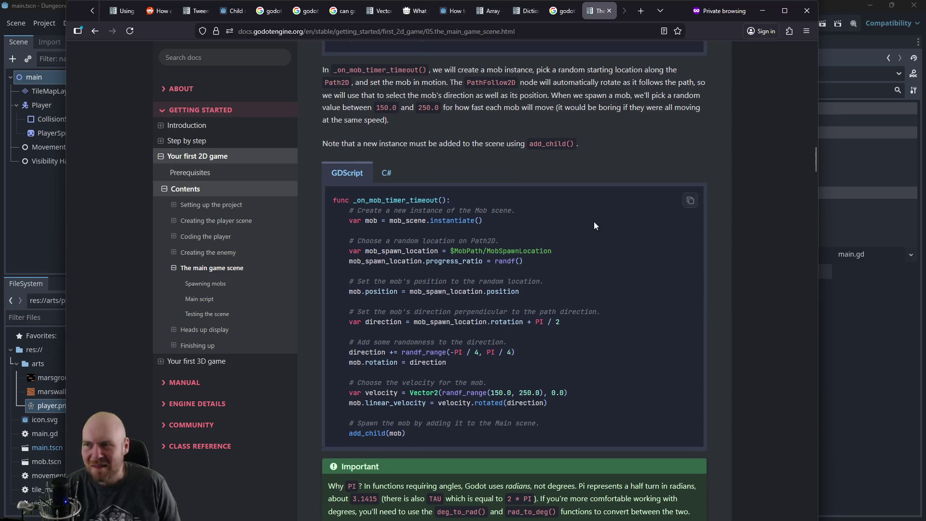
{"action": "left_click", "coordinate": [762, 11]}
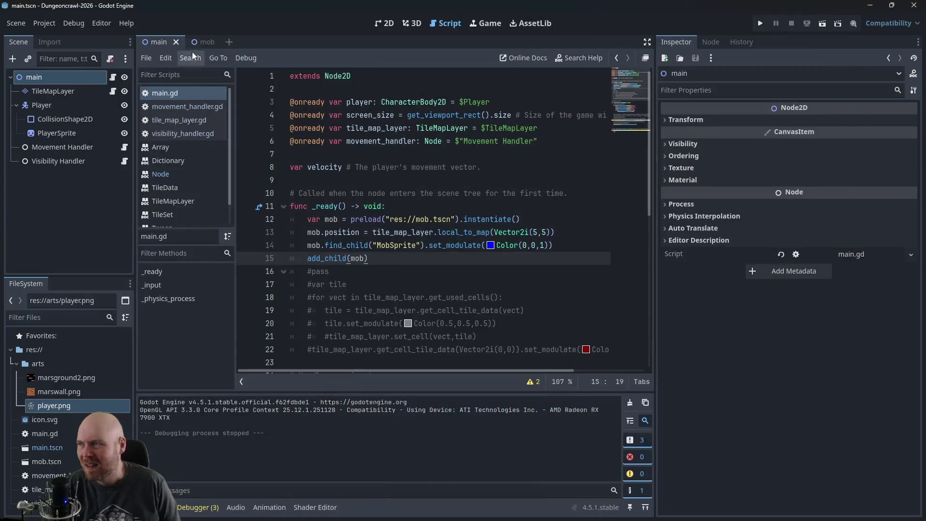
Step: Inspect the Mob and MobSprite nodes in the mob scene, then return to the main scene
{"action": "left_click", "coordinate": [202, 42]}
{"action": "left_click", "coordinate": [59, 77]}
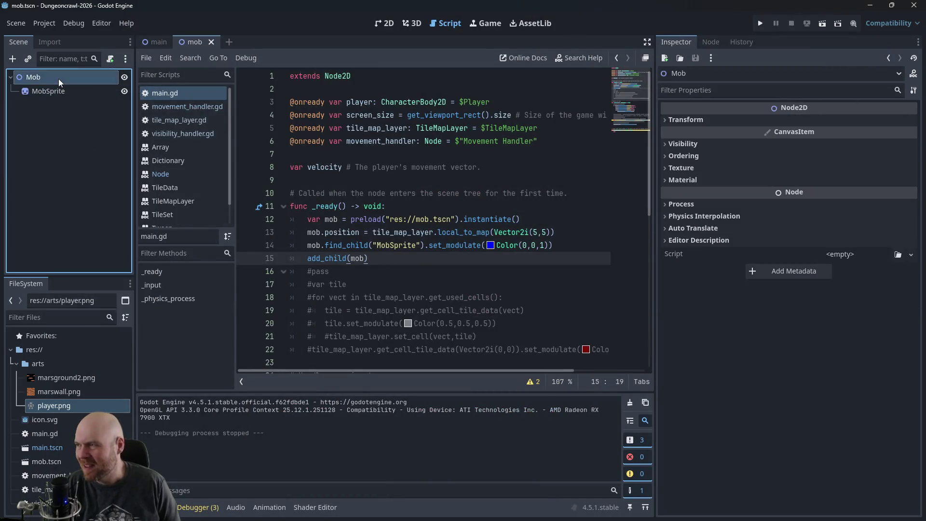
{"action": "left_click", "coordinate": [52, 92]}
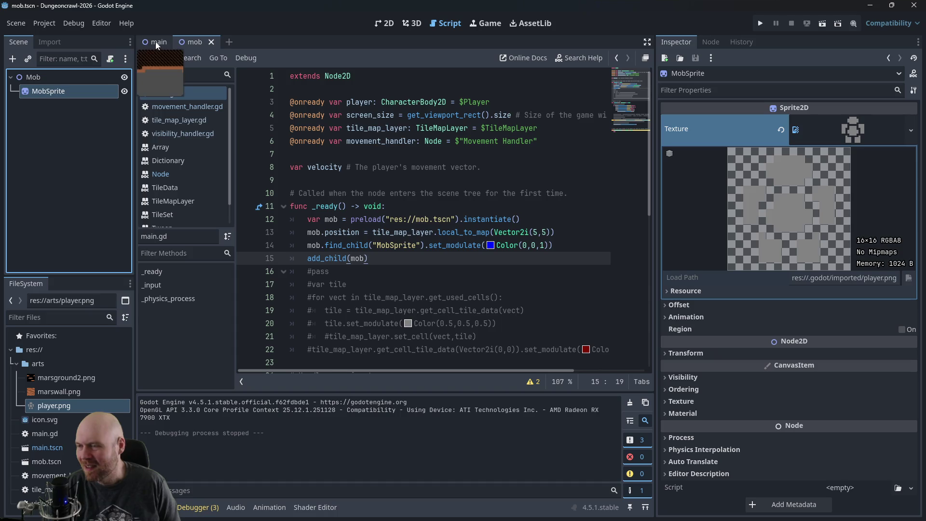
{"action": "left_click", "coordinate": [156, 42]}
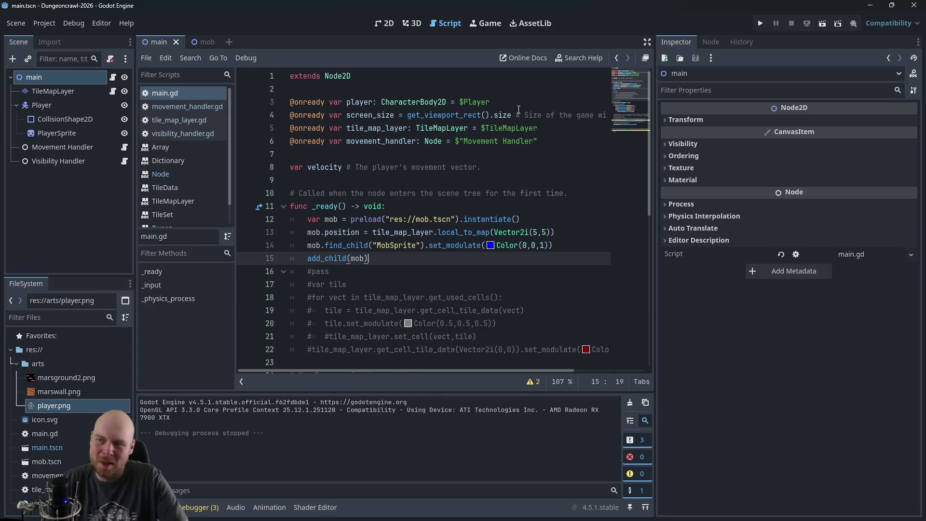
Step: Add print(mob) after add_child(mob) and playtest to see the printed mob
{"action": "key", "text": "Return"}
{"action": "type", "text": "print(mob"}
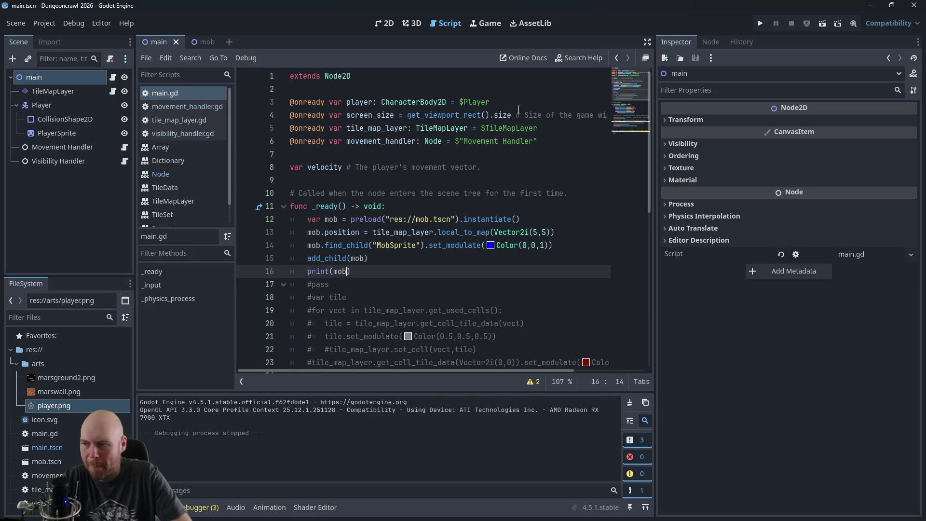
{"action": "left_click", "coordinate": [761, 23]}
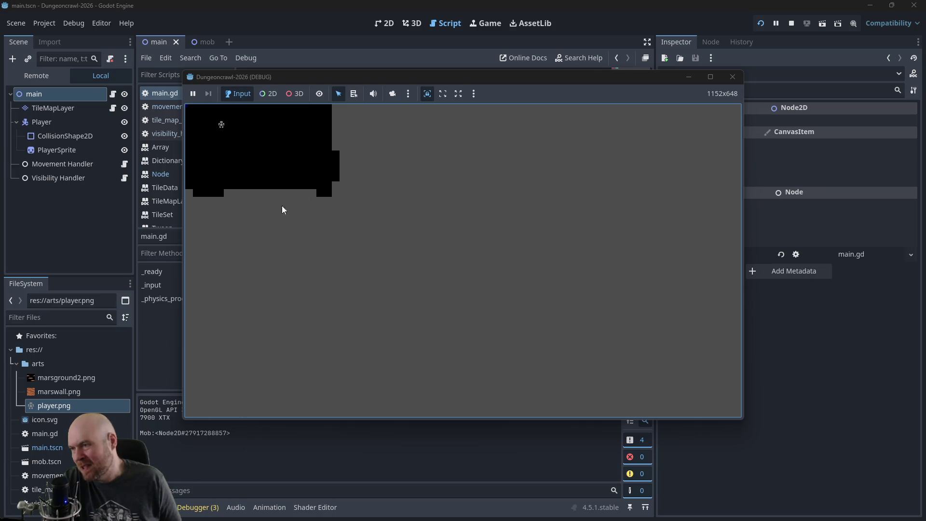
{"action": "key", "text": "Right"}
{"action": "key", "text": "Down"}
{"action": "key", "text": "Right"}
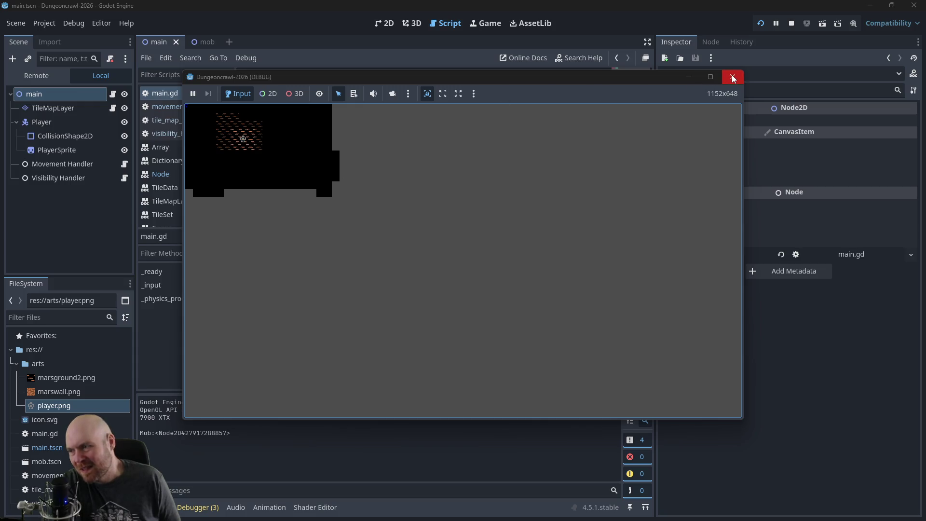
{"action": "left_click", "coordinate": [732, 78]}
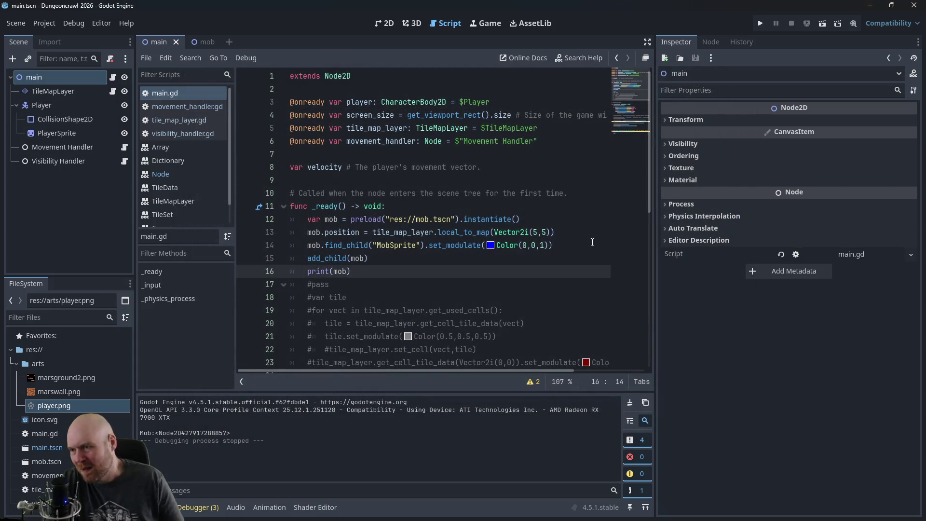
Step: Extend the print to mob.find_child("MobSprite") and run the game again
{"action": "type", "text": ".find_child(\"MobSprite"}
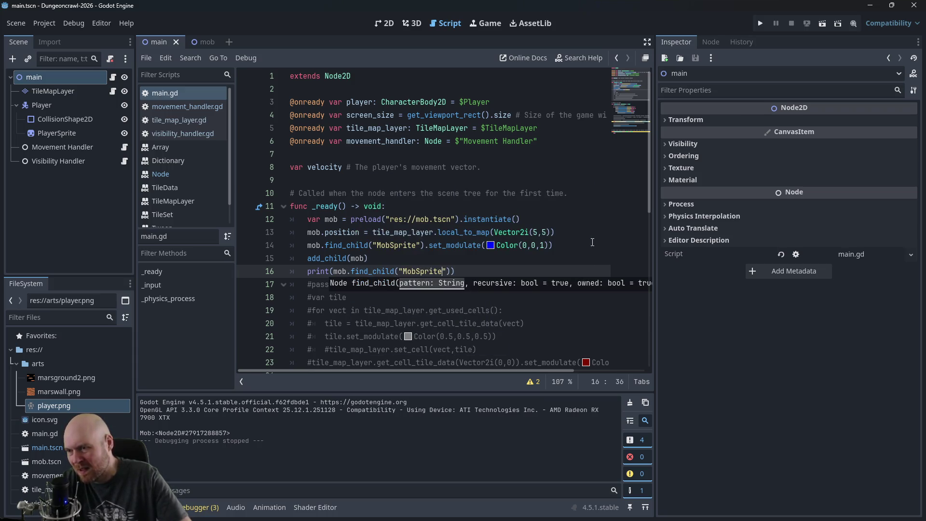
{"action": "left_click", "coordinate": [593, 179]}
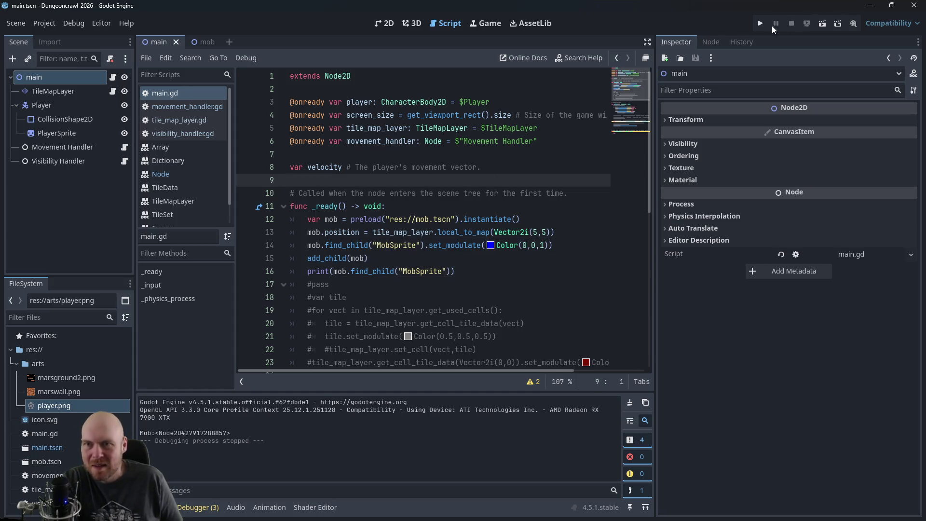
{"action": "left_click", "coordinate": [761, 24]}
Step: Stop the game and delete the print debug line
{"action": "key", "text": "Down"}
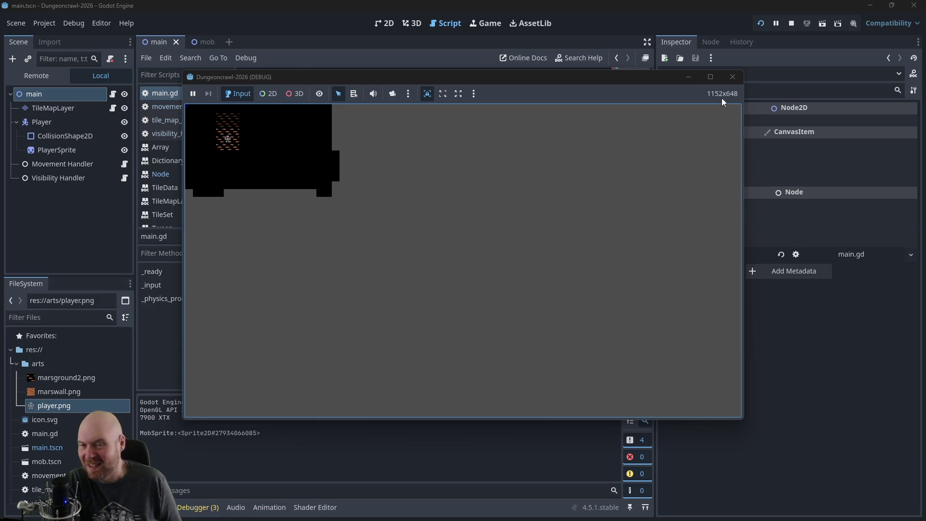
{"action": "left_click", "coordinate": [733, 76]}
{"action": "left_click", "coordinate": [482, 271]}
{"action": "triple_click", "coordinate": [481, 271]}
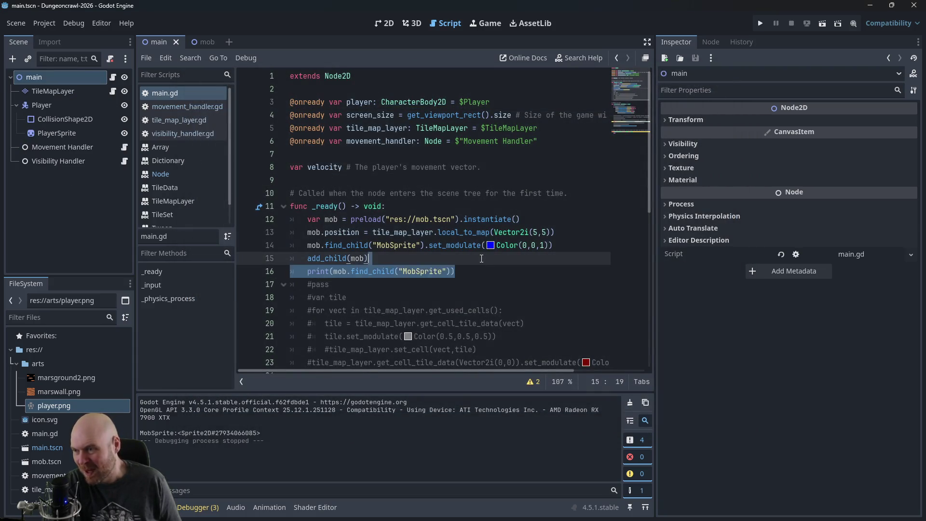
{"action": "key", "text": "BackSpace"}
{"action": "key", "text": "BackSpace"}
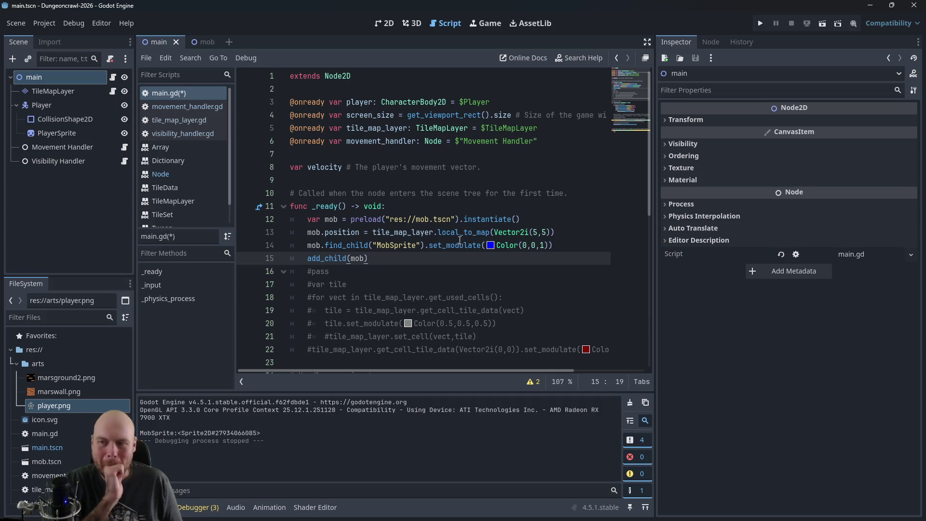
Step: Try map_to_local in place of local_to_map on line 13, then undo back to the original code
{"action": "left_click", "coordinate": [509, 233]}
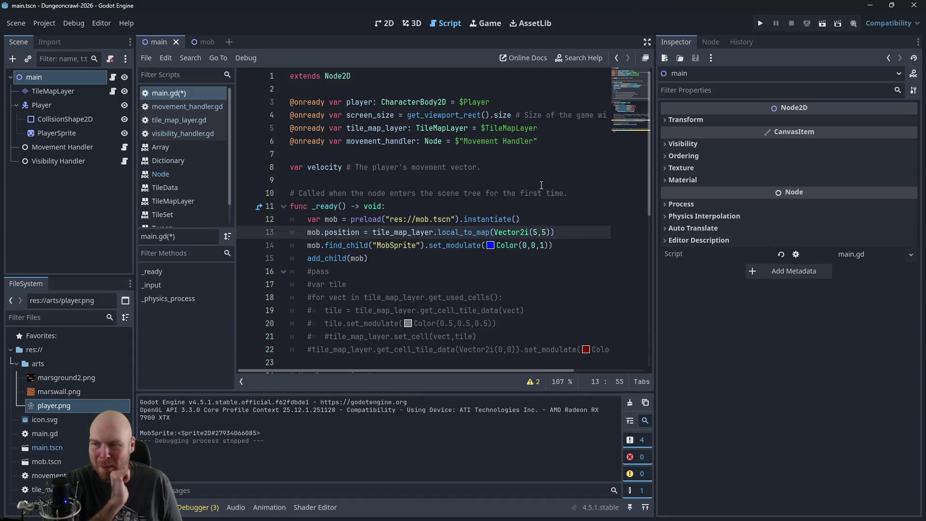
{"action": "left_click", "coordinate": [548, 245]}
{"action": "left_click", "coordinate": [575, 228]}
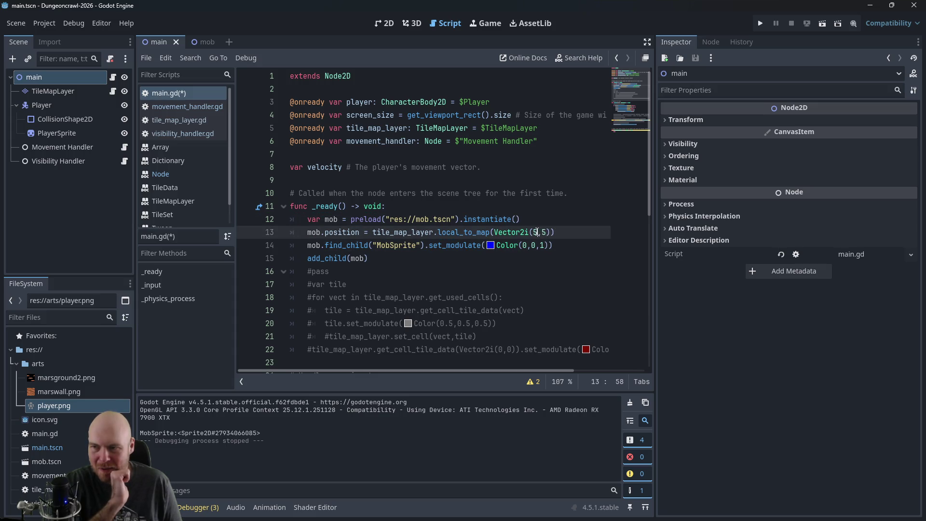
{"action": "key", "text": "Left"}
{"action": "key", "text": "Left"}
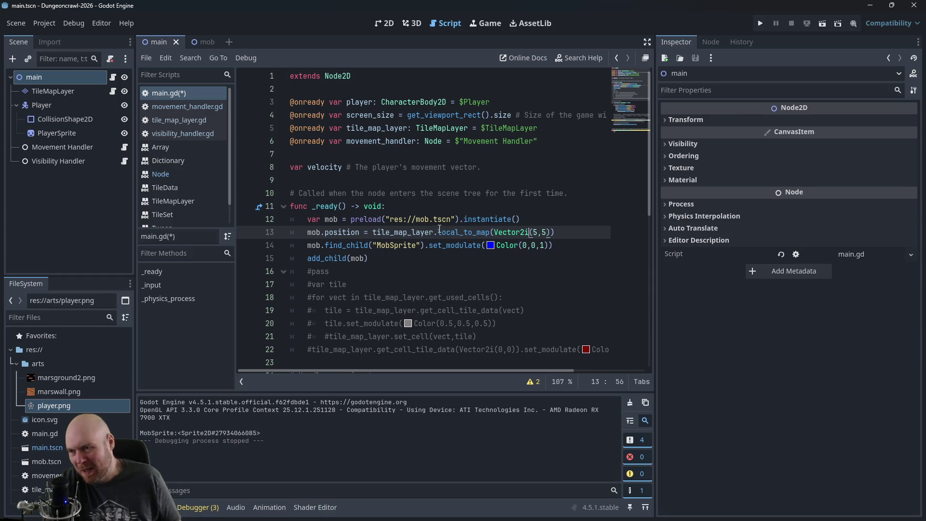
{"action": "left_click_drag", "start_coordinate": [438, 231], "coordinate": [489, 232]}
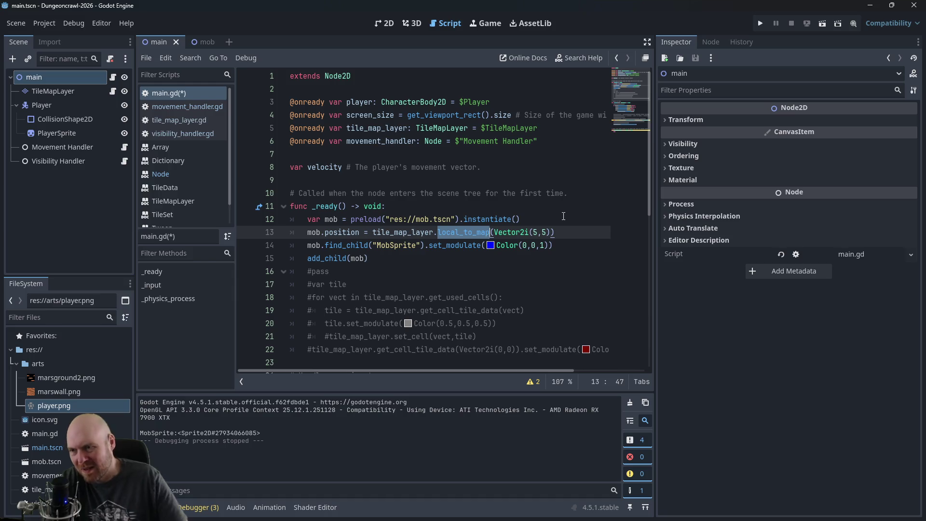
{"action": "type", "text": "map_to_local"}
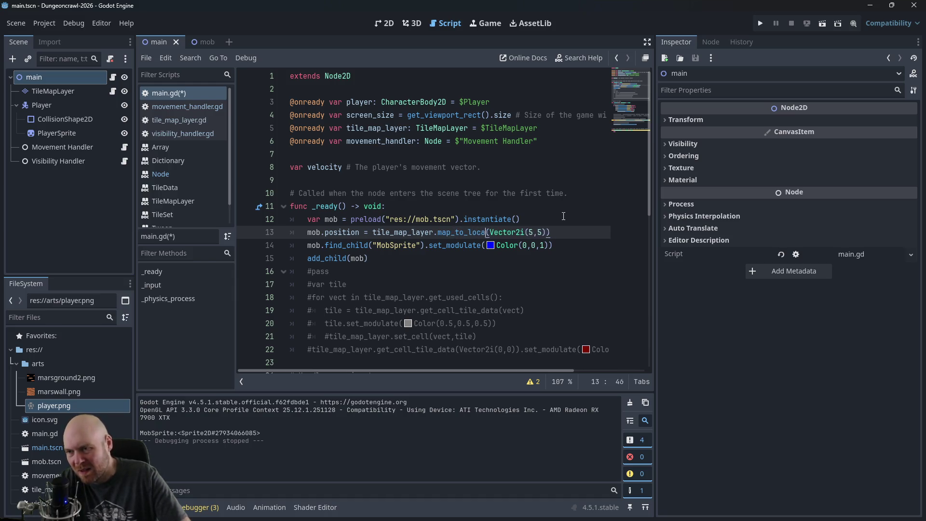
{"action": "key", "text": "ctrl+s"}
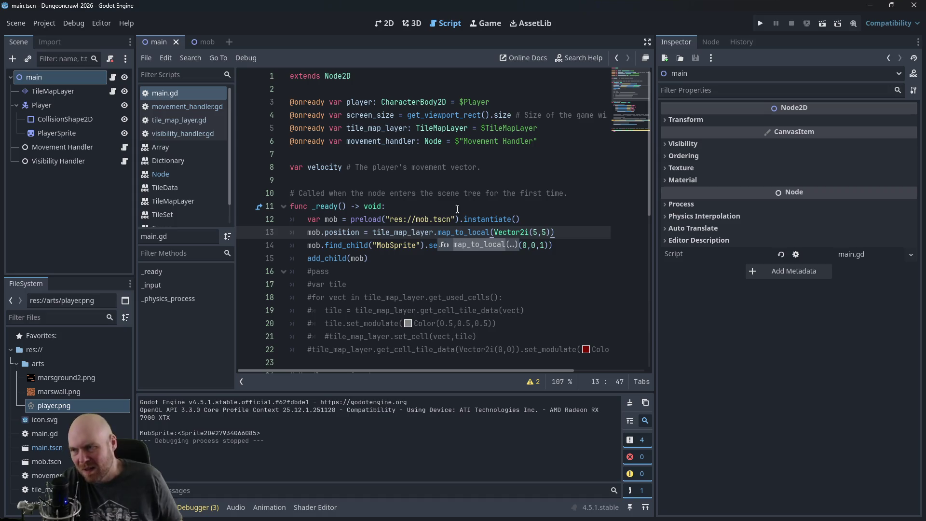
{"action": "left_click", "coordinate": [462, 202]}
{"action": "key", "text": "ctrl+z"}
{"action": "key", "text": "ctrl+z"}
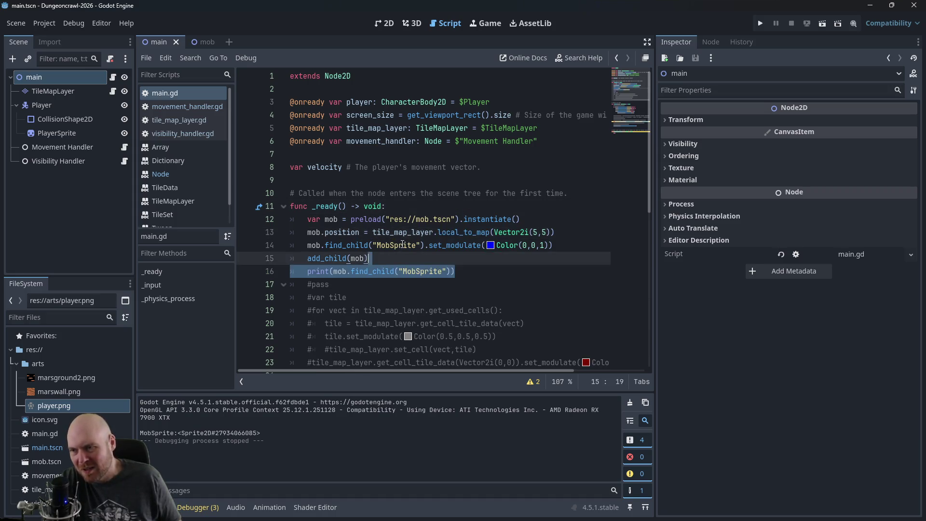
Step: Change the debug line to print(mob.position) and save the script
{"action": "left_click_drag", "start_coordinate": [334, 271], "coordinate": [448, 271]}
{"action": "key", "text": "BackSpace"}
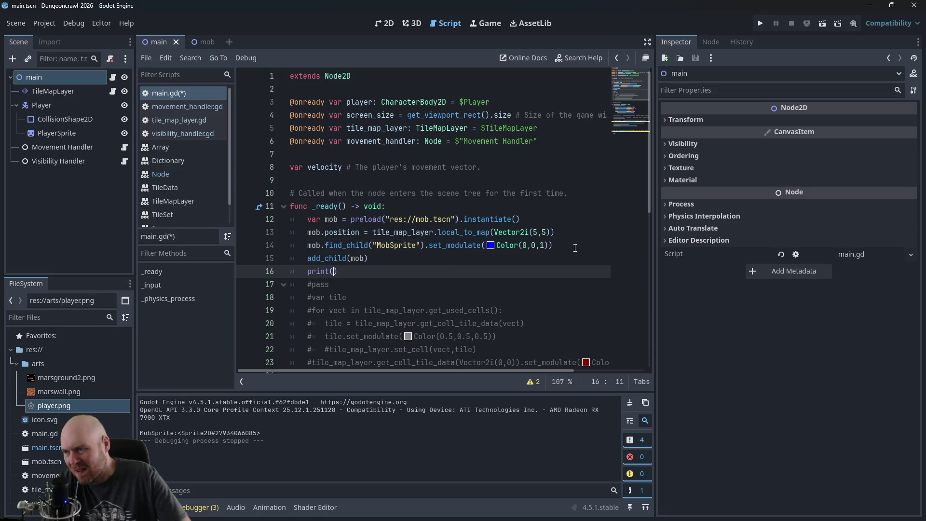
{"action": "type", "text": "mob.position"}
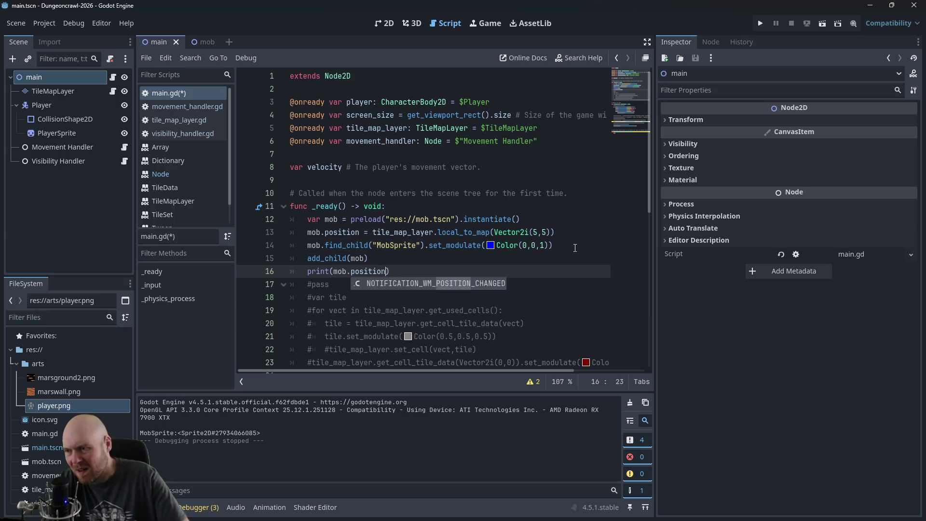
{"action": "key", "text": "ctrl+s"}
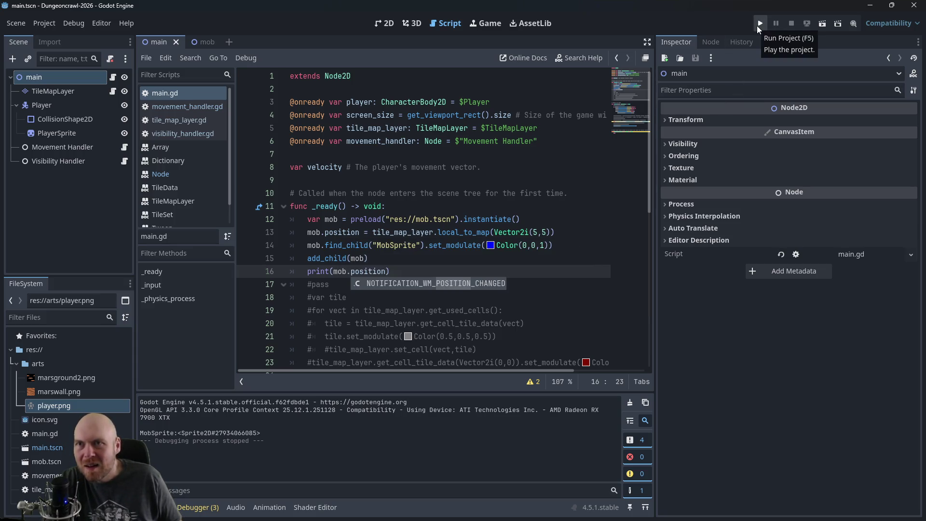
Step: Run the game twice to test the mob, closing it each time
{"action": "left_click", "coordinate": [757, 25]}
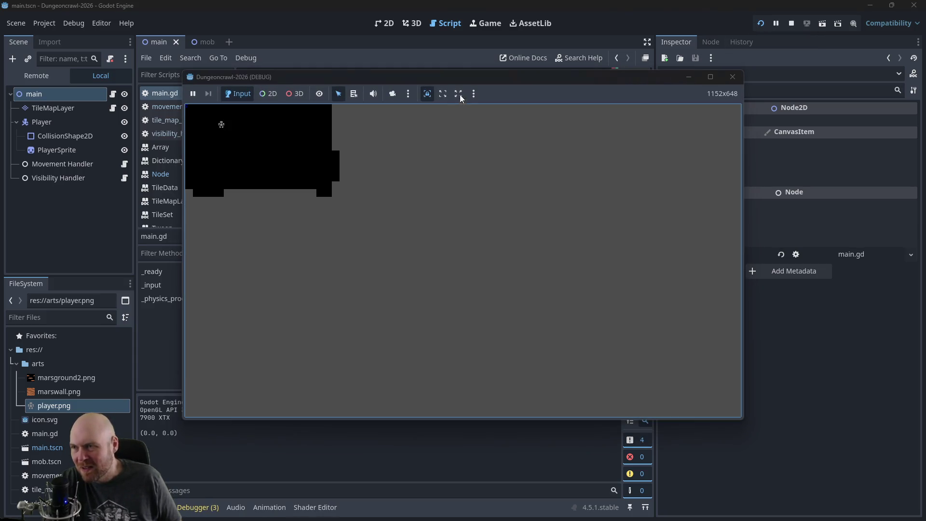
{"action": "left_click_drag", "start_coordinate": [449, 78], "coordinate": [468, 68]}
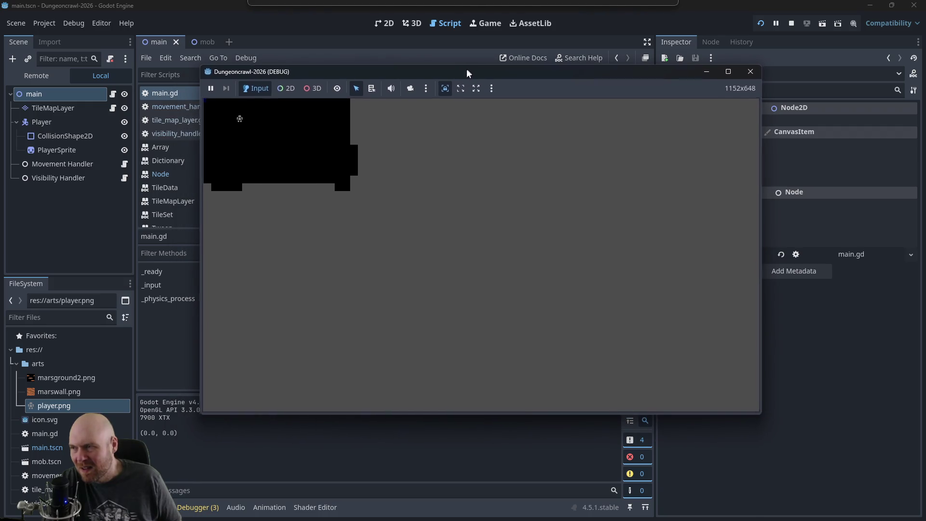
{"action": "left_click", "coordinate": [205, 110]}
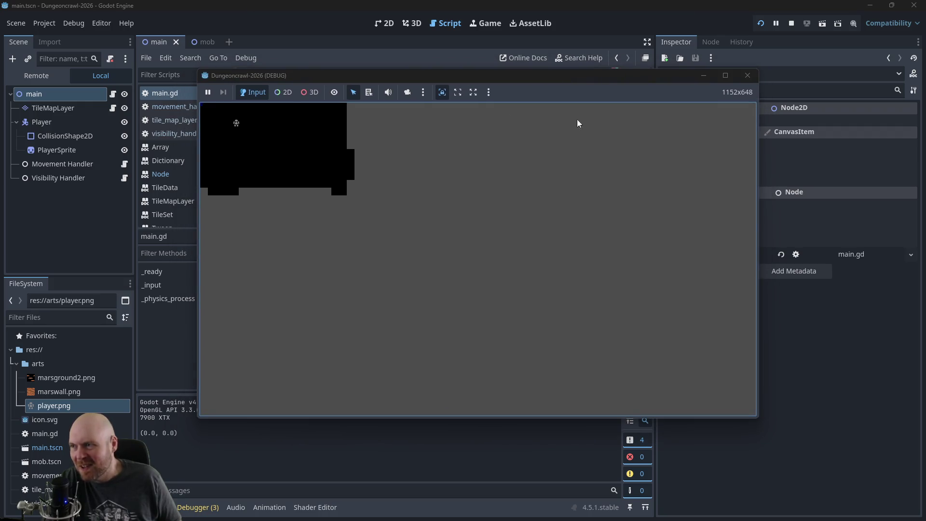
{"action": "left_click", "coordinate": [747, 76]}
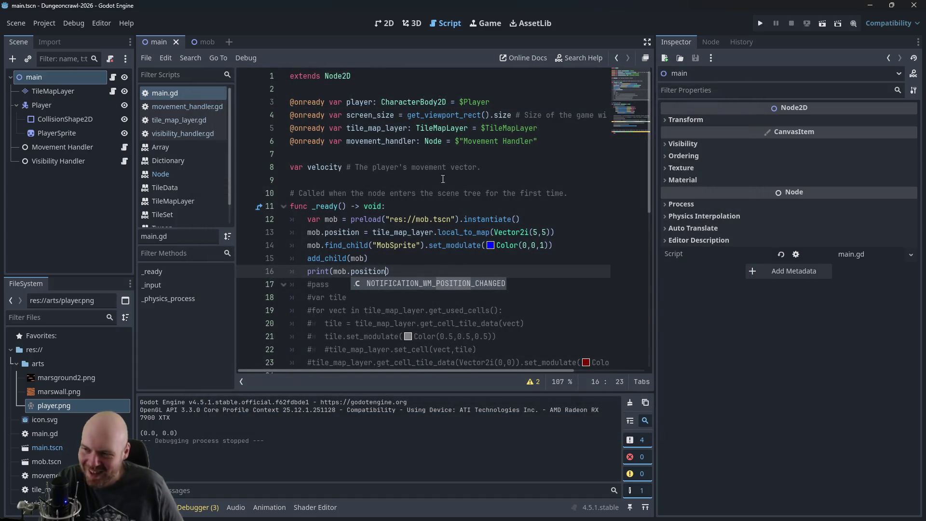
{"action": "left_click", "coordinate": [760, 23]}
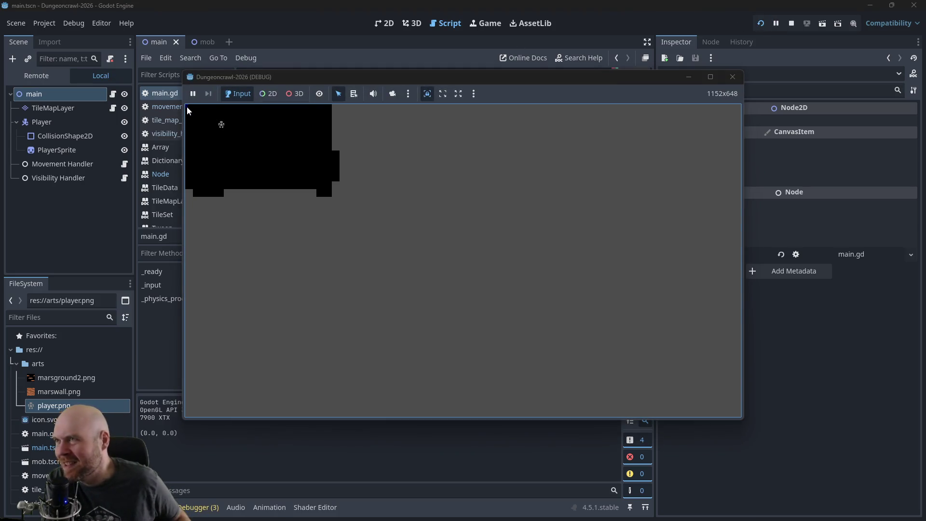
{"action": "left_click", "coordinate": [731, 77]}
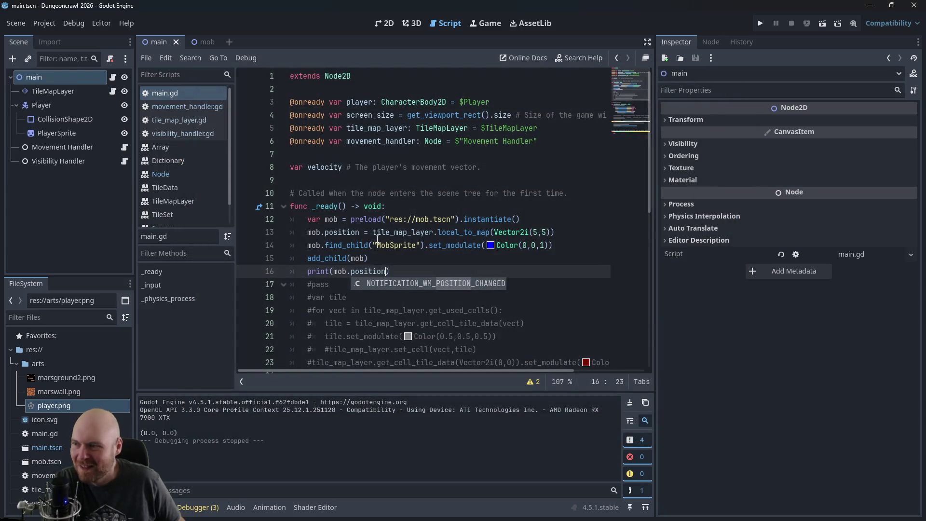
Step: Replace local_to_map with map_to_local on line 13 and save the script
{"action": "left_click", "coordinate": [487, 232]}
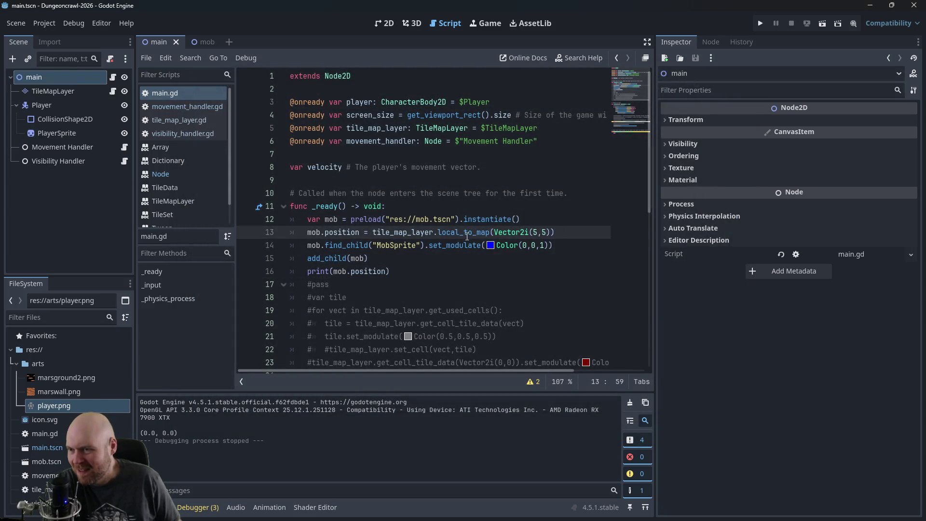
{"action": "left_click_drag", "start_coordinate": [439, 232], "coordinate": [469, 232]}
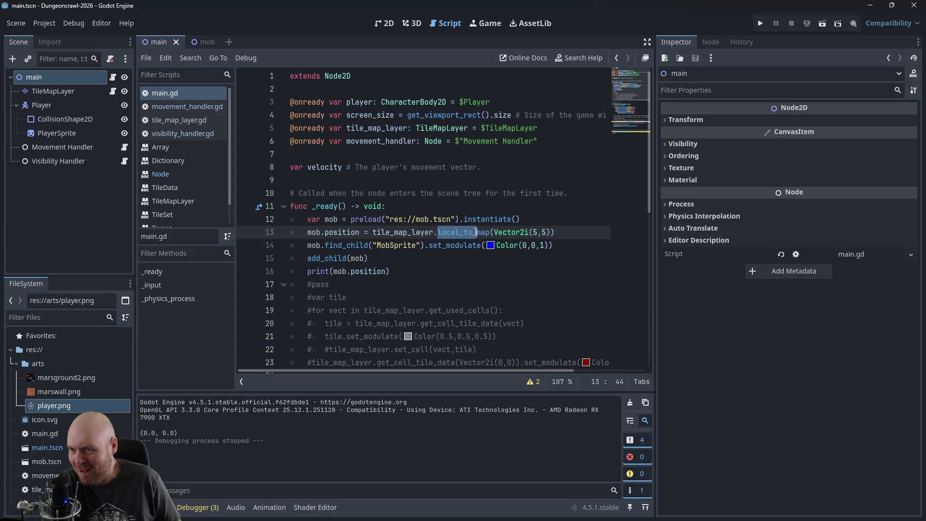
{"action": "key", "text": "shift+Right"}
{"action": "key", "text": "shift+Right"}
{"action": "key", "text": "shift+Right"}
{"action": "type", "text": "map_to_local"}
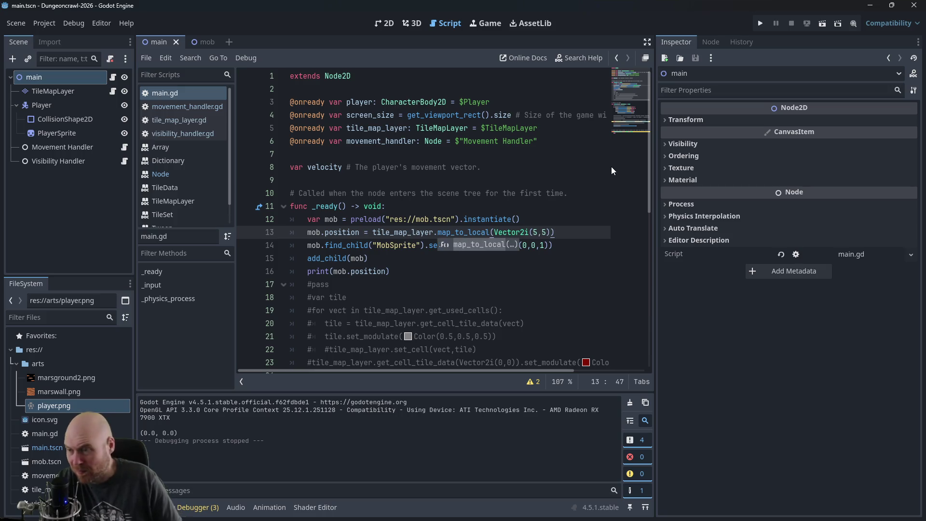
{"action": "left_click", "coordinate": [503, 275]}
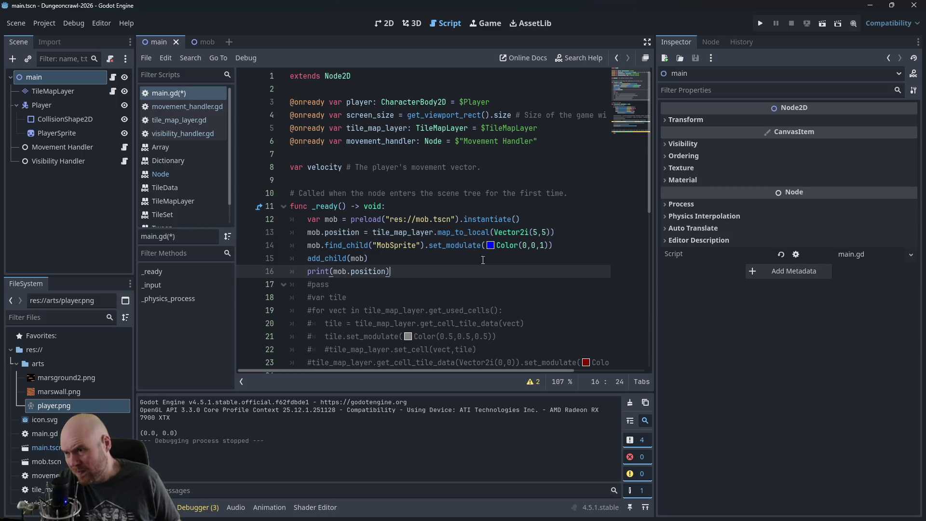
{"action": "left_click", "coordinate": [483, 260]}
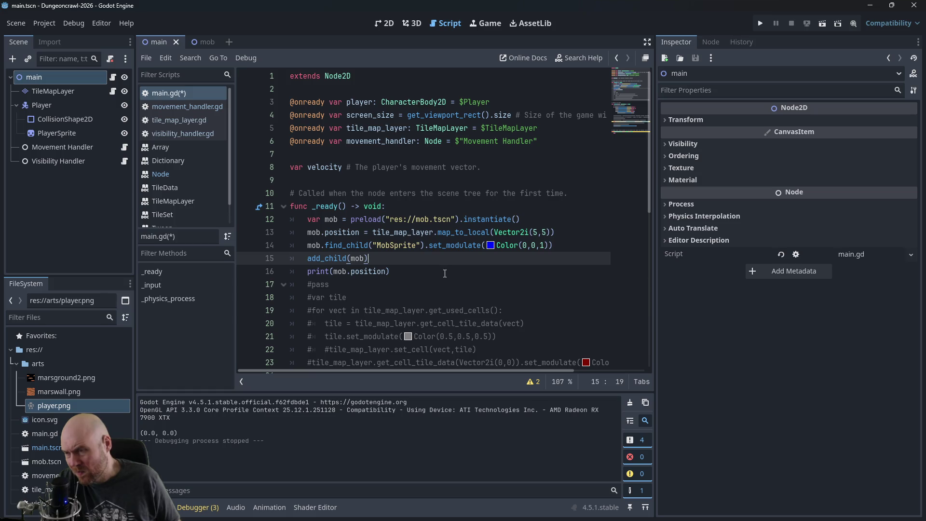
{"action": "key", "text": "ctrl+s"}
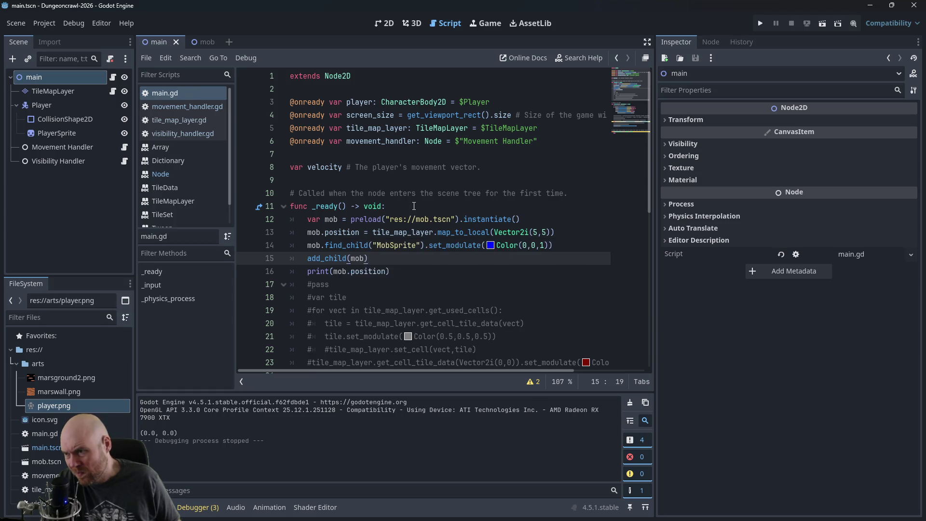
{"action": "left_click", "coordinate": [413, 207]}
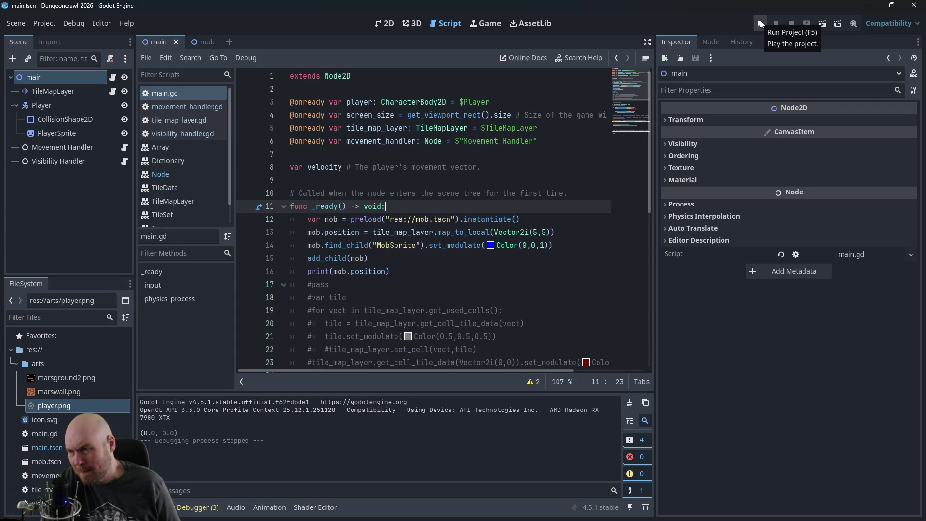
{"action": "left_click", "coordinate": [761, 24]}
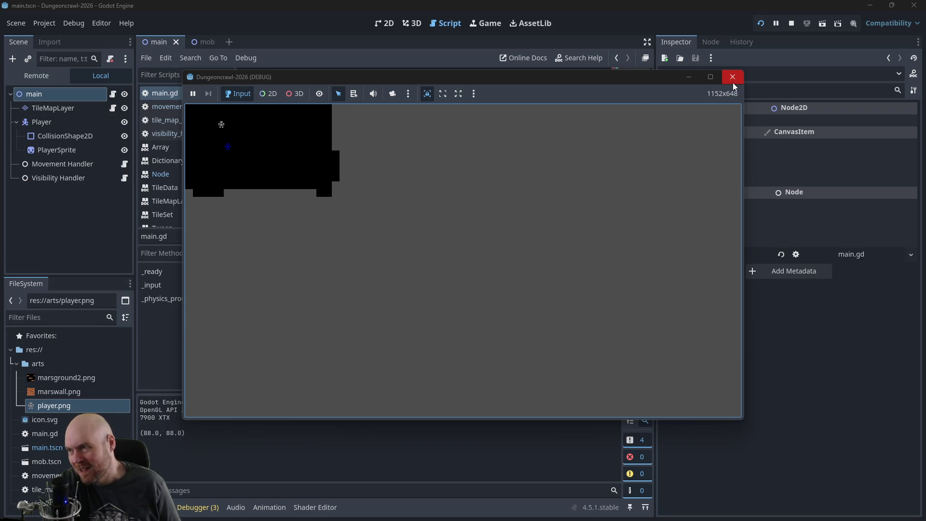
{"action": "key", "text": "Right"}
{"action": "key", "text": "Down"}
{"action": "key", "text": "Left"}
{"action": "key", "text": "Up"}
{"action": "key", "text": "Up"}
{"action": "key", "text": "Right"}
{"action": "key", "text": "Right"}
{"action": "key", "text": "Down"}
{"action": "key", "text": "Down"}
{"action": "key", "text": "Left"}
{"action": "key", "text": "Left"}
{"action": "key", "text": "Left"}
{"action": "key", "text": "Up"}
{"action": "key", "text": "Up"}
{"action": "key", "text": "Up"}
{"action": "key", "text": "Right"}
{"action": "key", "text": "Right"}
{"action": "key", "text": "Right"}
{"action": "key", "text": "Right"}
{"action": "key", "text": "Right"}
{"action": "key", "text": "Down"}
{"action": "key", "text": "Down"}
{"action": "key", "text": "Down"}
{"action": "key", "text": "Left"}
{"action": "key", "text": "Left"}
{"action": "key", "text": "Left"}
{"action": "key", "text": "Down"}
{"action": "key", "text": "Down"}
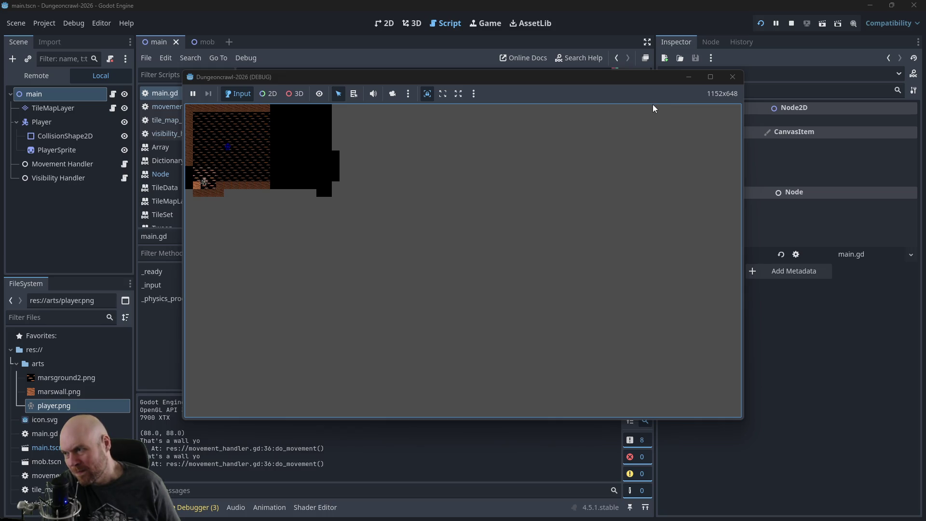
{"action": "key", "text": "Up"}
{"action": "key", "text": "Up"}
{"action": "key", "text": "Up"}
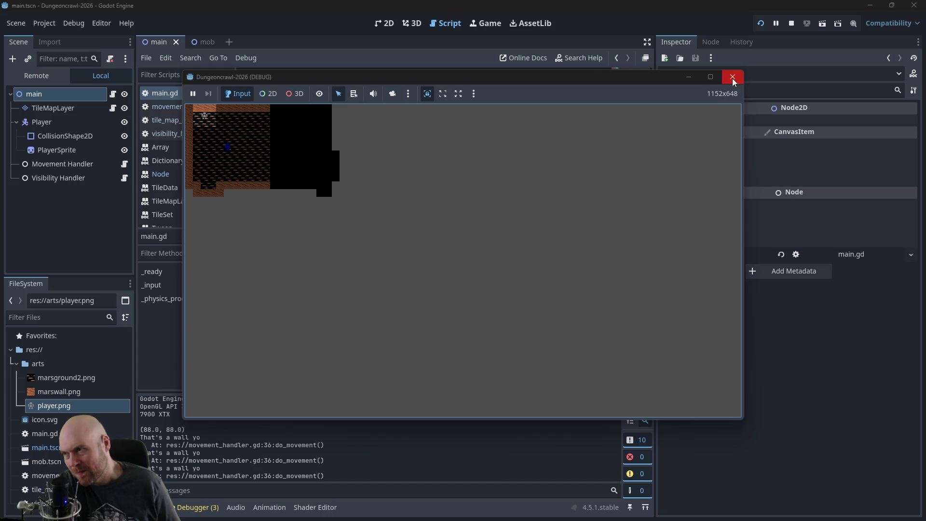
{"action": "left_click", "coordinate": [732, 79]}
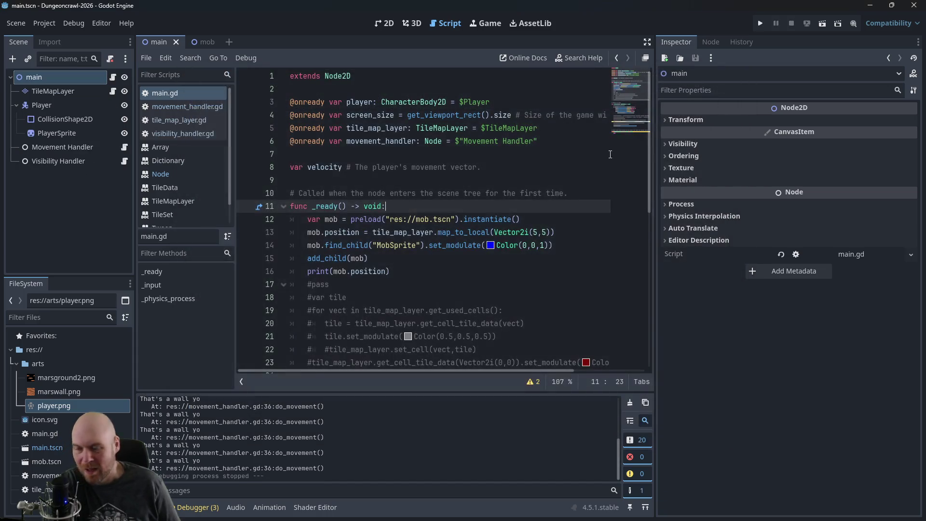
Step: After checking the Plan notes, change line 14's mob tint from Color(0,0,1) to Color(0,1,0)
{"action": "key", "text": "alt+Tab"}
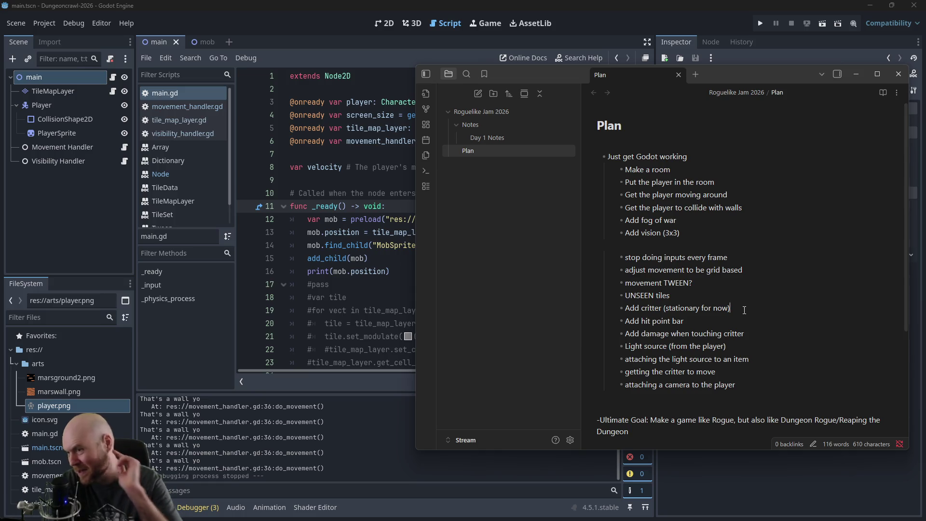
{"action": "left_click", "coordinate": [342, 245]}
{"action": "double_click", "coordinate": [533, 244]}
{"action": "type", "text": "1"}
{"action": "left_click", "coordinate": [536, 218]}
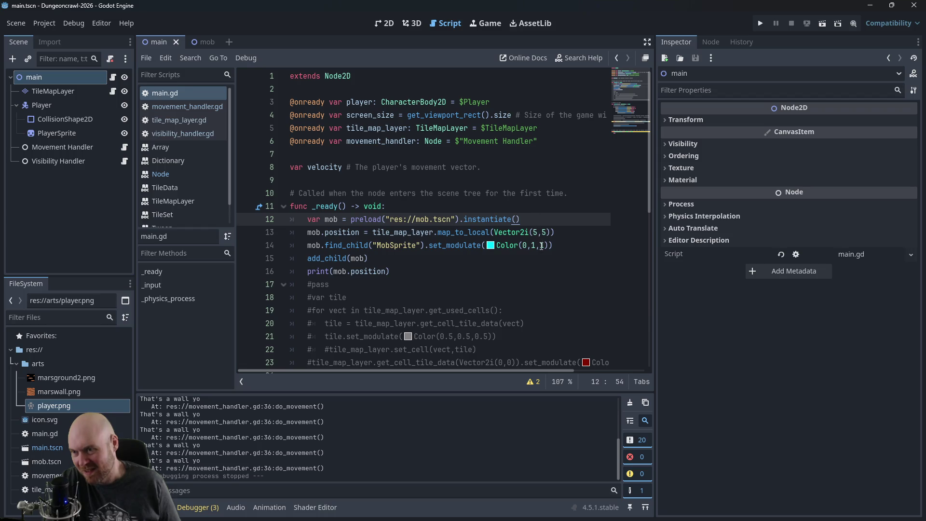
{"action": "double_click", "coordinate": [541, 245]}
{"action": "type", "text": "1"}
{"action": "left_click", "coordinate": [477, 140]}
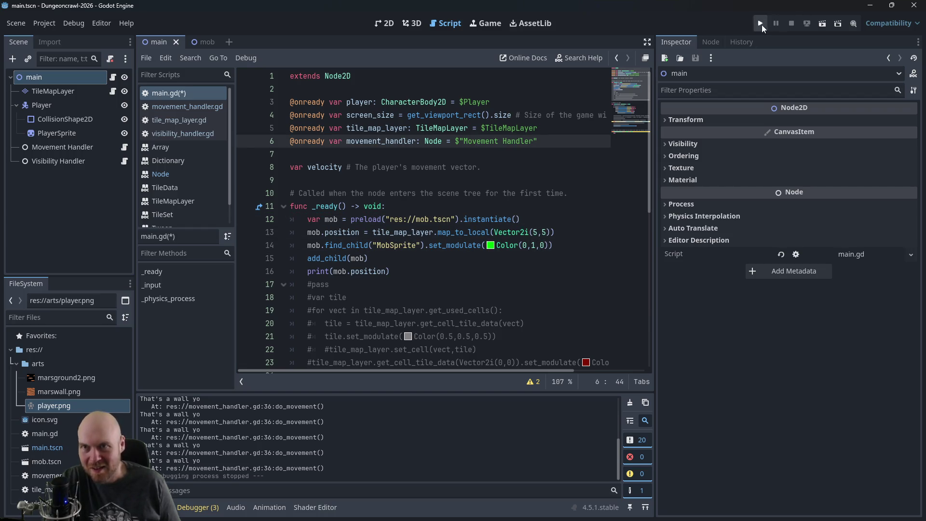
Step: Run the game to see the green mob, close it, review the Plan notes, and select the Player node
{"action": "left_click", "coordinate": [761, 24]}
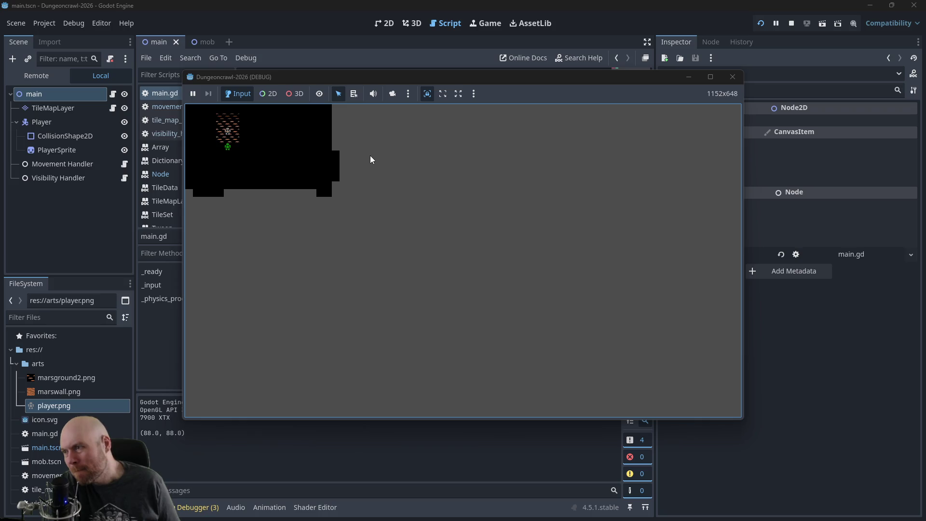
{"action": "key", "text": "Left"}
{"action": "key", "text": "Up"}
{"action": "key", "text": "Up"}
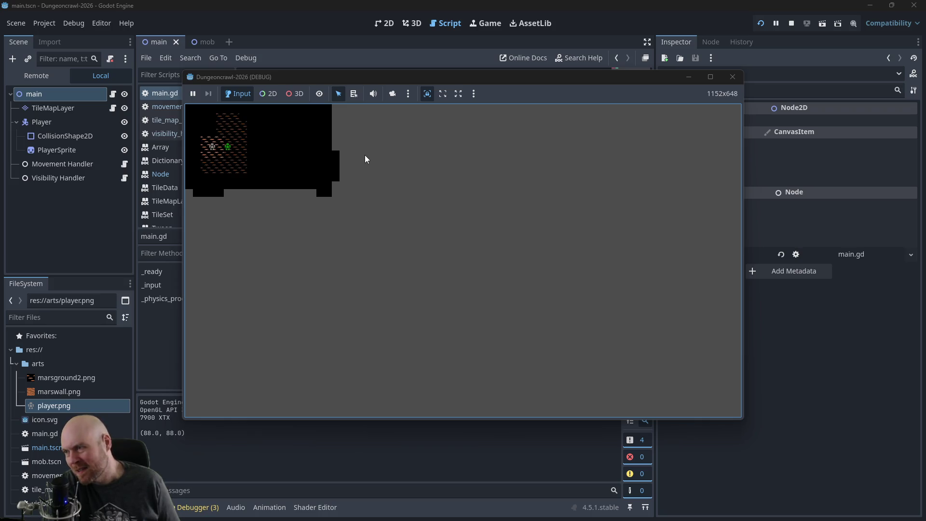
{"action": "left_click", "coordinate": [732, 77]}
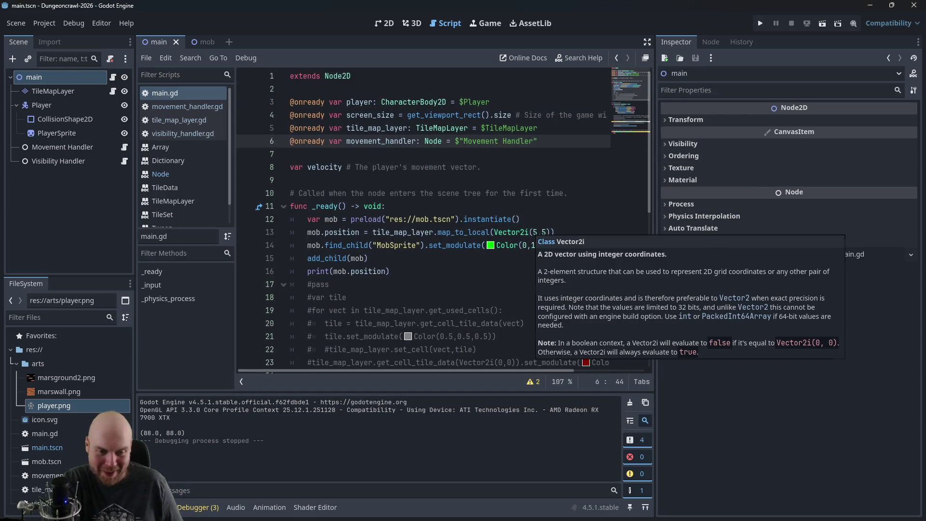
{"action": "key", "text": "alt+Tab"}
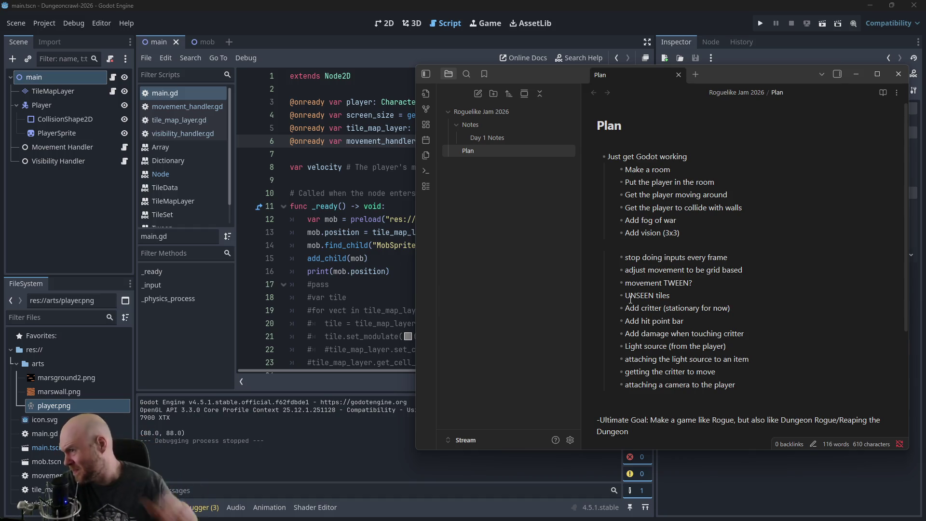
{"action": "left_click", "coordinate": [39, 105]}
{"action": "scroll", "coordinate": [336, 153], "scroll_direction": "down", "scroll_amount": 3}
{"action": "scroll", "coordinate": [337, 153], "scroll_direction": "up", "scroll_amount": 3}
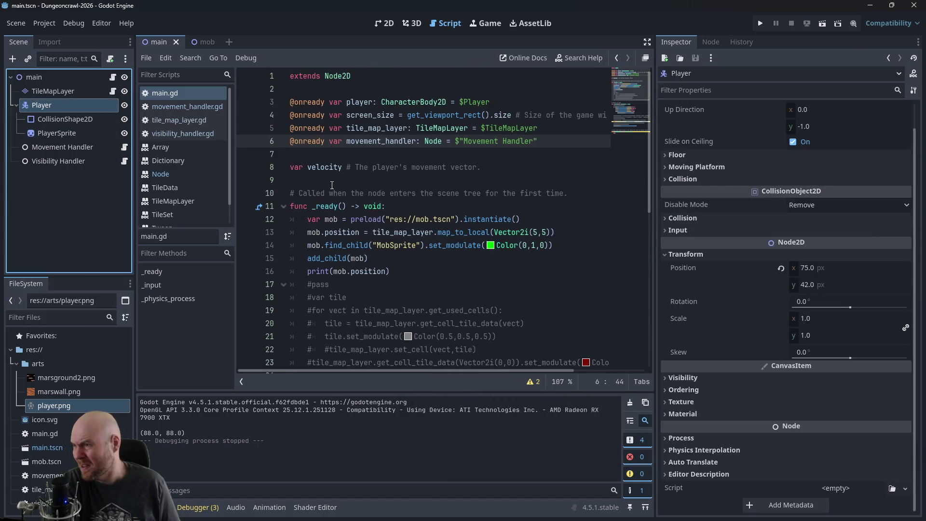
Step: Start a hitpoints variable declaration below the velocity variable, leaving the Player node's name unchanged
{"action": "double_click", "coordinate": [66, 106]}
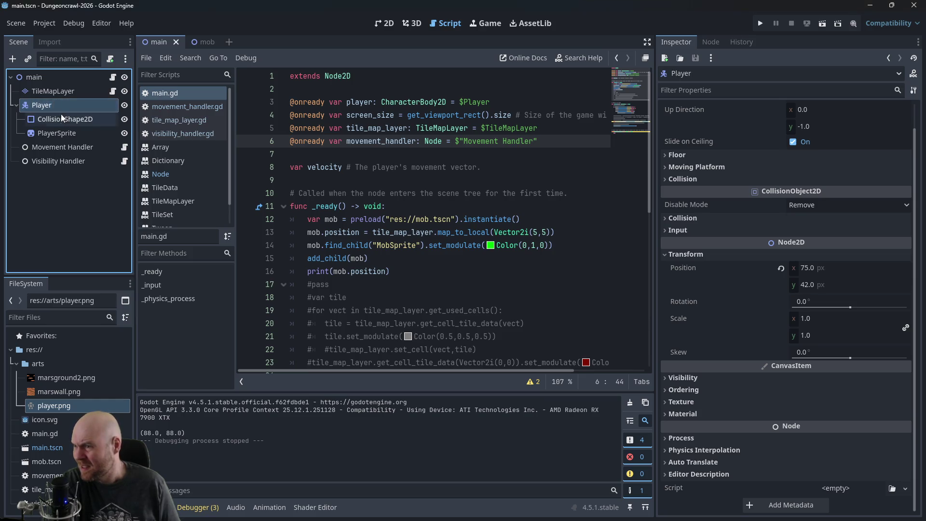
{"action": "left_click", "coordinate": [80, 121]}
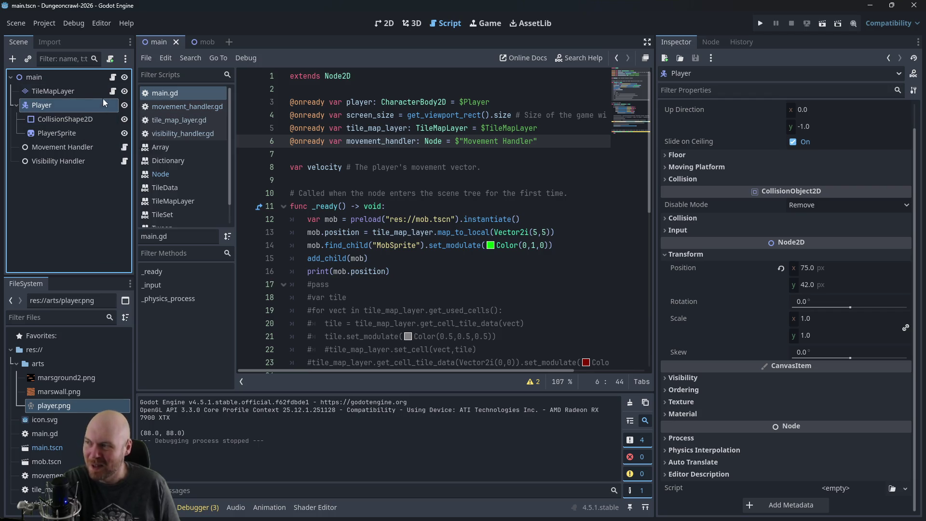
{"action": "left_click", "coordinate": [329, 167]}
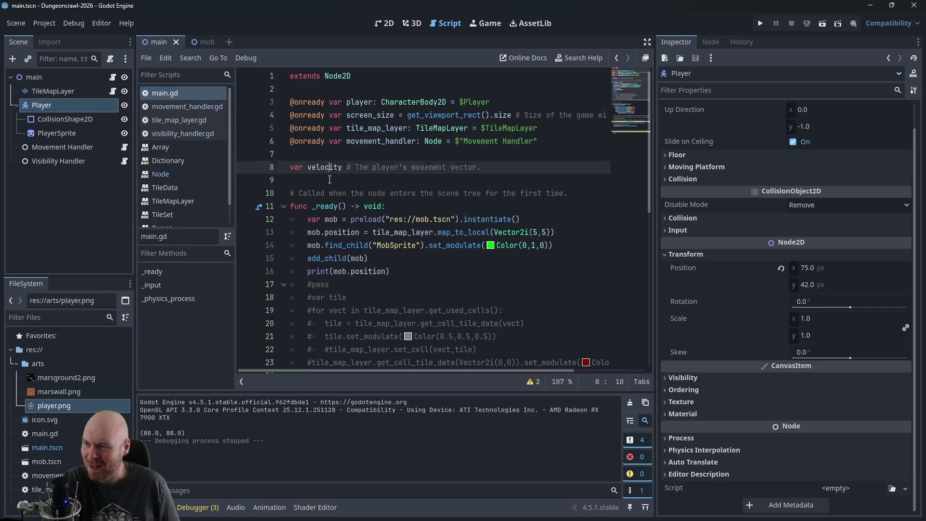
{"action": "key", "text": "End"}
{"action": "key", "text": "Return"}
{"action": "key", "text": "Return"}
{"action": "key", "text": "Up"}
{"action": "type", "text": "var h"}
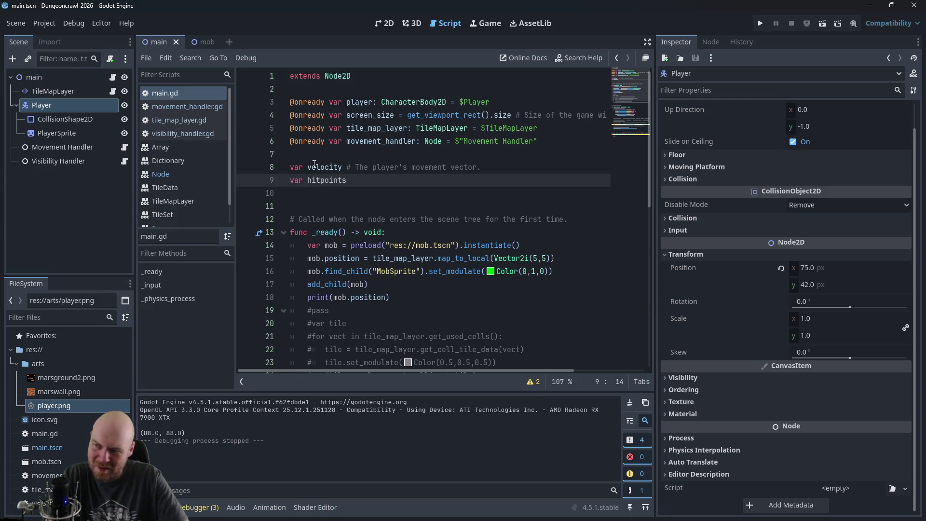
Step: Add var maxHitPoints, rename the first variable to hitPoints = 10, and remove the extra blank line
{"action": "key", "text": "Return"}
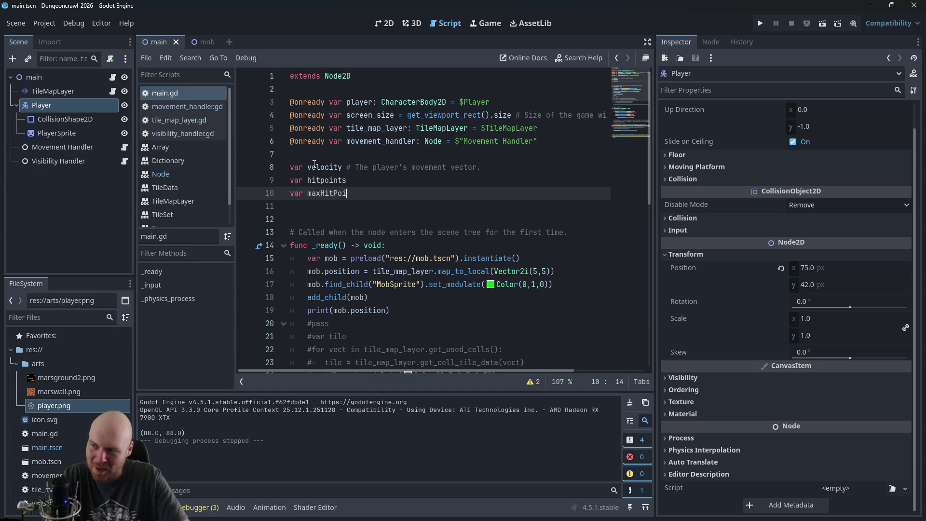
{"action": "type", "text": "nts"}
{"action": "key", "text": "Up"}
{"action": "key", "text": "BackSpace"}
{"action": "type", "text": "P"}
{"action": "key", "text": "Right"}
{"action": "type", "text": "= "}
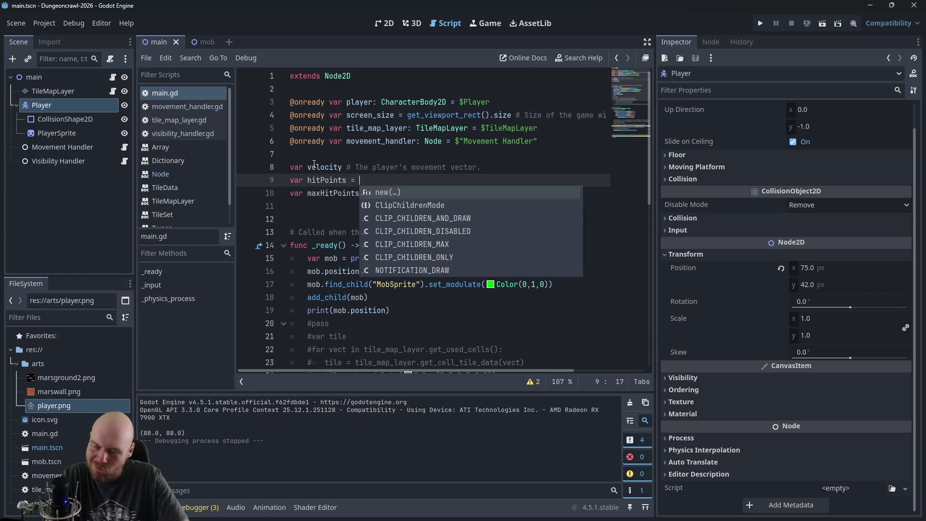
{"action": "type", "text": "10"}
{"action": "key", "text": "Down"}
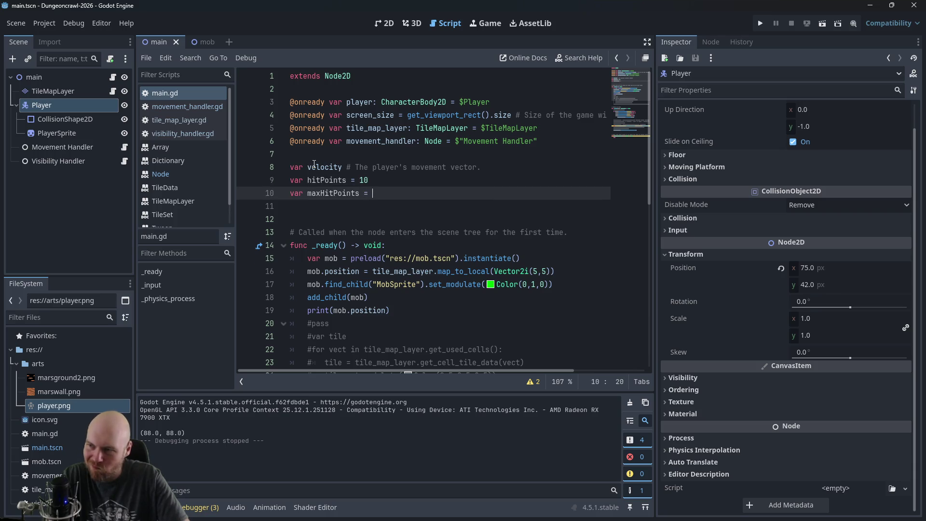
{"action": "key", "text": "Delete"}
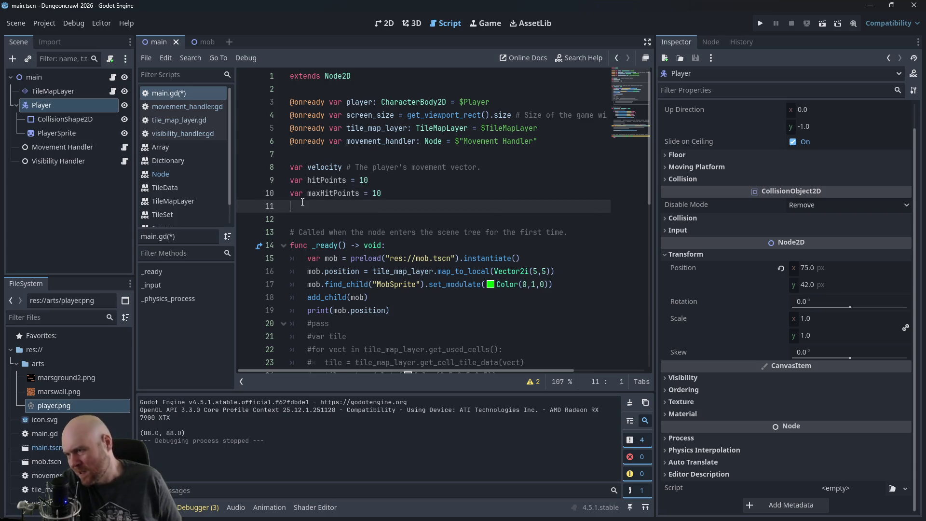
{"action": "right_click", "coordinate": [43, 81]}
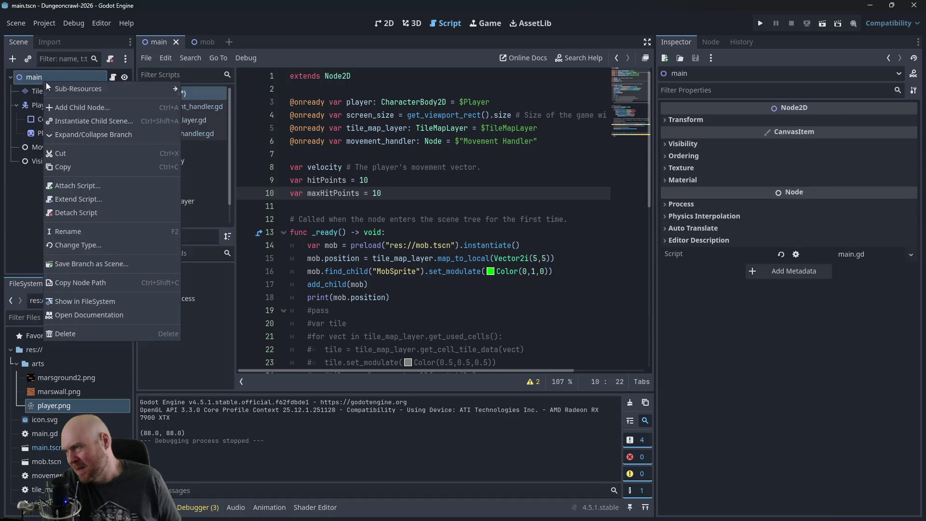
Step: Add a CanvasLayer child node under the main node
{"action": "left_click", "coordinate": [72, 106]}
{"action": "type", "text": "can"}
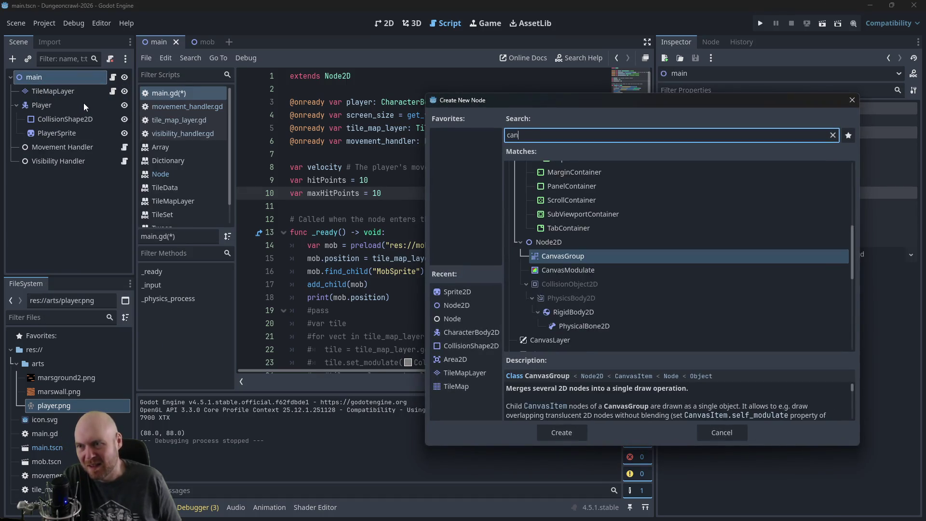
{"action": "type", "text": "vas"}
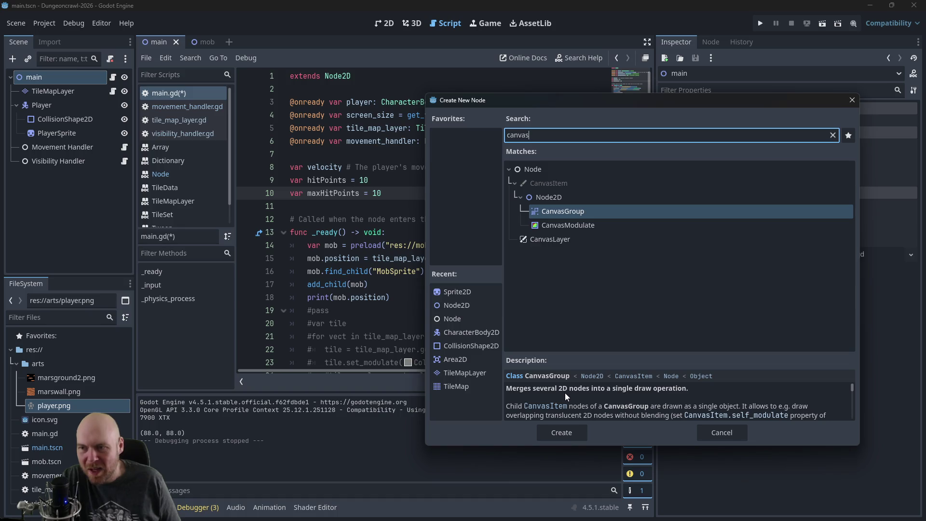
{"action": "scroll", "coordinate": [589, 390], "scroll_direction": "down", "scroll_amount": 3}
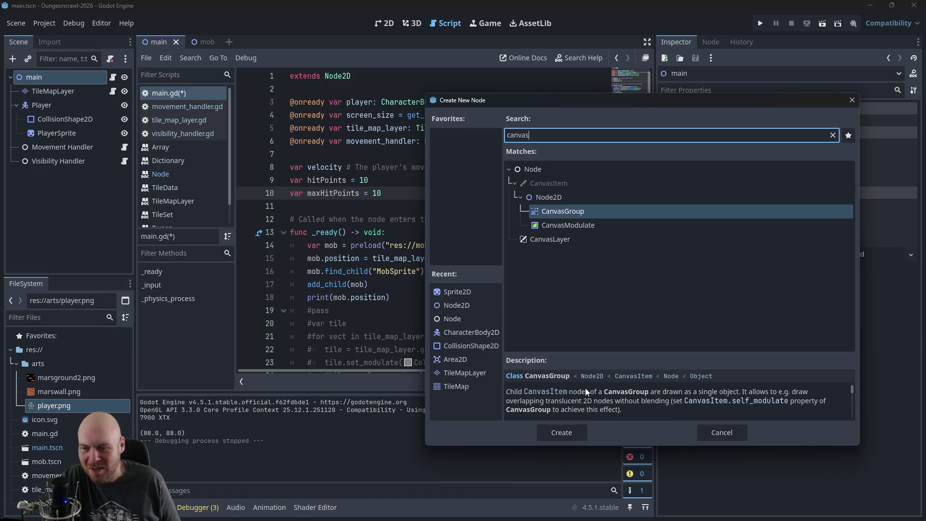
{"action": "scroll", "coordinate": [583, 388], "scroll_direction": "down", "scroll_amount": 3}
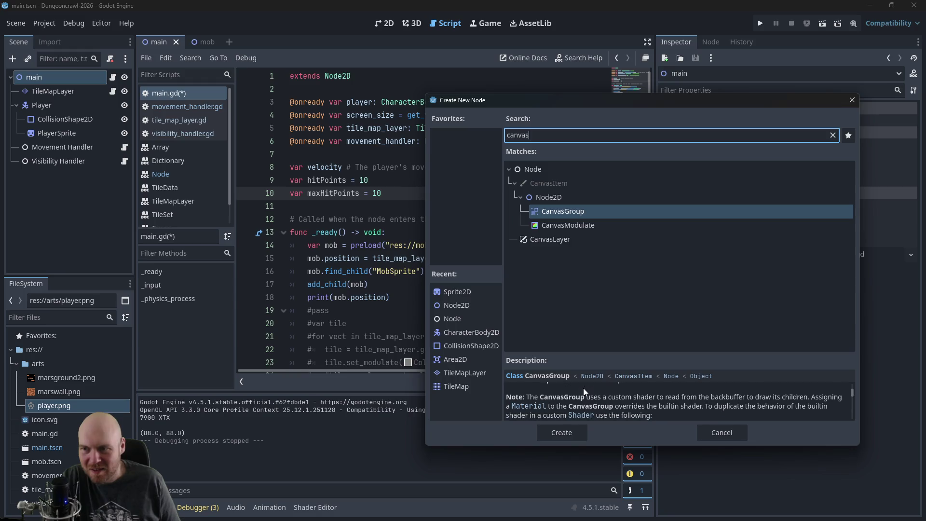
{"action": "left_click", "coordinate": [548, 240]}
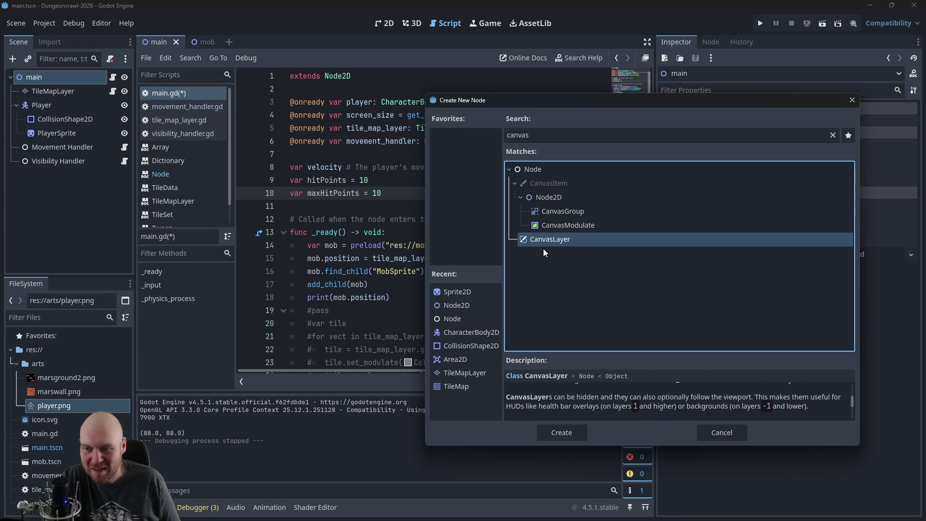
{"action": "scroll", "coordinate": [622, 397], "scroll_direction": "up", "scroll_amount": 3}
{"action": "scroll", "coordinate": [589, 403], "scroll_direction": "up", "scroll_amount": 3}
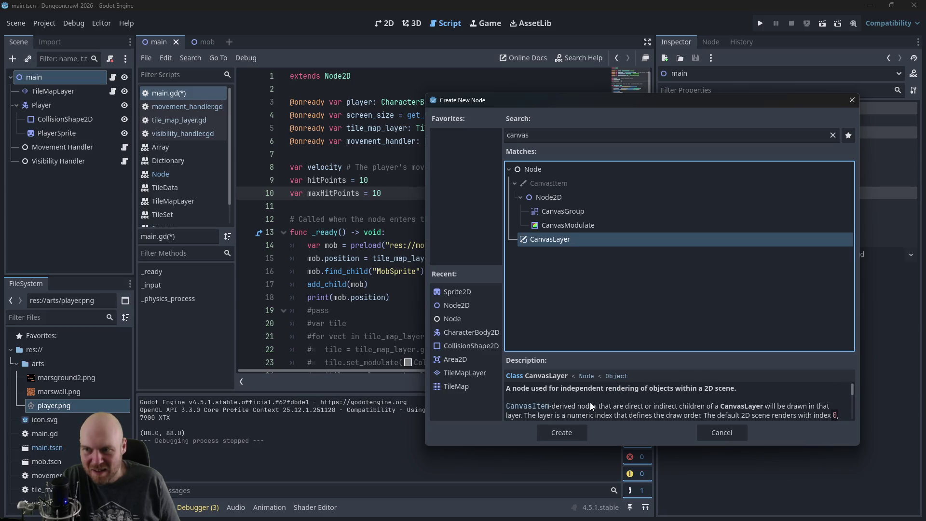
{"action": "left_click", "coordinate": [557, 435]}
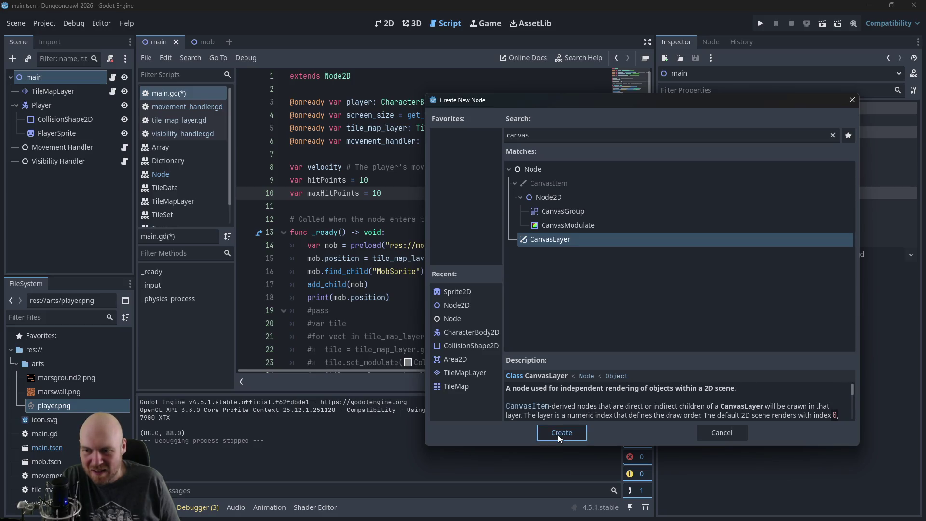
Step: Rename the new CanvasLayer to UI and select it
{"action": "left_click", "coordinate": [58, 174]}
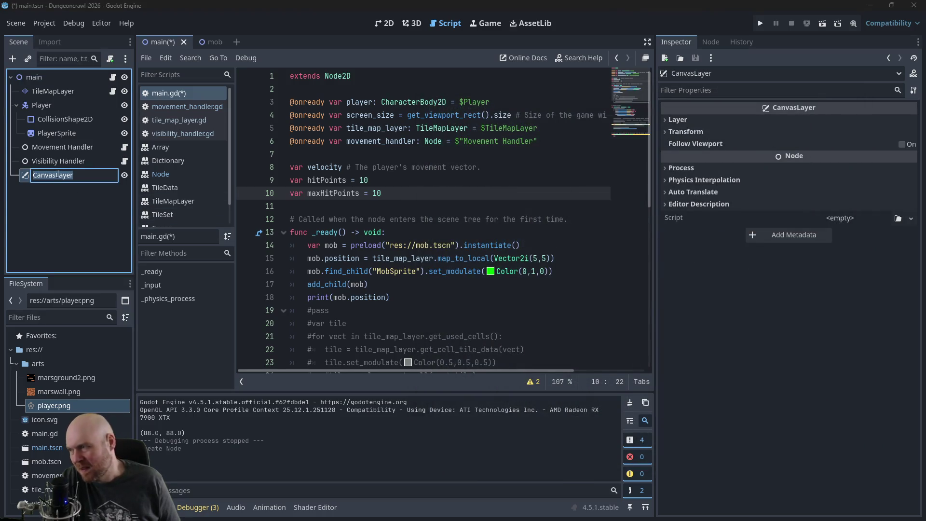
{"action": "type", "text": "TH"}
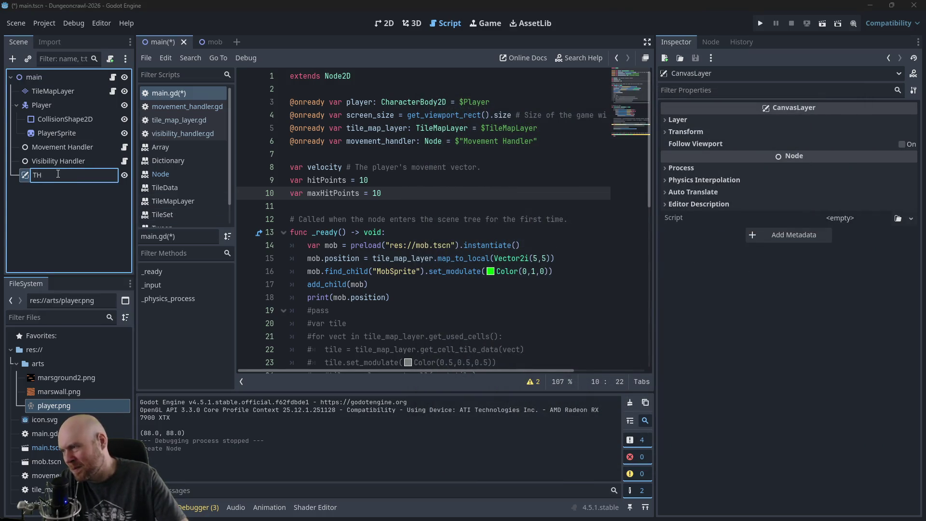
{"action": "type", "text": "I"}
{"action": "key", "text": "Return"}
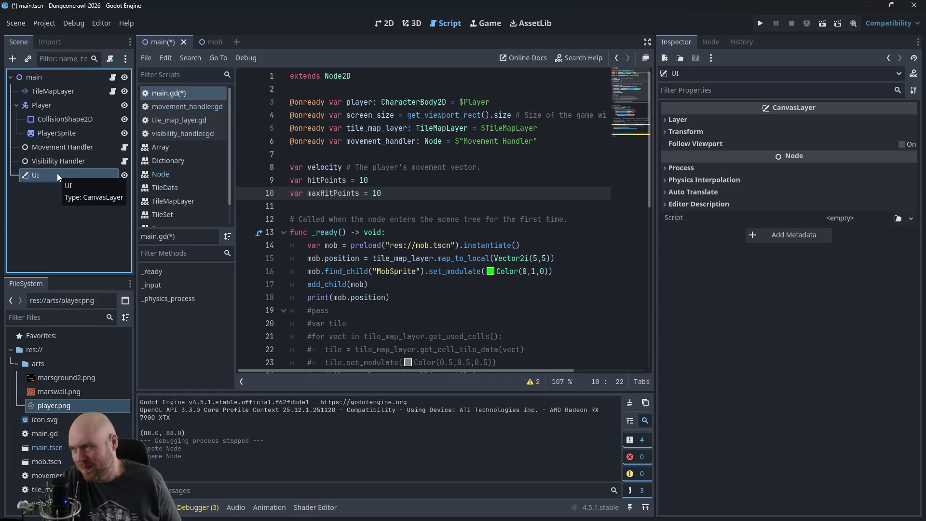
{"action": "left_click", "coordinate": [98, 232]}
{"action": "left_click", "coordinate": [85, 177]}
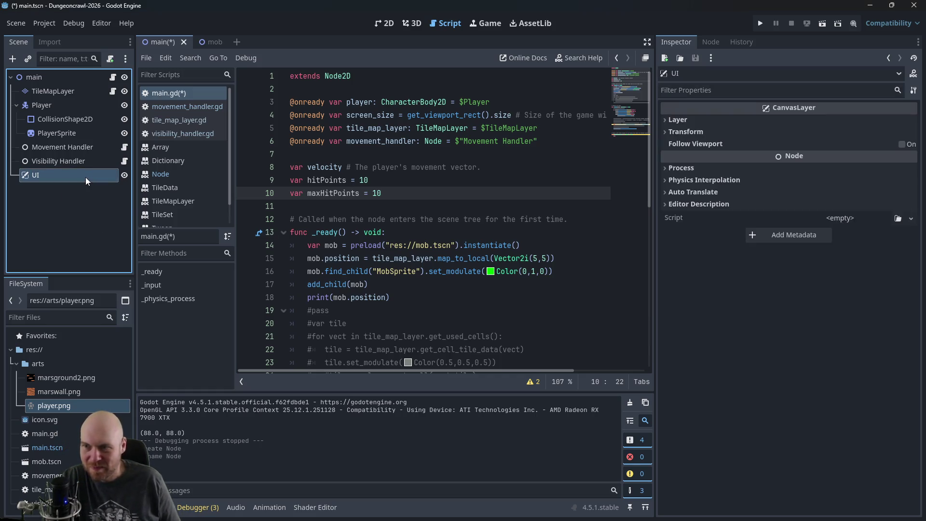
Step: Switch to the 2D view and recentre it on the level
{"action": "left_click", "coordinate": [384, 23]}
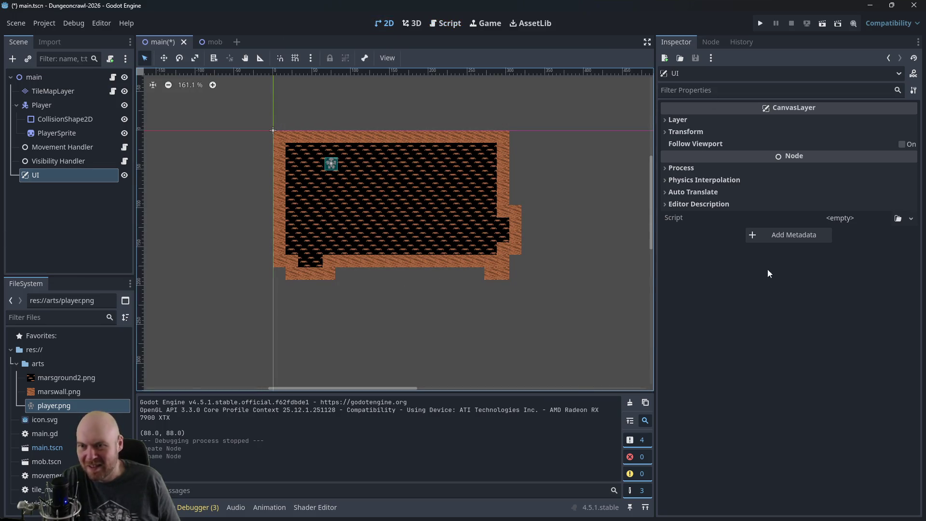
{"action": "scroll", "coordinate": [593, 246], "scroll_direction": "down", "scroll_amount": 1}
{"action": "scroll", "coordinate": [593, 246], "scroll_direction": "down", "scroll_amount": 4}
{"action": "mouse_move", "coordinate": [574, 256]}
{"action": "left_mouse_down"}
{"action": "mouse_move", "coordinate": [510, 223]}
{"action": "mouse_move", "coordinate": [437, 227]}
{"action": "mouse_move", "coordinate": [464, 223]}
{"action": "left_mouse_up"}
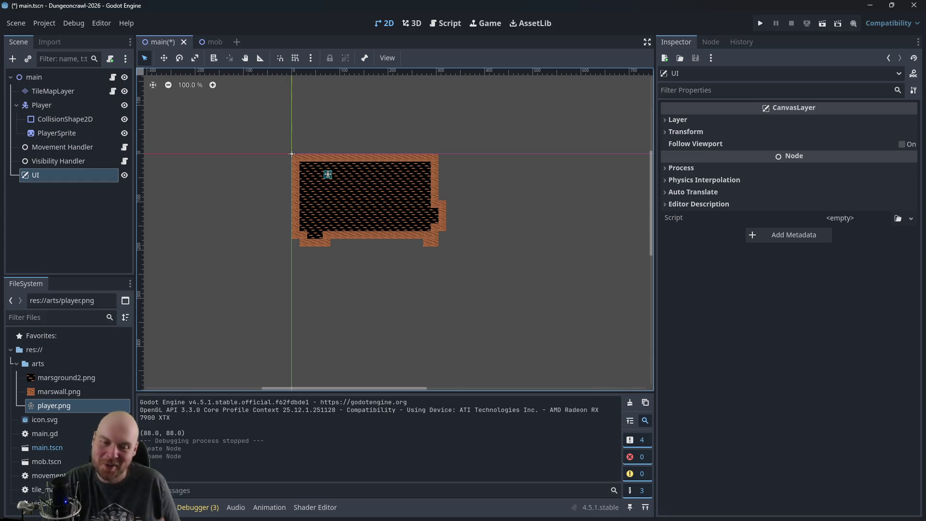
{"action": "key", "text": "alt+Tab"}
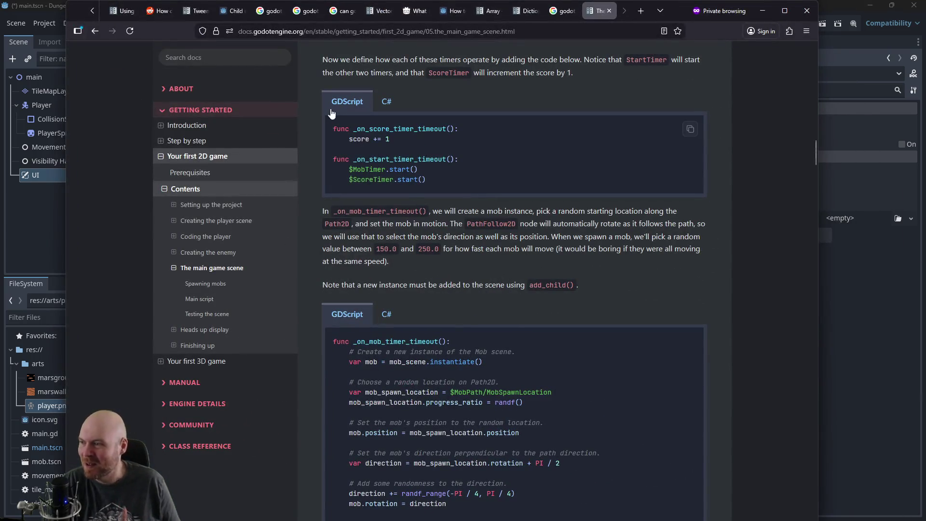
Step: Go to the 'Heads up display' docs page and scroll down to its Label, Button and Timer nodes
{"action": "left_click", "coordinate": [204, 329]}
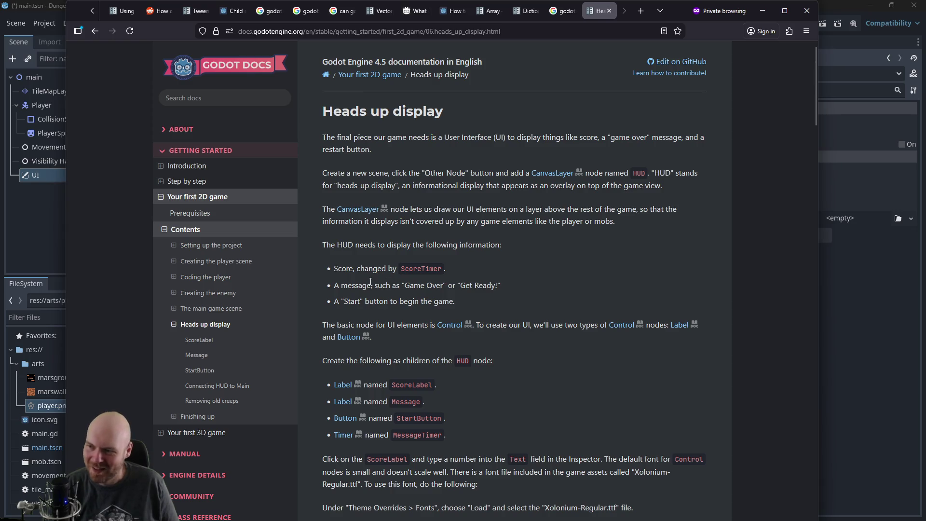
{"action": "scroll", "coordinate": [370, 282], "scroll_direction": "down", "scroll_amount": 2}
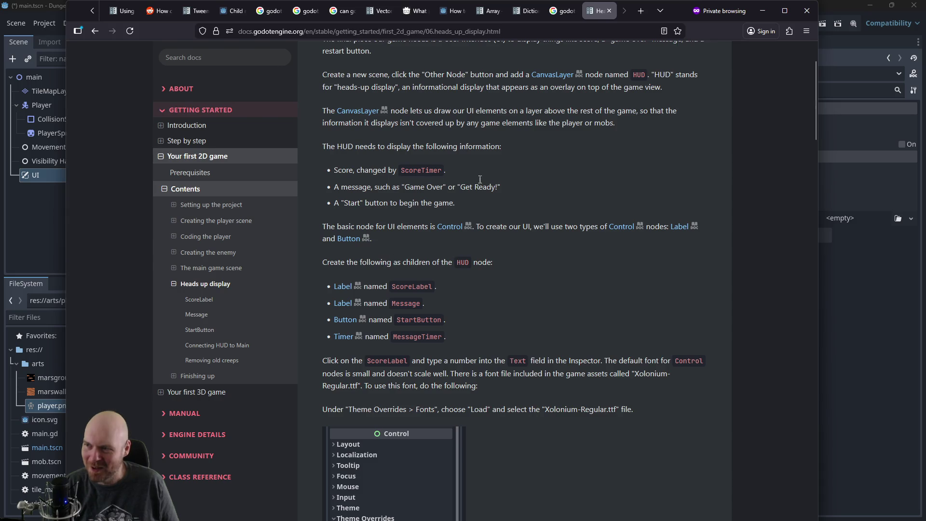
Step: Add a Label child named Hit Points under the UI layer
{"action": "left_click", "coordinate": [762, 11]}
{"action": "right_click", "coordinate": [51, 170]}
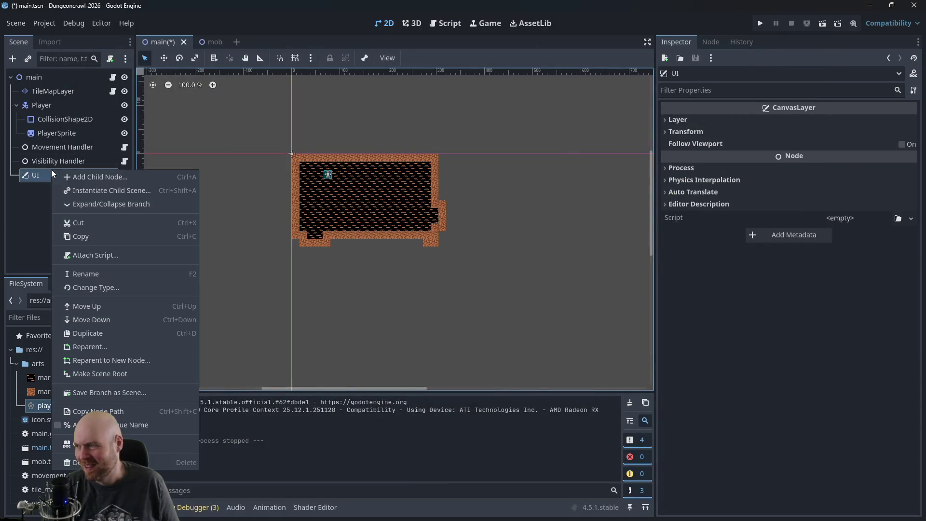
{"action": "left_click", "coordinate": [73, 176]}
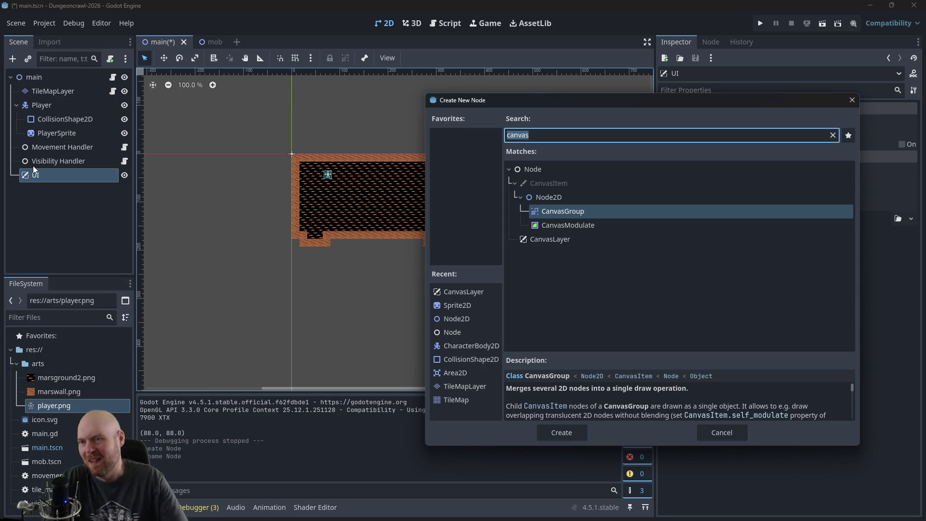
{"action": "type", "text": "Label"}
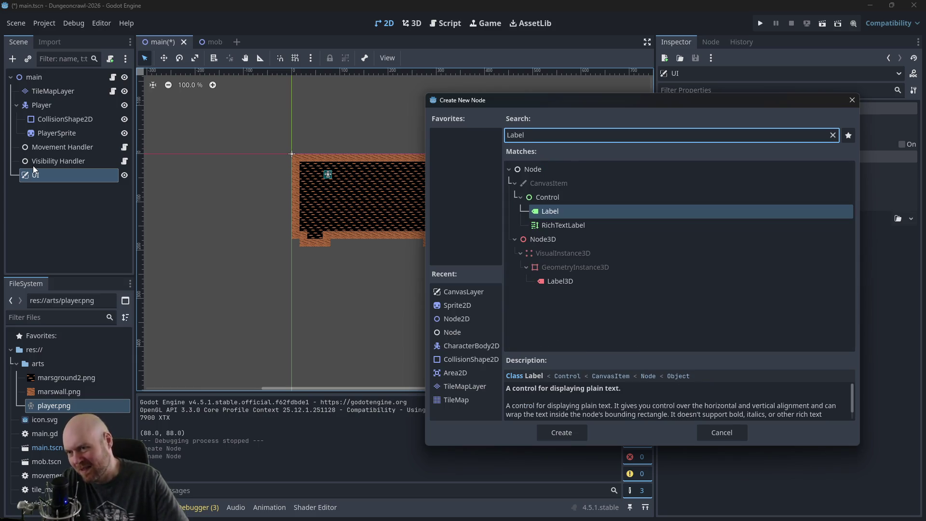
{"action": "key", "text": "Return"}
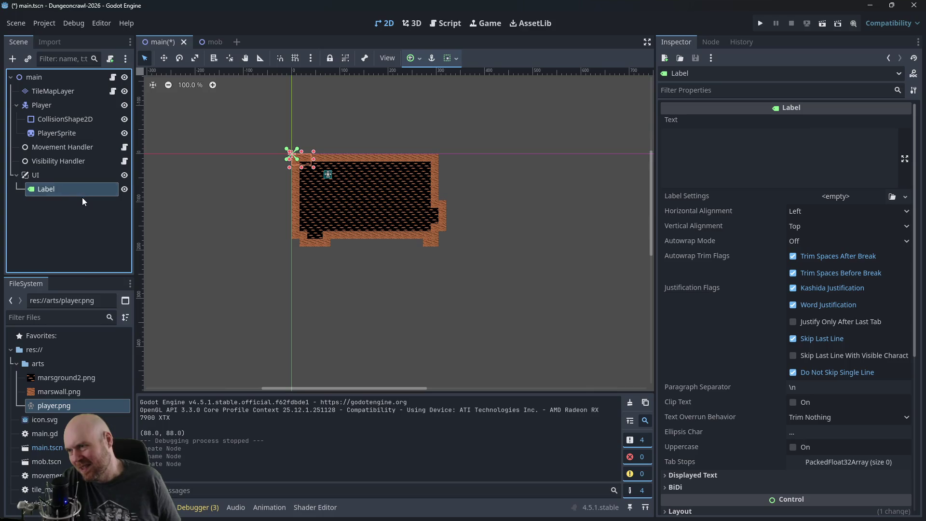
{"action": "double_click", "coordinate": [80, 193]}
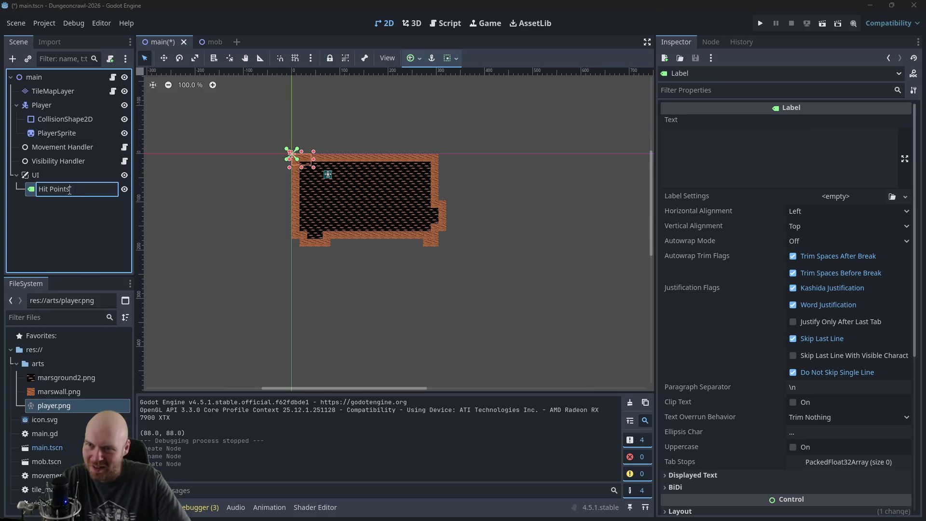
{"action": "key", "text": "Return"}
Step: Set the label text to 'Hit Points' and drag it to (5, 199) below the dungeon
{"action": "left_click", "coordinate": [695, 136]}
{"action": "type", "text": "H"}
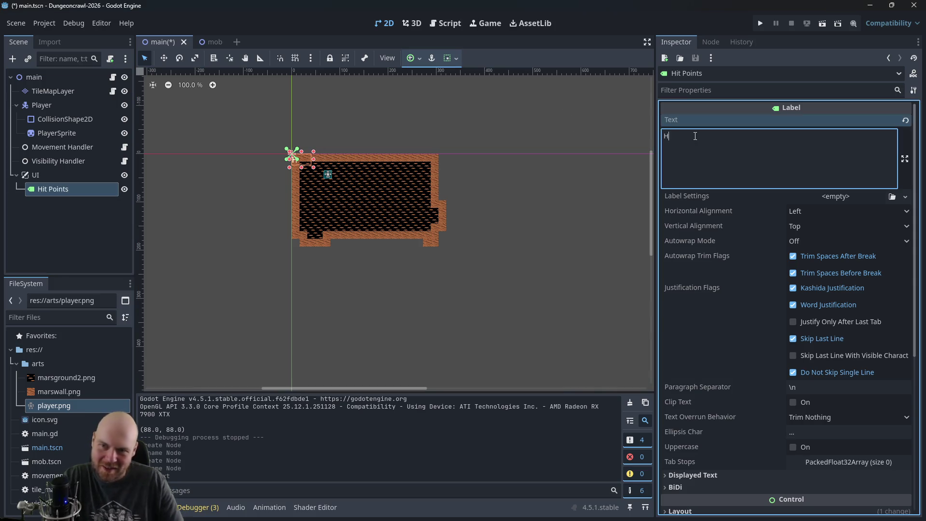
{"action": "type", "text": "it Points"}
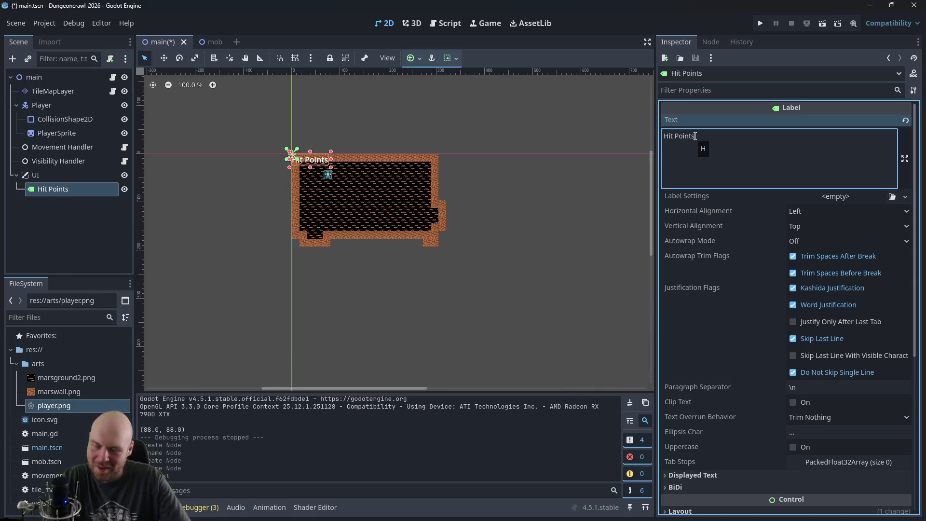
{"action": "left_click", "coordinate": [577, 229]}
{"action": "mouse_move", "coordinate": [321, 164]}
{"action": "left_mouse_down"}
{"action": "mouse_move", "coordinate": [322, 265]}
{"action": "mouse_move", "coordinate": [322, 256]}
{"action": "left_mouse_up"}
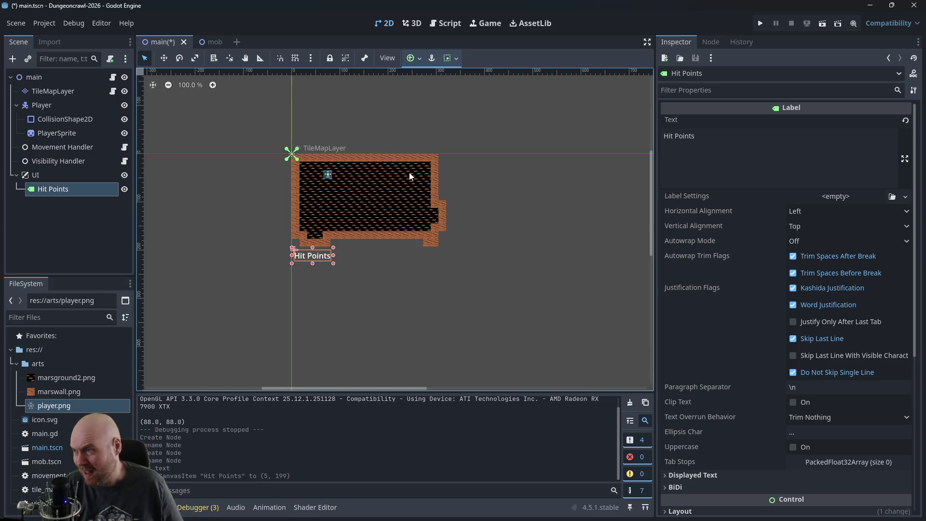
Step: Browse Project Settings across the General, Localization, Globals, Plugins and Import Defaults tabs
{"action": "left_click", "coordinate": [40, 26]}
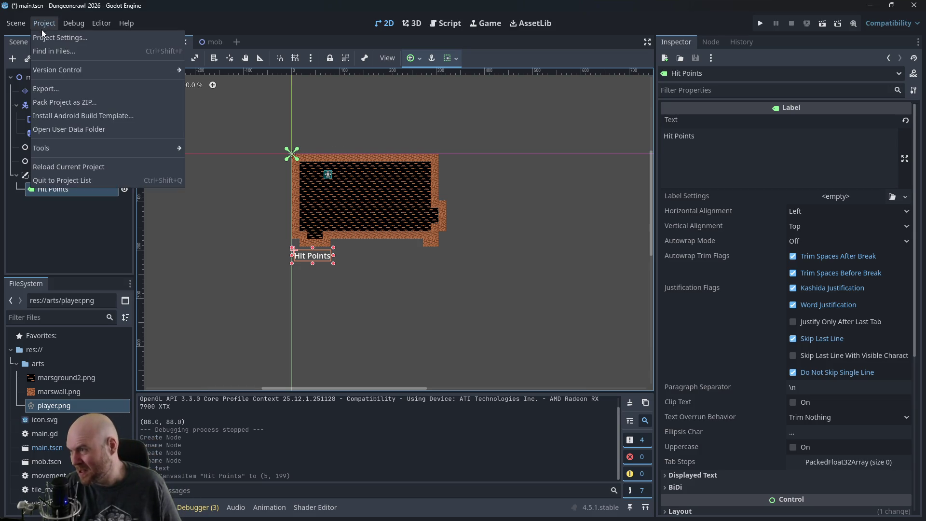
{"action": "left_click", "coordinate": [44, 36]}
{"action": "left_click", "coordinate": [198, 103]}
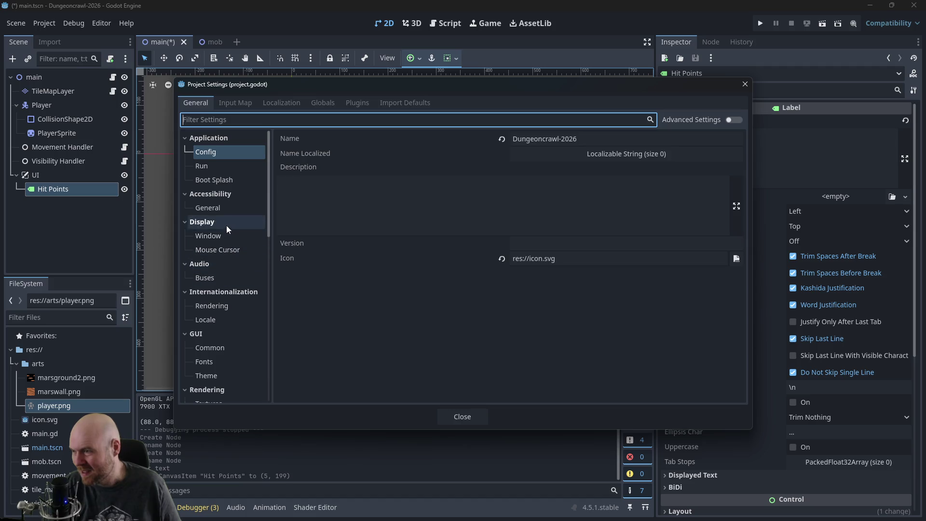
{"action": "left_click", "coordinate": [224, 209]}
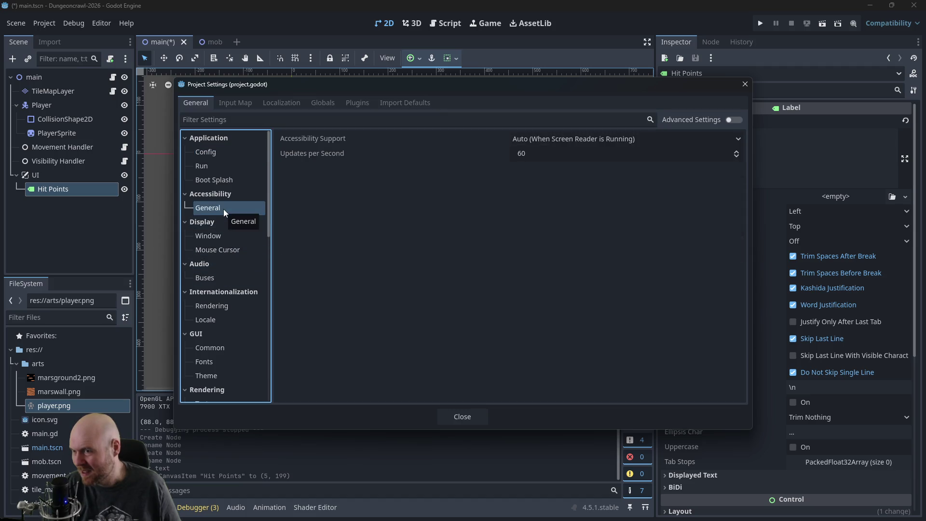
{"action": "scroll", "coordinate": [224, 261], "scroll_direction": "down", "scroll_amount": 5}
{"action": "left_click", "coordinate": [221, 268]}
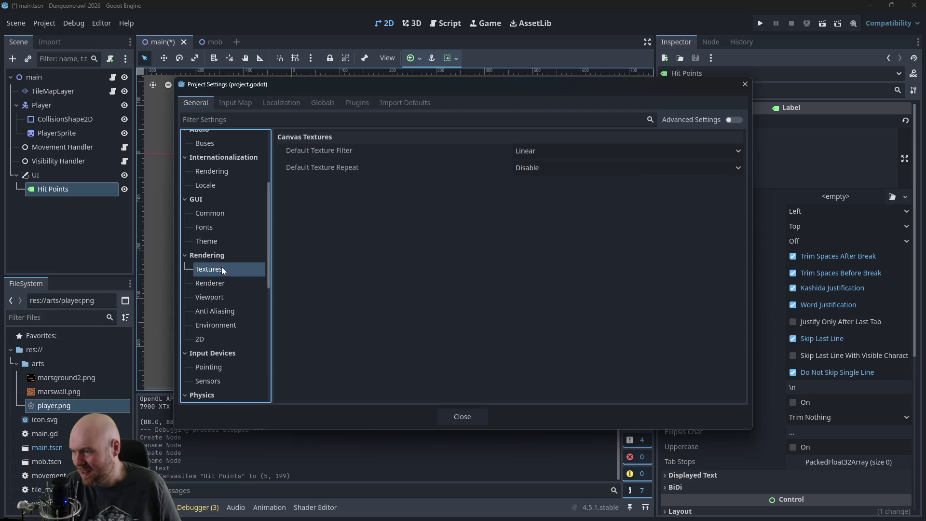
{"action": "scroll", "coordinate": [215, 323], "scroll_direction": "down", "scroll_amount": 4}
{"action": "scroll", "coordinate": [236, 319], "scroll_direction": "down", "scroll_amount": 7}
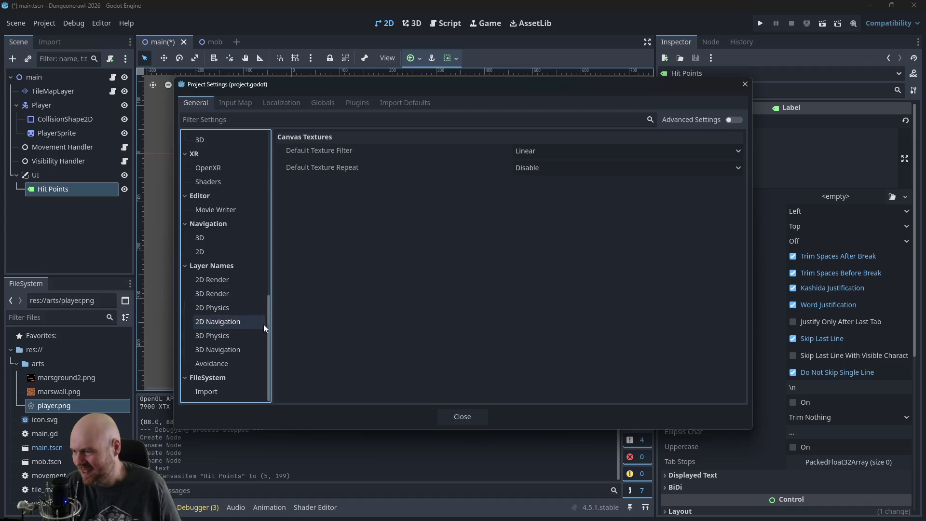
{"action": "left_click_drag", "start_coordinate": [268, 333], "coordinate": [280, 143]}
{"action": "left_click", "coordinate": [329, 239]}
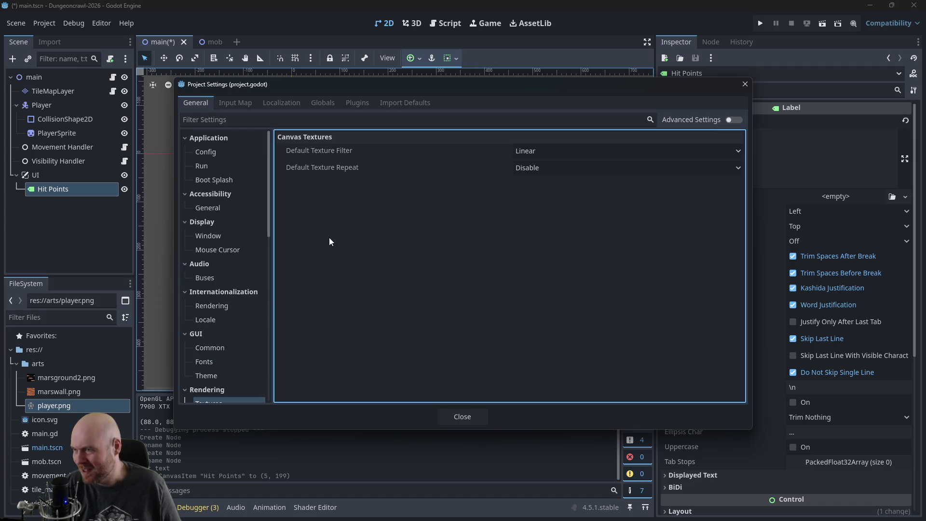
{"action": "left_click", "coordinate": [299, 103]}
{"action": "left_click", "coordinate": [328, 103]}
{"action": "left_click", "coordinate": [357, 103]}
{"action": "left_click", "coordinate": [405, 103]}
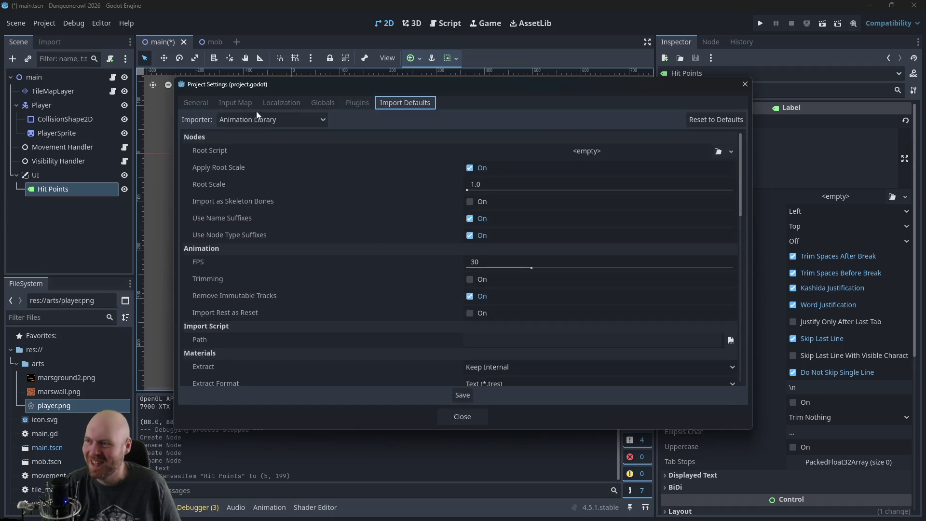
{"action": "left_click", "coordinate": [200, 107]}
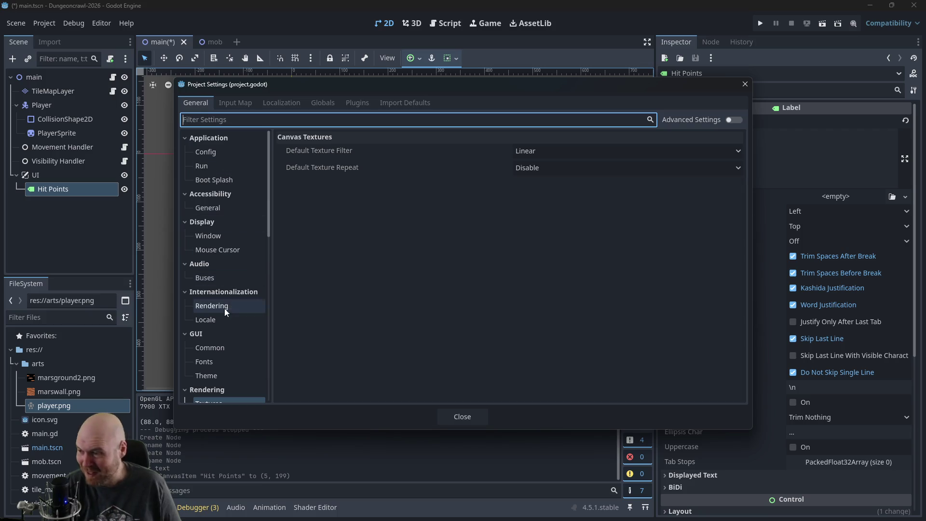
Step: Toggle GUI font Use Oversampling off and on, and the Advanced settings view
{"action": "left_click", "coordinate": [207, 361]}
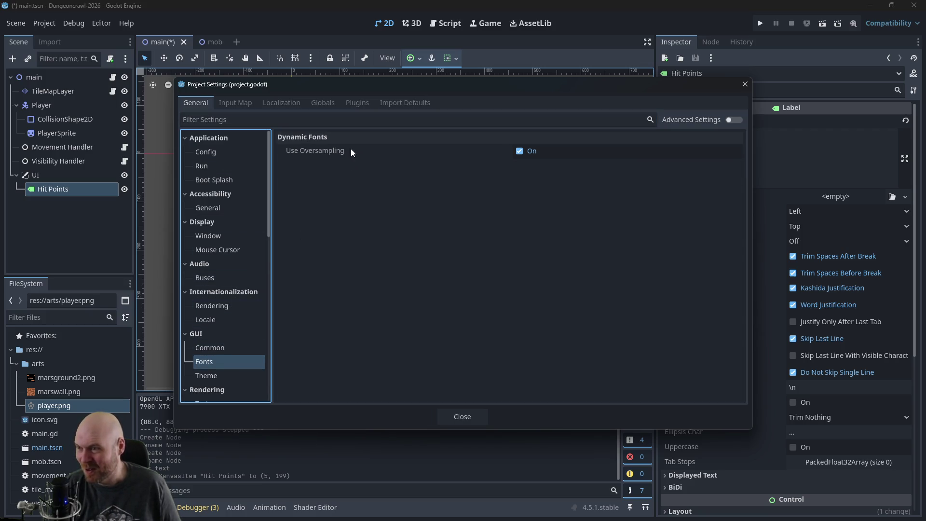
{"action": "left_click", "coordinate": [504, 151]}
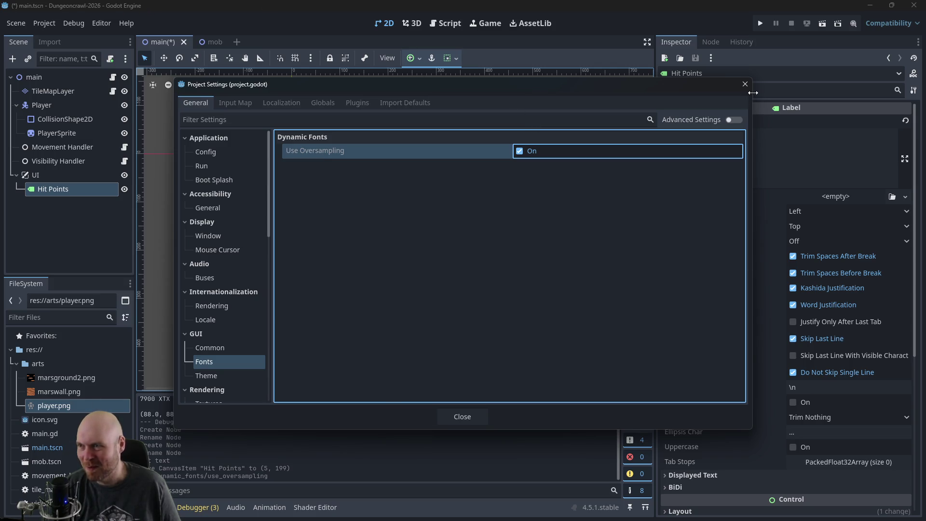
{"action": "left_click", "coordinate": [521, 150]}
{"action": "left_click", "coordinate": [519, 150]}
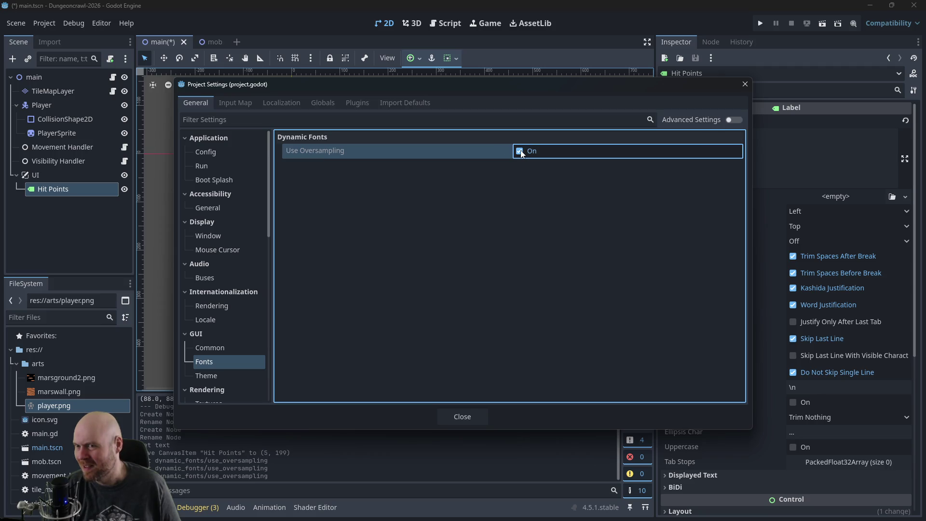
{"action": "left_click", "coordinate": [731, 120]}
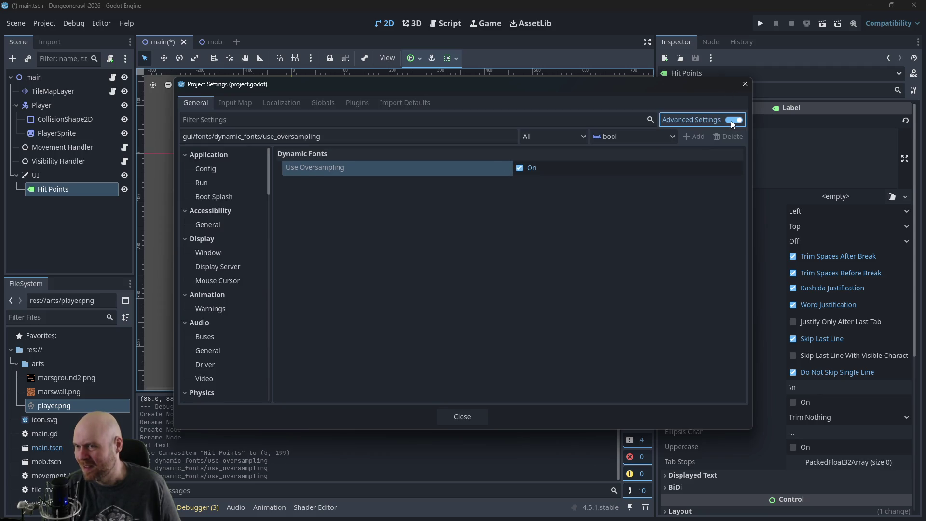
{"action": "left_click", "coordinate": [730, 121]}
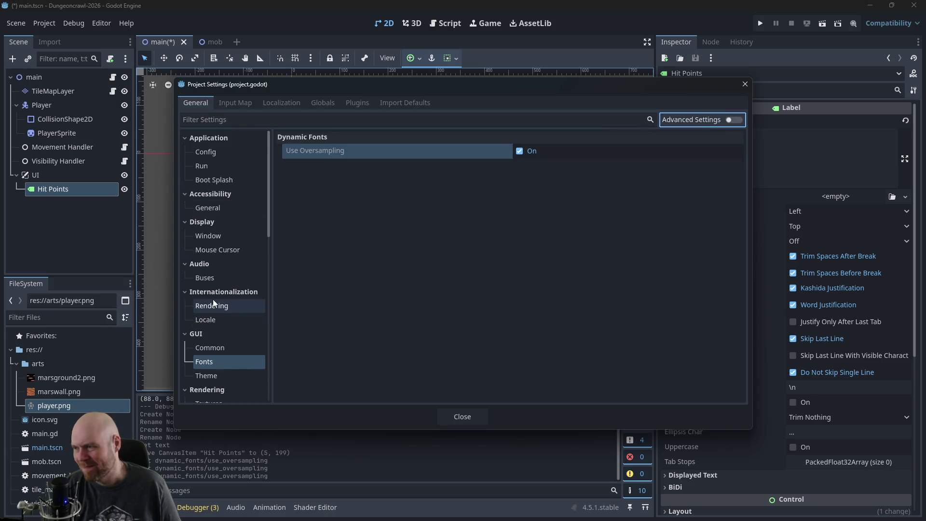
Step: Set Display > Window viewport width 800 and height 600, then close the settings
{"action": "left_click", "coordinate": [216, 239]}
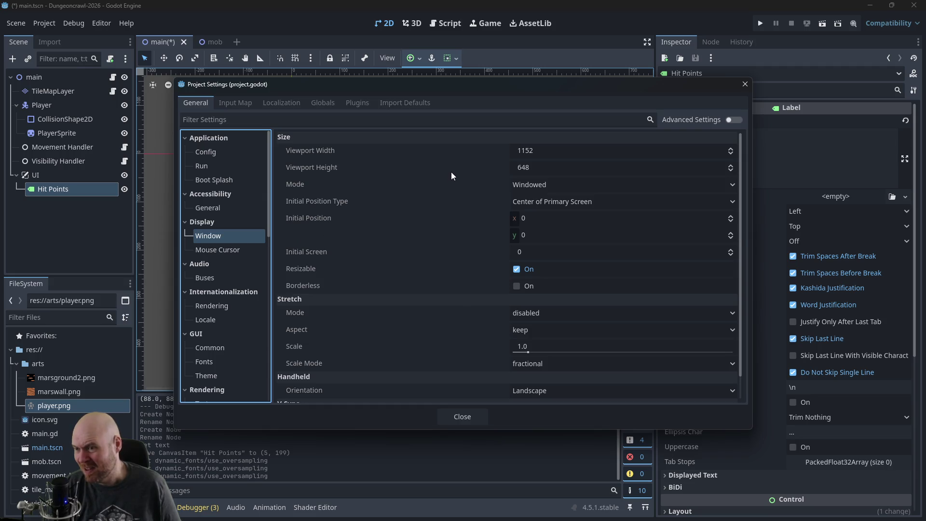
{"action": "left_click", "coordinate": [543, 151]}
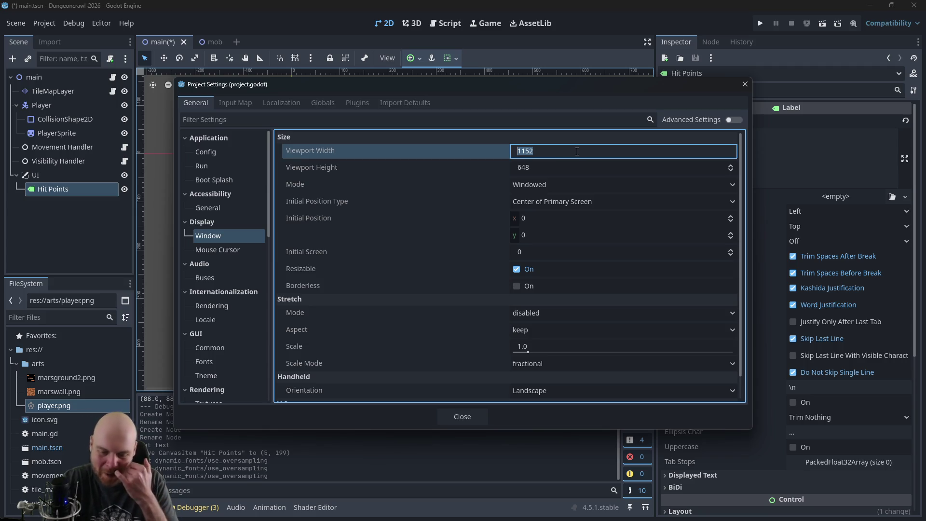
{"action": "type", "text": "800"}
{"action": "key", "text": "Return"}
{"action": "left_click", "coordinate": [567, 170]}
{"action": "type", "text": "700="}
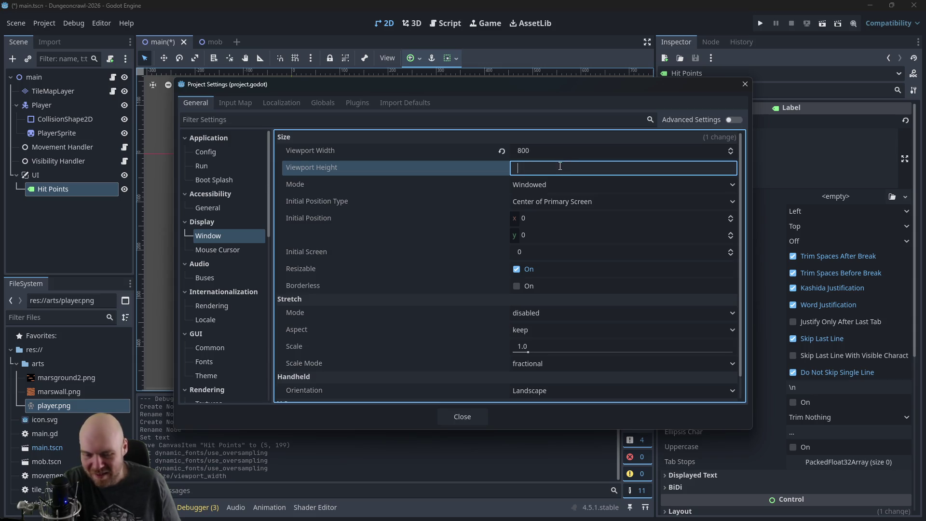
{"action": "left_click", "coordinate": [459, 414]}
Step: Run the game, walk the player right and down into a wall, then close the game window
{"action": "left_click", "coordinate": [760, 23]}
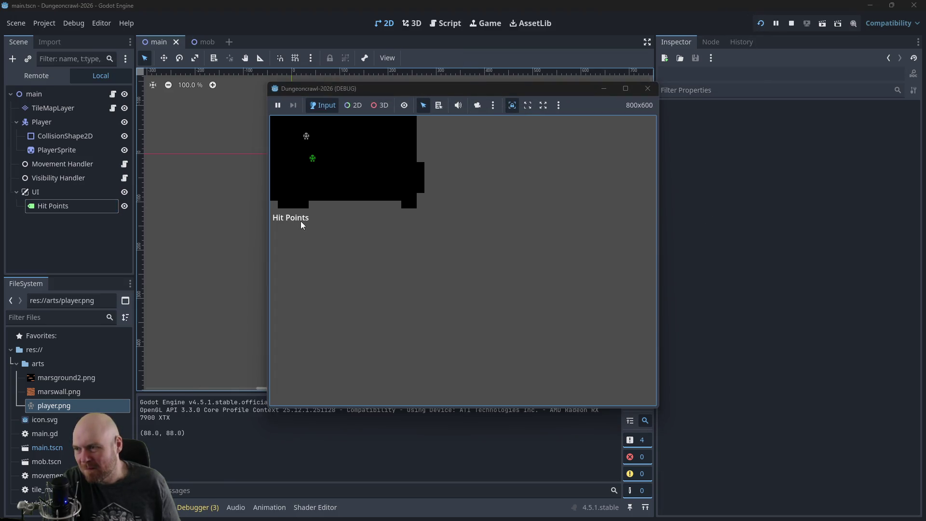
{"action": "key", "text": "Right"}
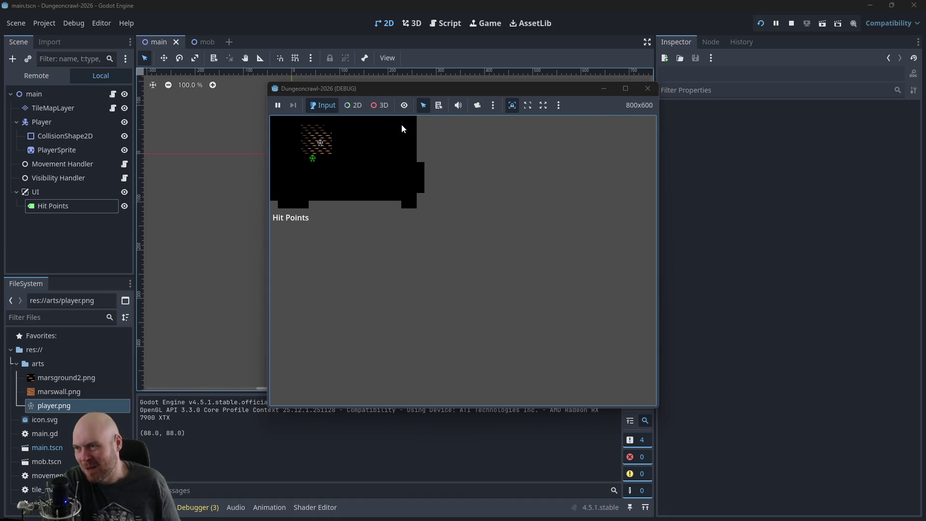
{"action": "key", "text": "Right"}
{"action": "key", "text": "Down"}
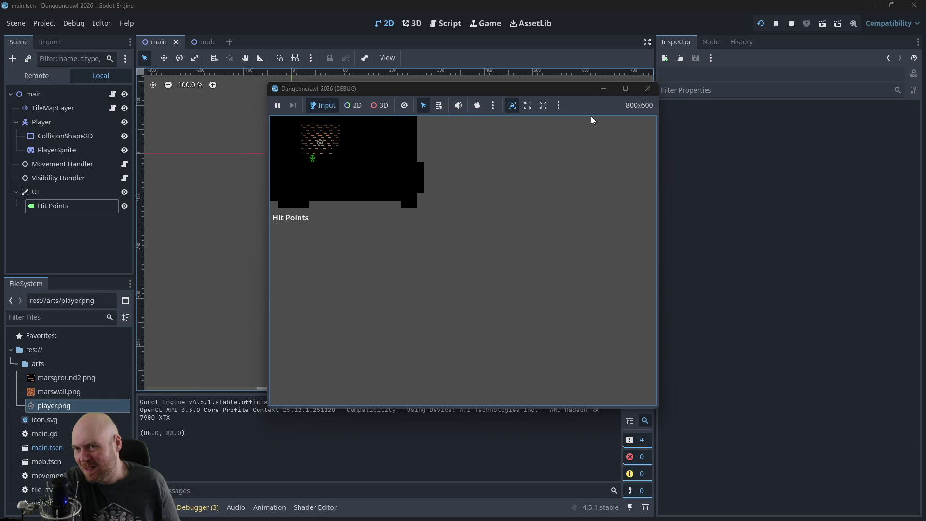
{"action": "key", "text": "Right"}
{"action": "key", "text": "Down"}
{"action": "left_click", "coordinate": [386, 170]}
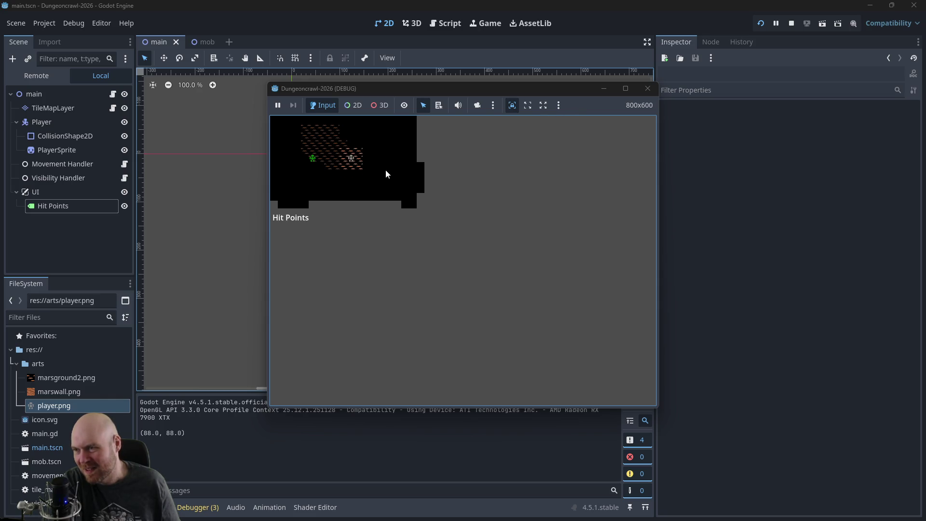
{"action": "key", "text": "Right"}
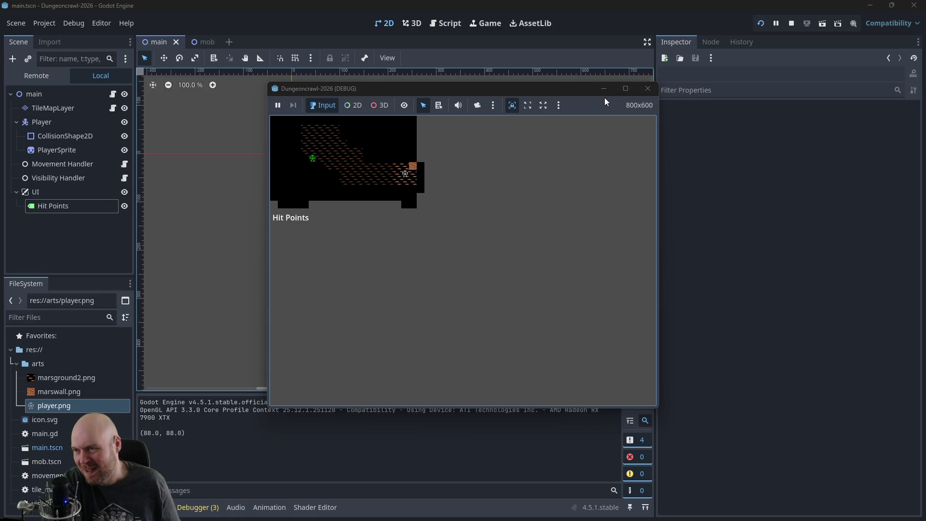
{"action": "key", "text": "Down"}
{"action": "key", "text": "Right"}
{"action": "key", "text": "Left"}
{"action": "key", "text": "Left"}
{"action": "key", "text": "Left"}
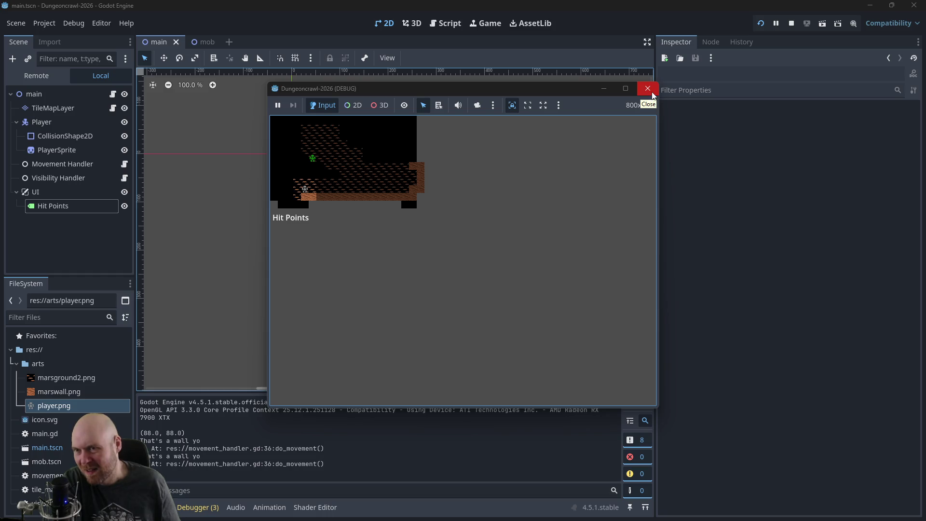
{"action": "left_click", "coordinate": [651, 91]}
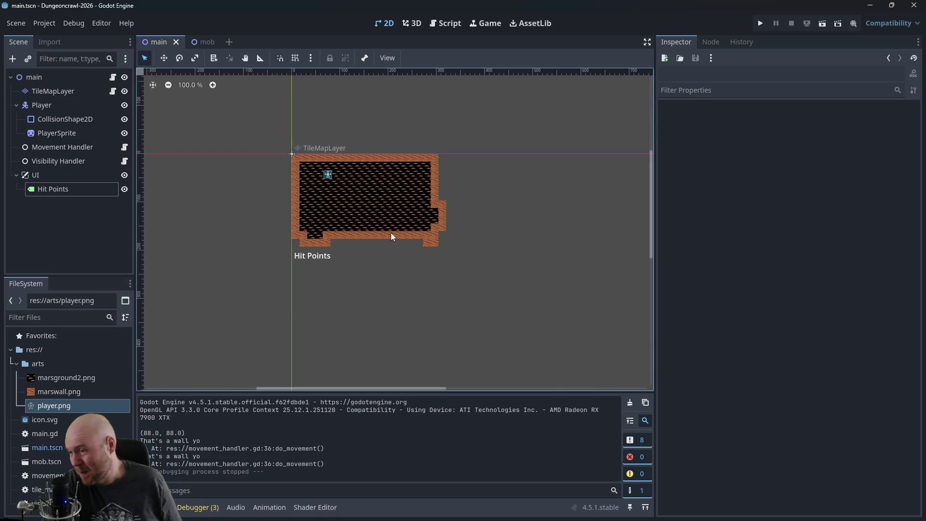
Step: Select the Hit Points label, then read the docs' ScoreLabel, Message and StartButton setup steps
{"action": "left_click", "coordinate": [321, 259]}
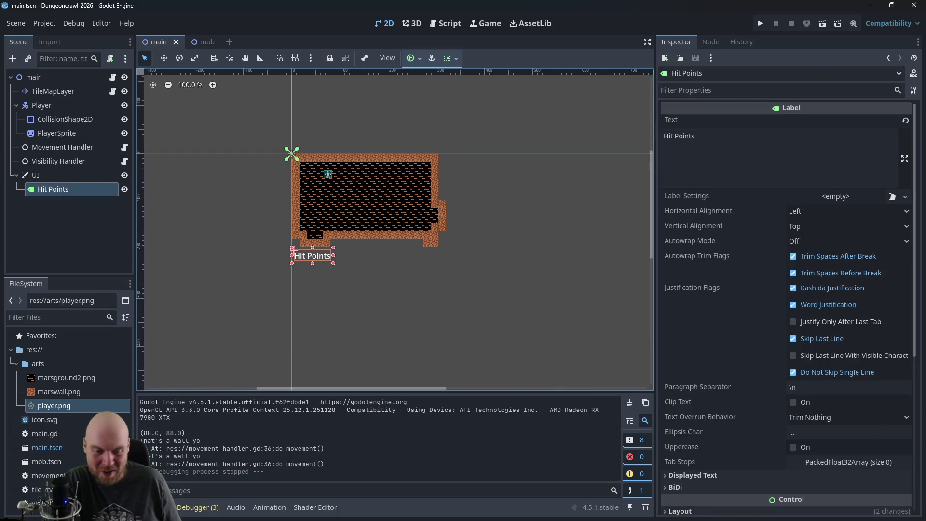
{"action": "key", "text": "alt+Tab"}
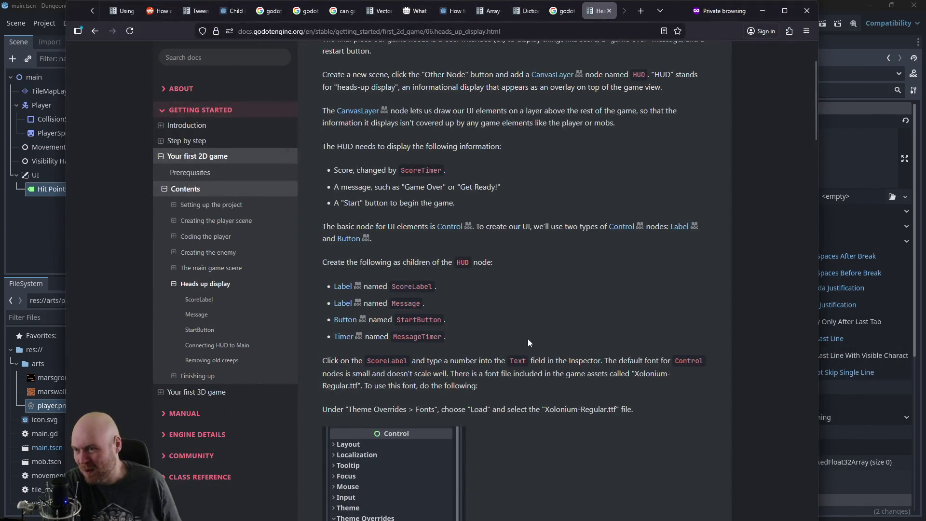
{"action": "scroll", "coordinate": [525, 341], "scroll_direction": "up", "scroll_amount": 3}
{"action": "middle_click", "coordinate": [578, 222]}
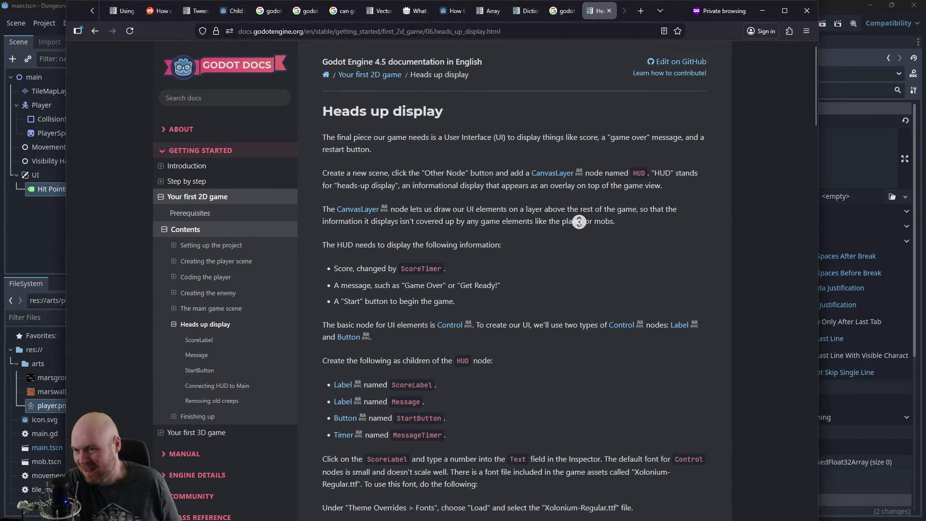
{"action": "scroll", "coordinate": [579, 222], "scroll_direction": "down", "scroll_amount": 7}
{"action": "middle_click", "coordinate": [585, 197]}
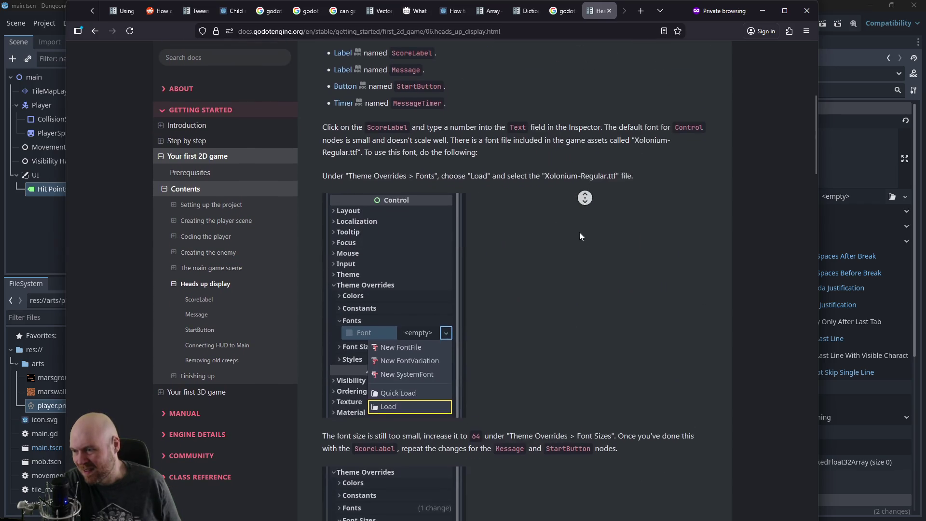
{"action": "scroll", "coordinate": [580, 233], "scroll_direction": "down", "scroll_amount": 6}
{"action": "middle_click", "coordinate": [565, 298]}
{"action": "scroll", "coordinate": [600, 129], "scroll_direction": "down", "scroll_amount": 6}
{"action": "middle_click", "coordinate": [675, 140]}
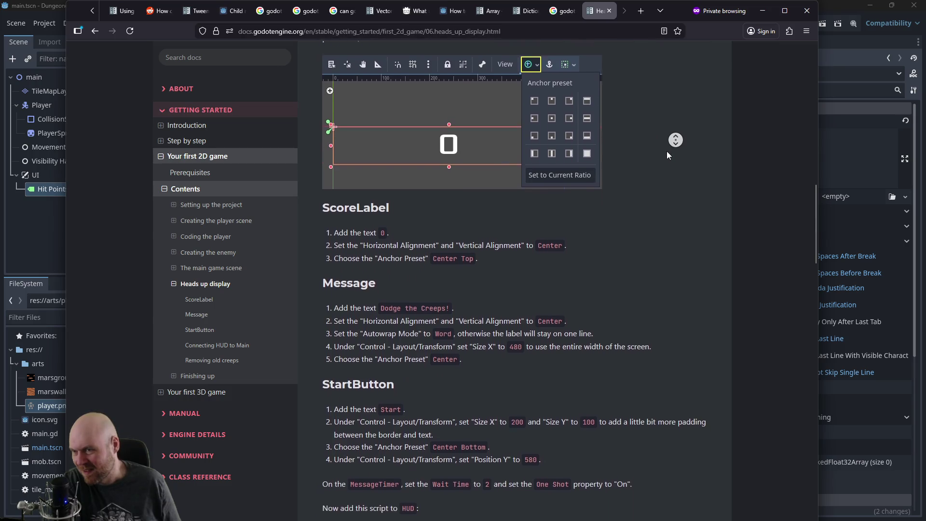
{"action": "middle_click", "coordinate": [666, 151]}
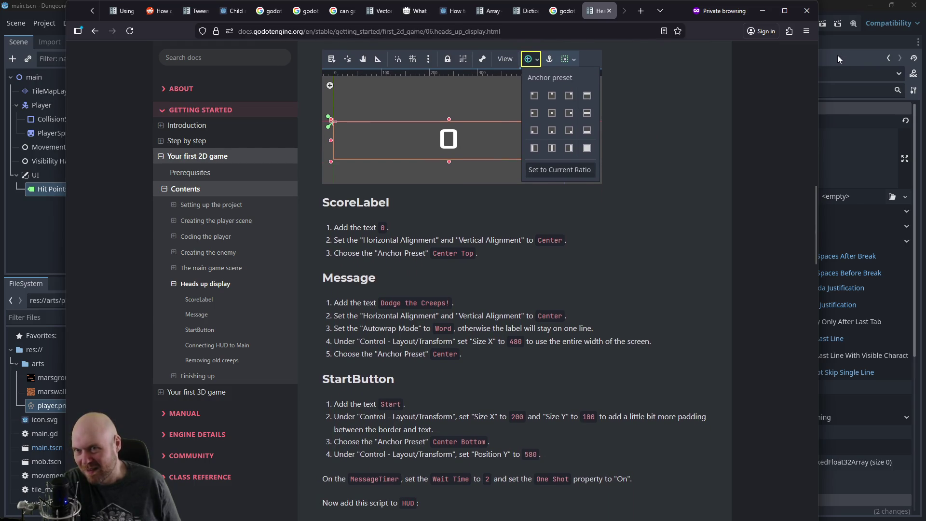
{"action": "left_click", "coordinate": [837, 55]}
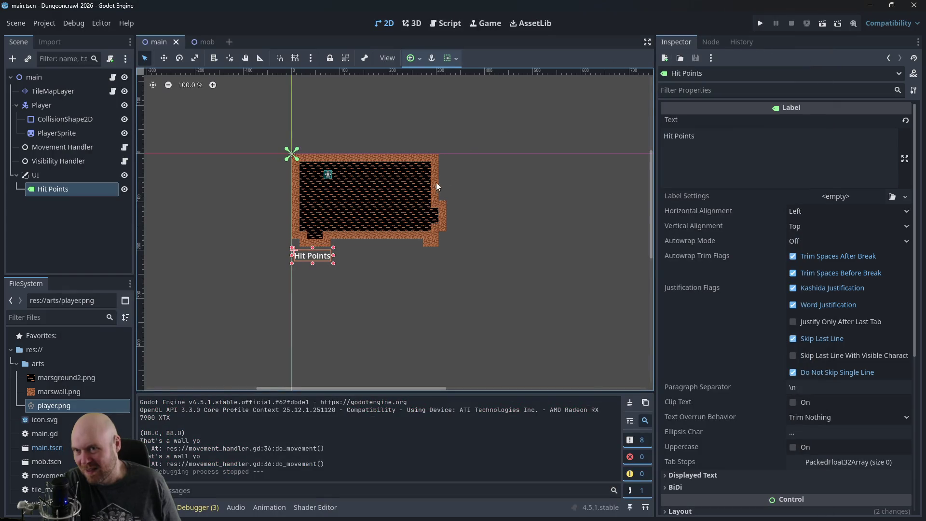
Step: Toggle the UI layer's Follow Viewport on and back off, then nudge Hit Points to (8, 211)
{"action": "left_click", "coordinate": [42, 173]}
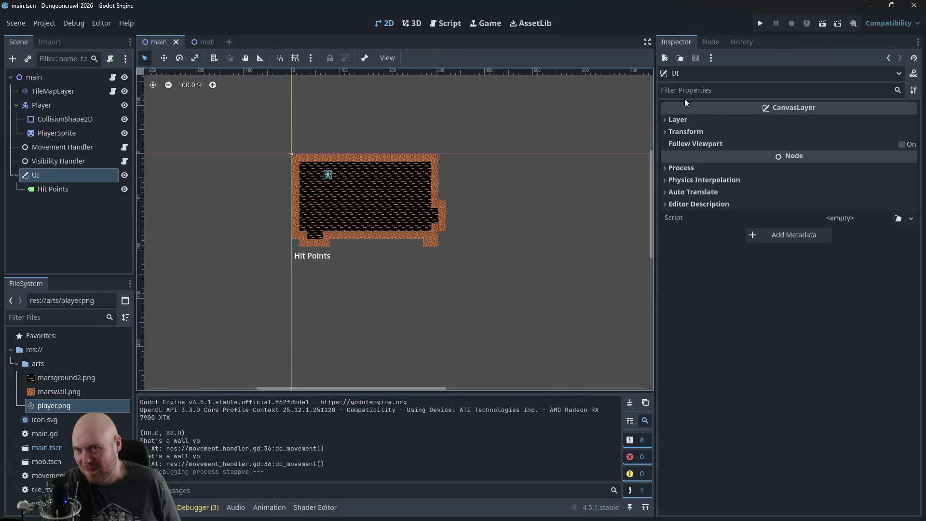
{"action": "left_click", "coordinate": [701, 142]}
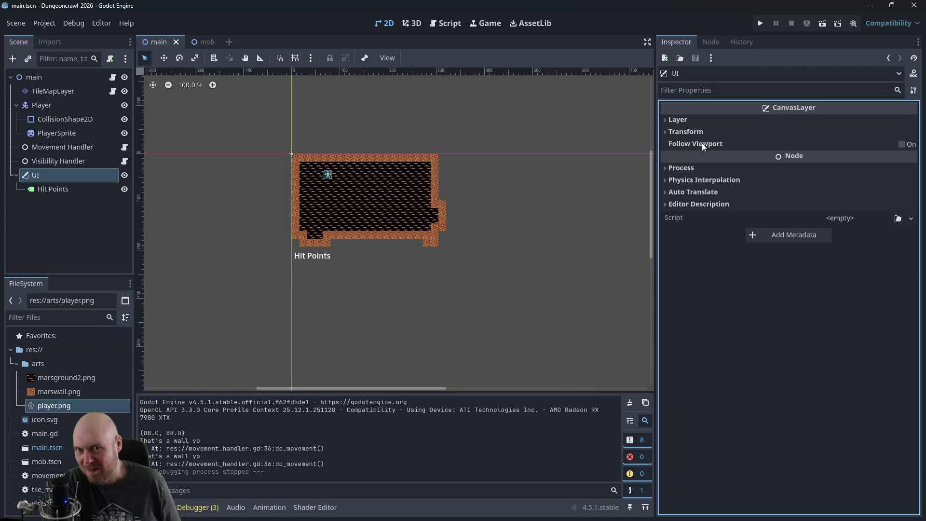
{"action": "left_click", "coordinate": [902, 144]}
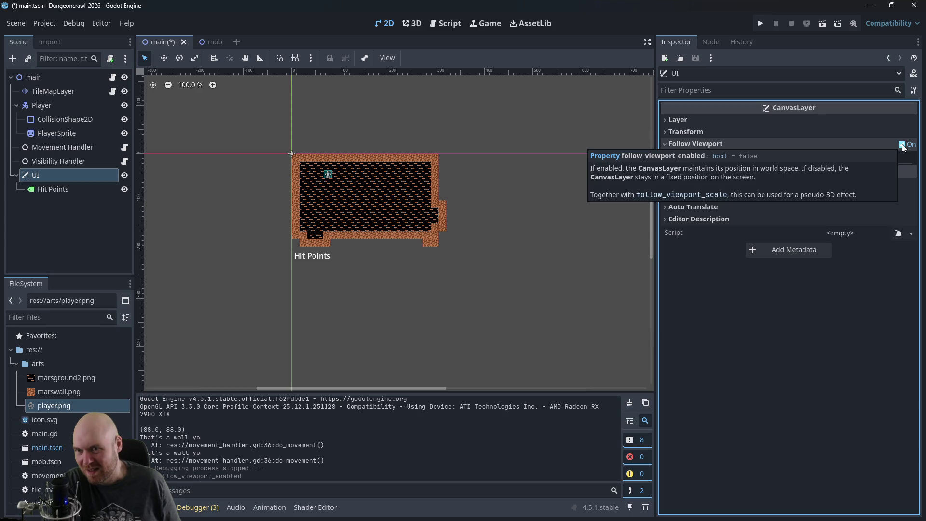
{"action": "left_click", "coordinate": [902, 144]}
{"action": "left_click", "coordinate": [902, 144]}
{"action": "left_click", "coordinate": [902, 144]}
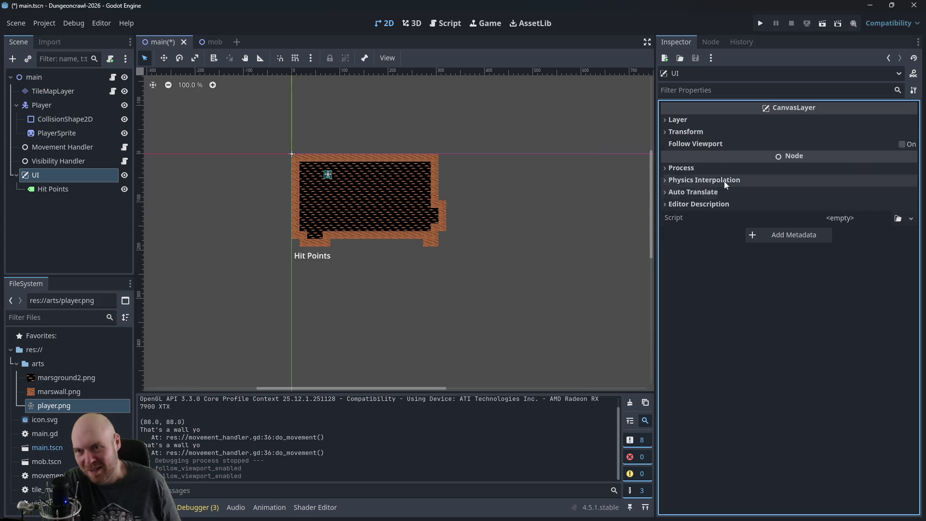
{"action": "left_click_drag", "start_coordinate": [320, 257], "coordinate": [322, 264]}
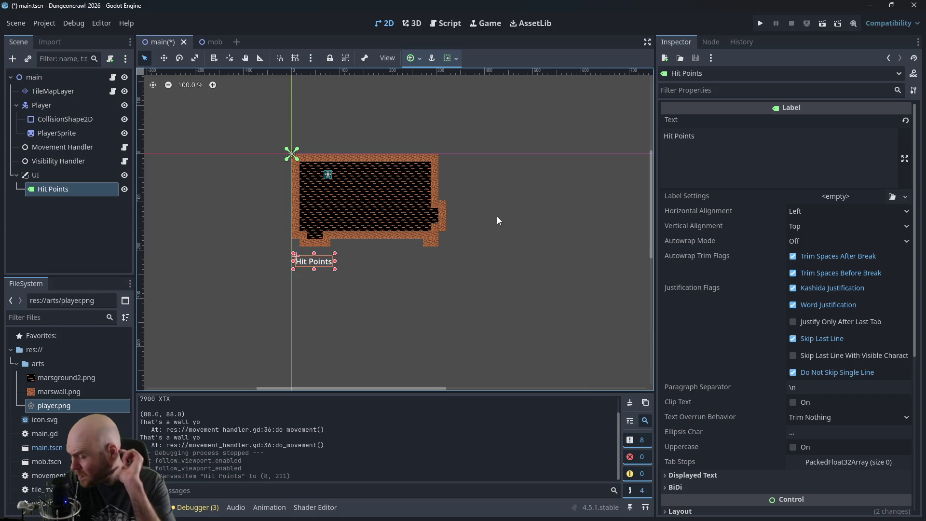
{"action": "key", "text": "alt+Tab"}
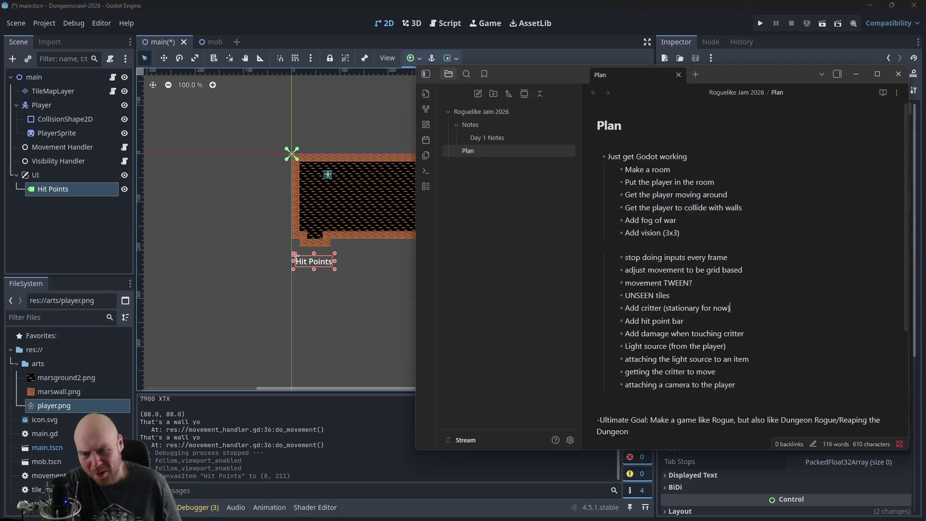
{"action": "left_click_drag", "start_coordinate": [734, 385], "coordinate": [625, 384]}
{"action": "left_click", "coordinate": [737, 389]}
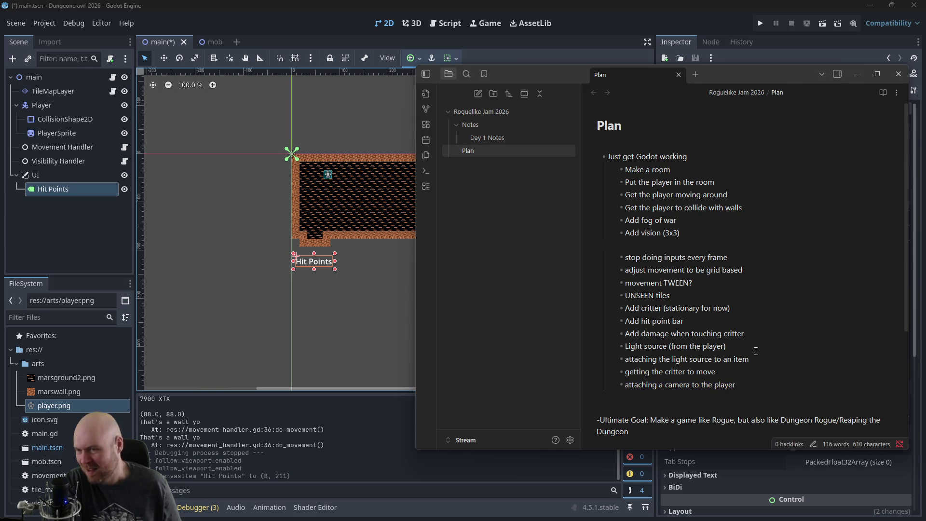
{"action": "left_click", "coordinate": [855, 74]}
Step: Search 'godot putting text at the bottom of the screen' and read the Reddit threads on bottom-aligned labels
{"action": "key", "text": "alt+Tab"}
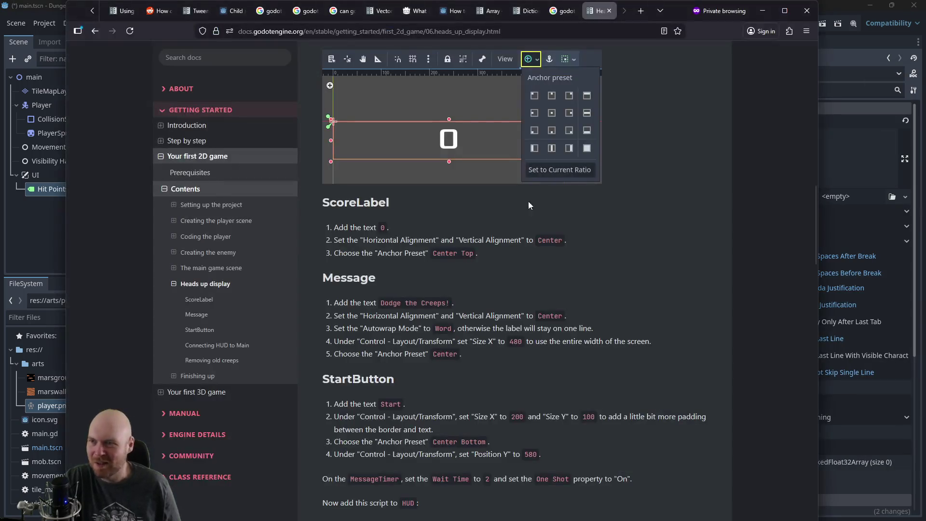
{"action": "key", "text": "ctrl+t"}
{"action": "type", "text": "godot put"}
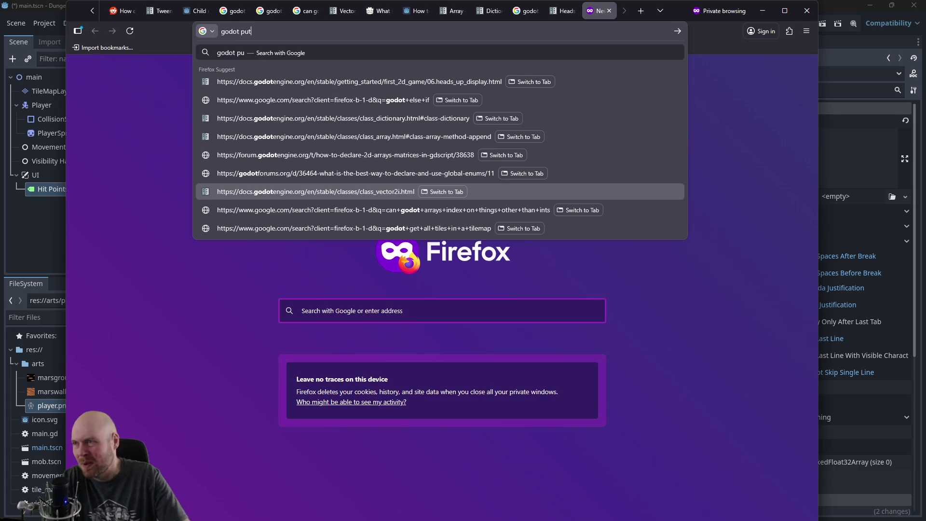
{"action": "type", "text": "ting text at the bottom of the screen"}
{"action": "key", "text": "Return"}
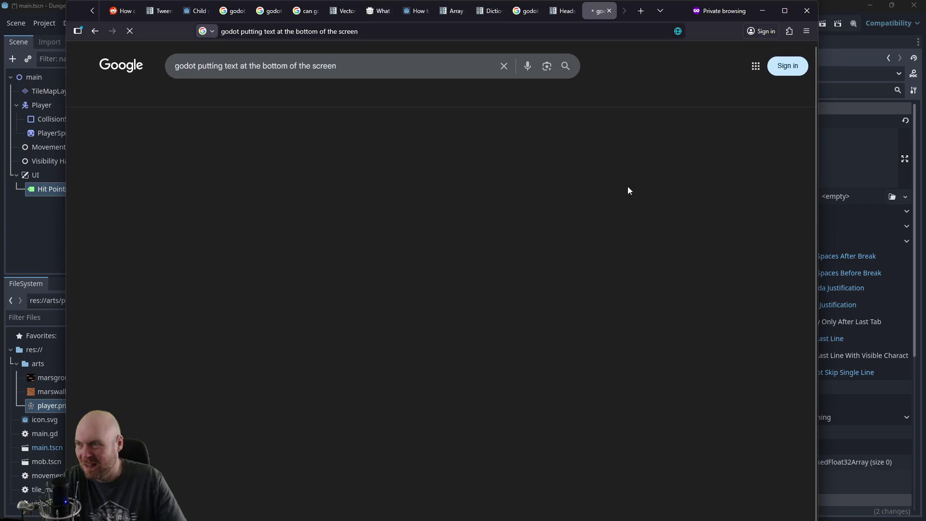
{"action": "left_click", "coordinate": [317, 347]}
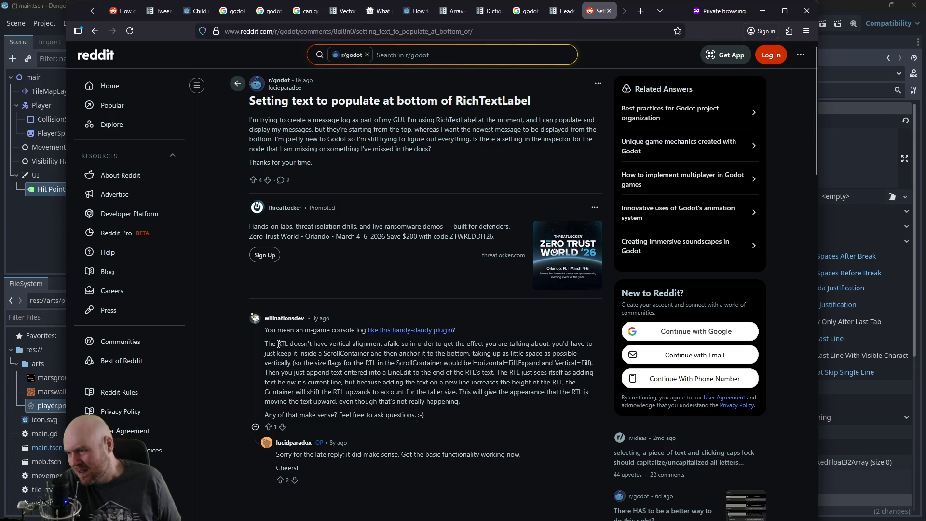
{"action": "left_click", "coordinate": [94, 32]}
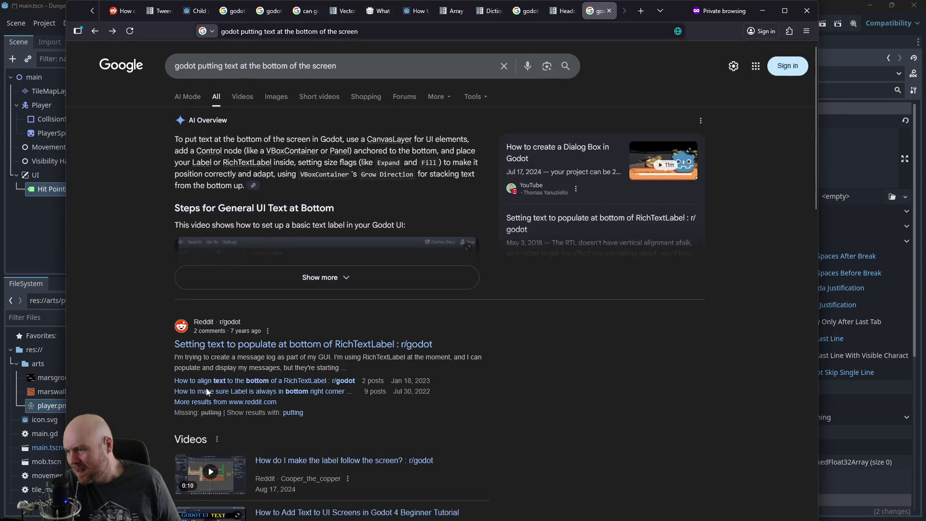
{"action": "left_click", "coordinate": [203, 393]}
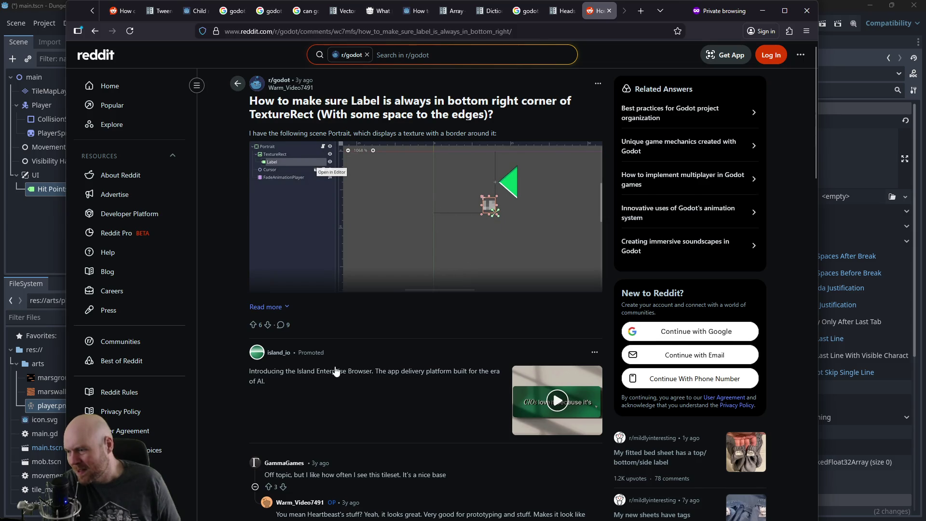
{"action": "scroll", "coordinate": [338, 372], "scroll_direction": "down", "scroll_amount": 1}
{"action": "scroll", "coordinate": [351, 380], "scroll_direction": "down", "scroll_amount": 1}
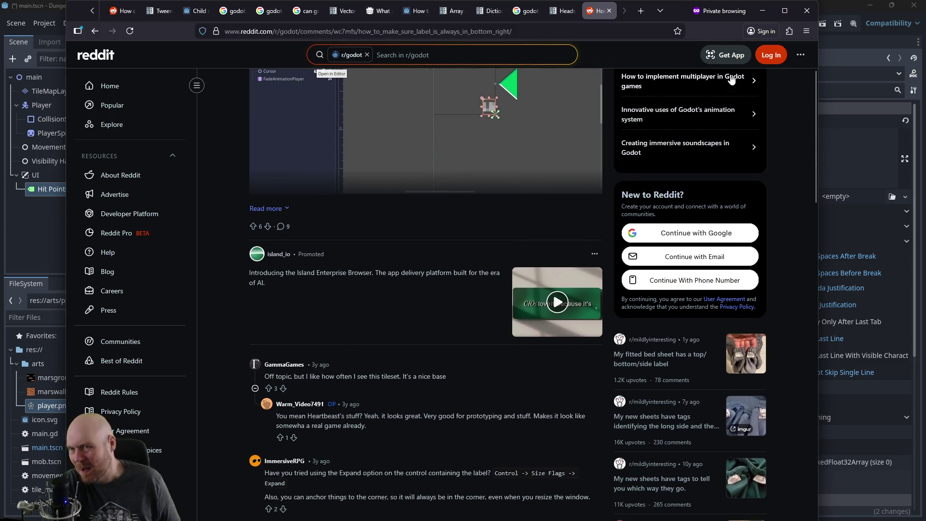
{"action": "left_click", "coordinate": [755, 15]}
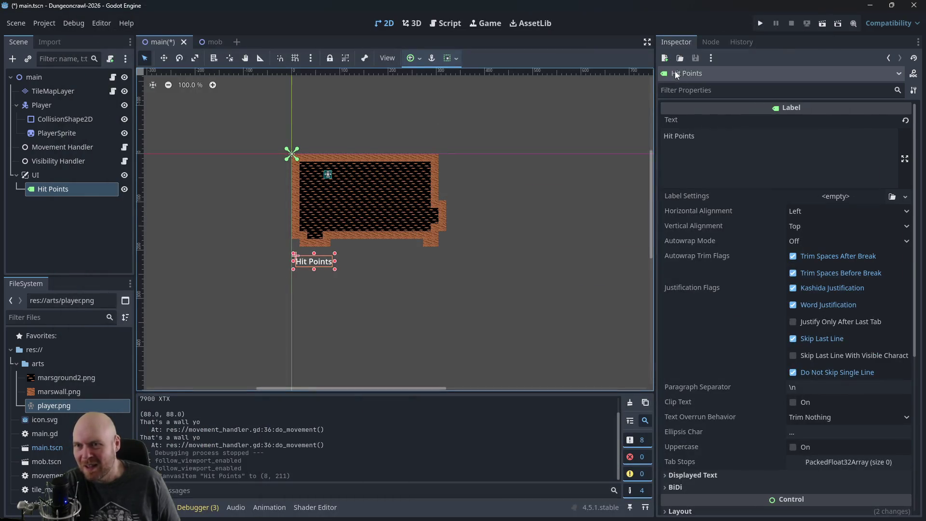
Step: Zoom out the 2D view and drag the Hit Points label down to y≈568
{"action": "left_click", "coordinate": [40, 78]}
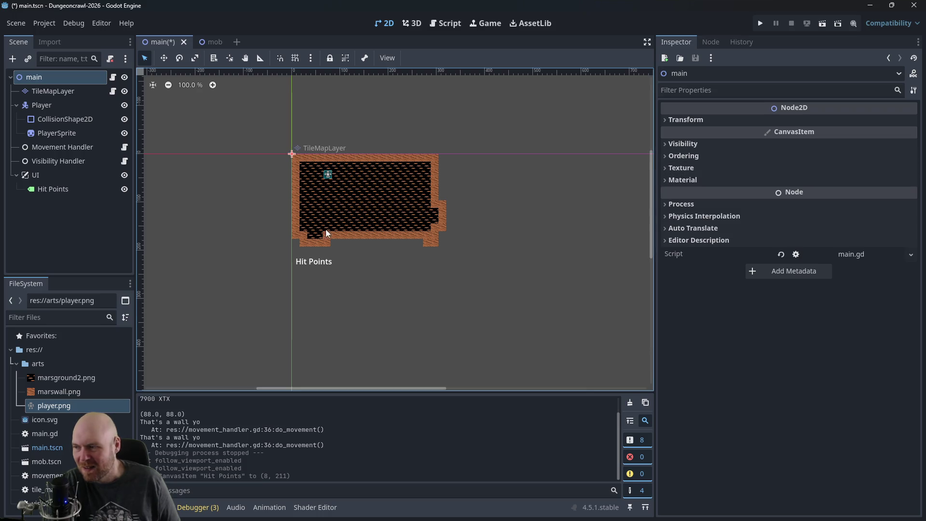
{"action": "mouse_move", "coordinate": [378, 312]}
{"action": "left_mouse_down"}
{"action": "mouse_move", "coordinate": [425, 173]}
{"action": "mouse_move", "coordinate": [427, 102]}
{"action": "left_mouse_up"}
{"action": "scroll", "coordinate": [464, 186], "scroll_direction": "right", "scroll_amount": 3}
{"action": "scroll", "coordinate": [516, 264], "scroll_direction": "up", "scroll_amount": 4}
{"action": "scroll", "coordinate": [525, 274], "scroll_direction": "down", "scroll_amount": 2}
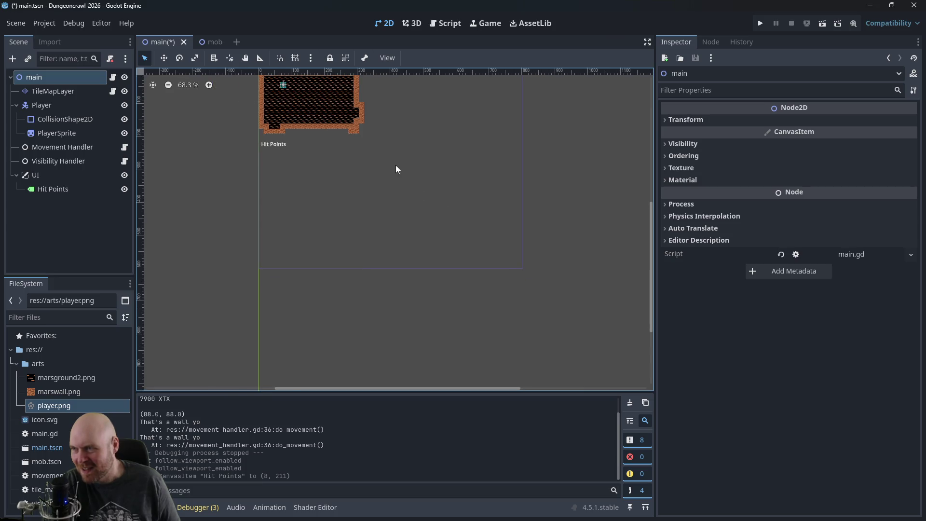
{"action": "scroll", "coordinate": [281, 198], "scroll_direction": "up", "scroll_amount": 2}
{"action": "mouse_move", "coordinate": [278, 190]}
{"action": "left_mouse_down"}
{"action": "mouse_move", "coordinate": [290, 307]}
{"action": "mouse_move", "coordinate": [280, 306]}
{"action": "left_mouse_up"}
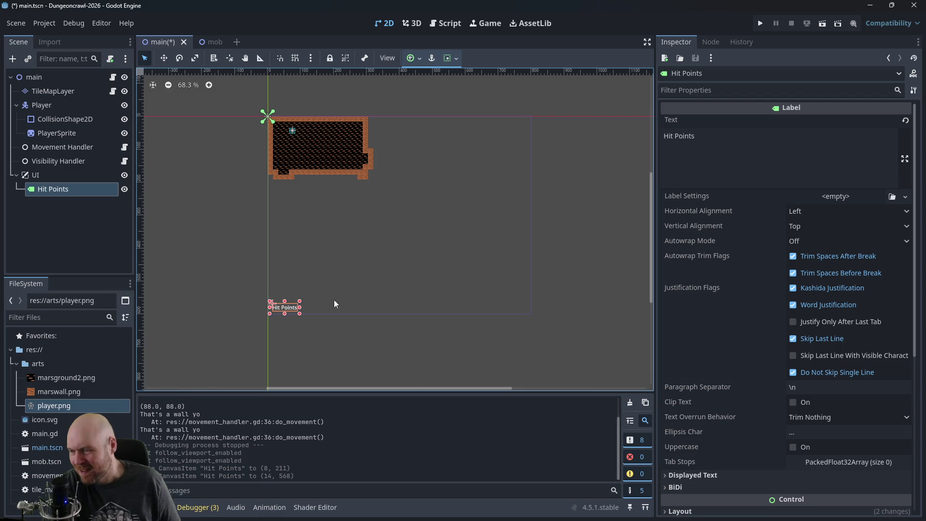
{"action": "left_click", "coordinate": [383, 293]}
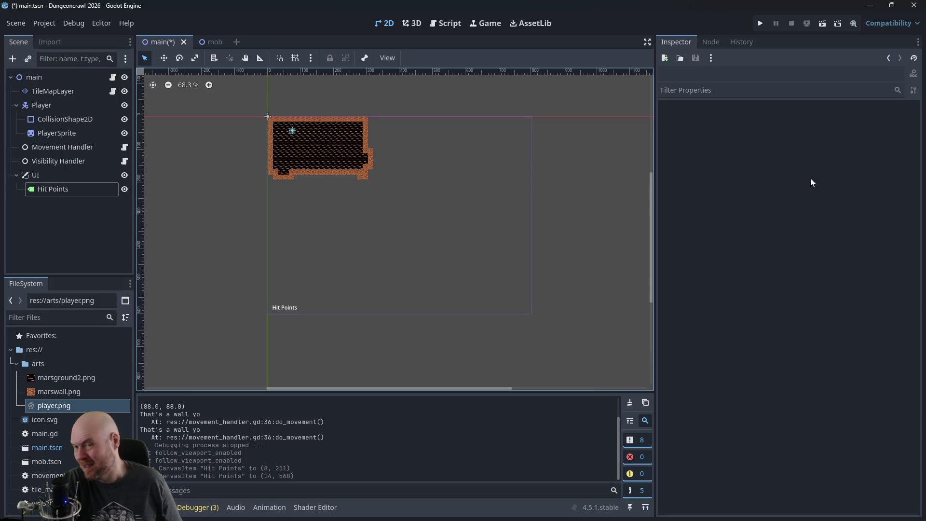
Step: Save and run the game to confirm Hit Points at the bottom-left, then stop it
{"action": "left_click", "coordinate": [763, 27]}
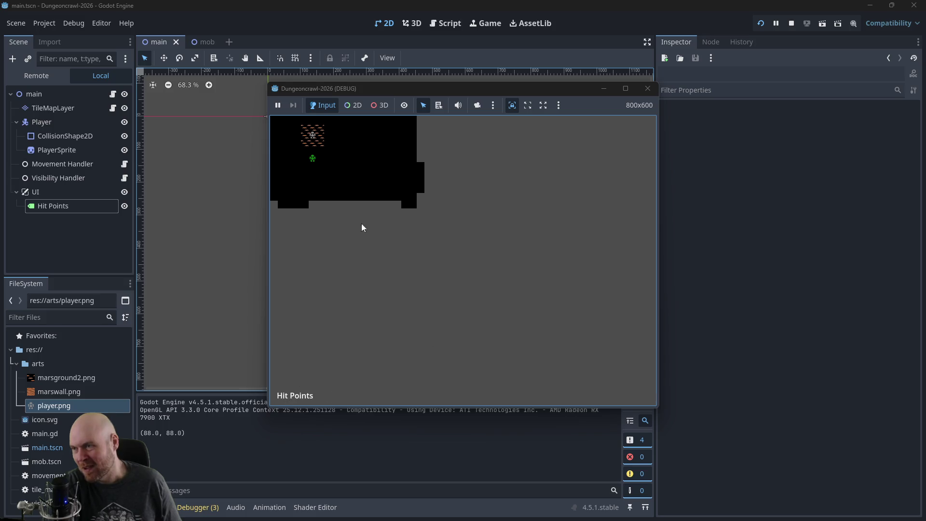
{"action": "mouse_move", "coordinate": [406, 91]}
{"action": "left_mouse_down"}
{"action": "mouse_move", "coordinate": [409, 59]}
{"action": "mouse_move", "coordinate": [396, 66]}
{"action": "left_mouse_up"}
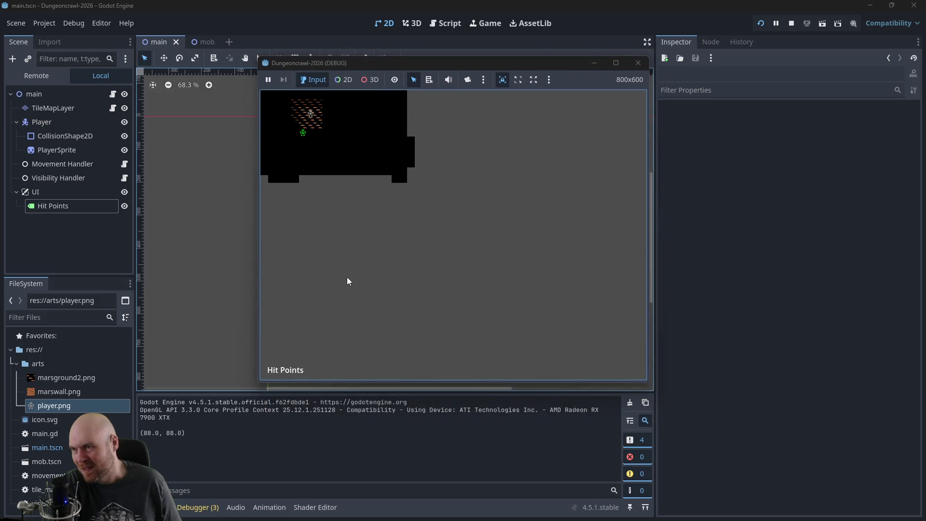
{"action": "left_click", "coordinate": [638, 63]}
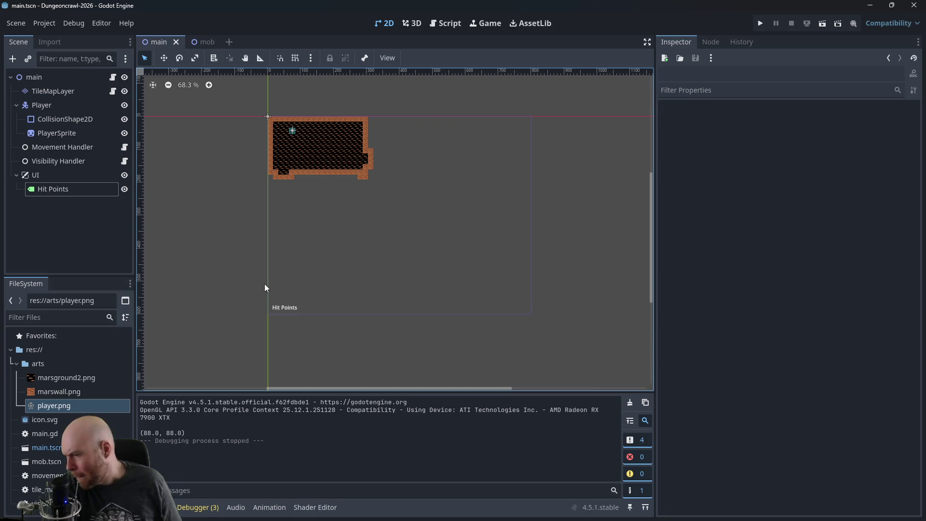
{"action": "left_click", "coordinate": [36, 191]}
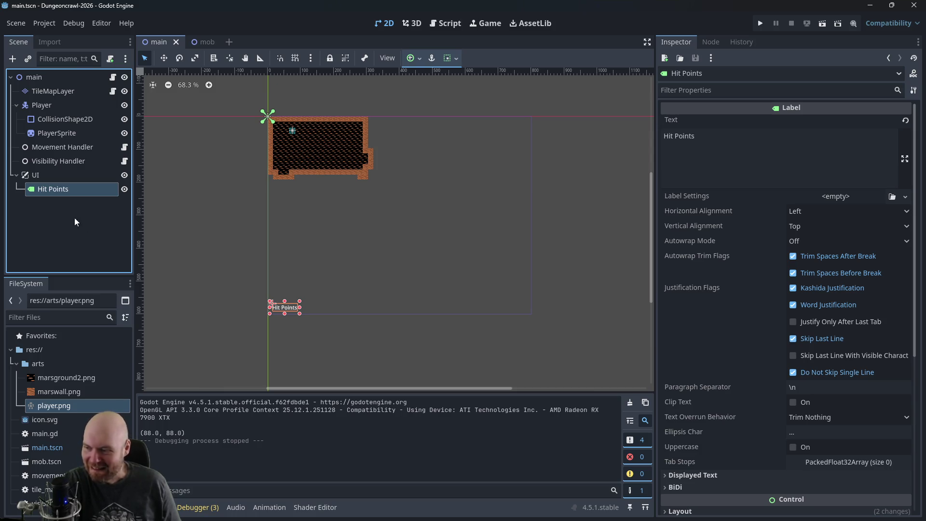
{"action": "key", "text": "alt+Tab"}
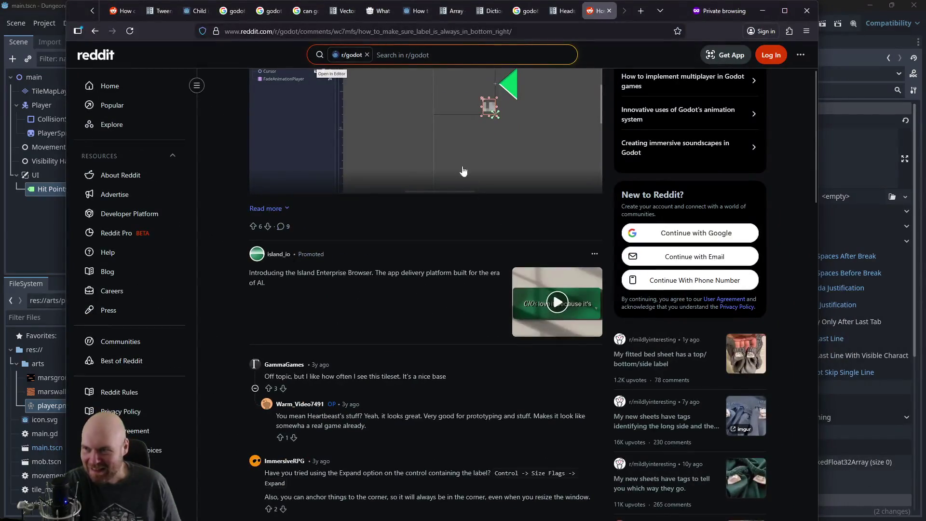
Step: Glance at the HUD docs, then return to Godot and reselect the Hit Points label
{"action": "left_click", "coordinate": [555, 13]}
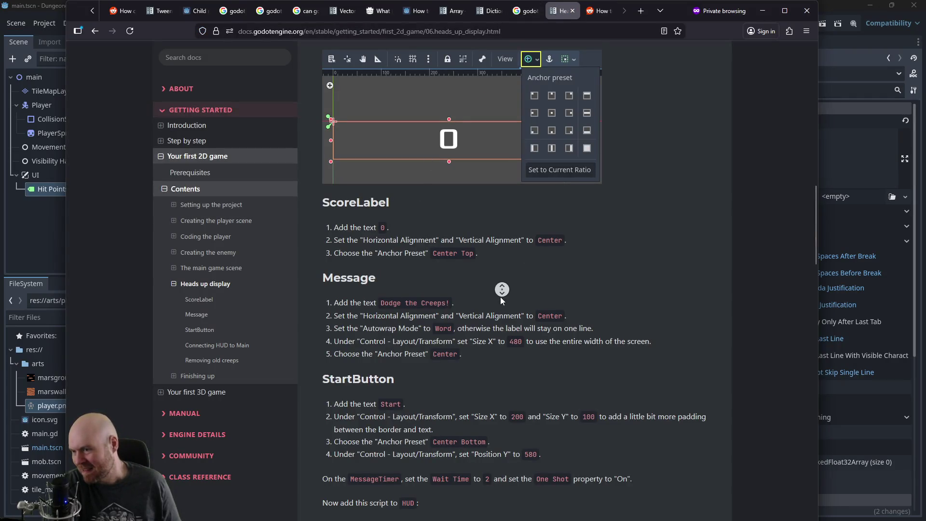
{"action": "middle_click", "coordinate": [495, 245]}
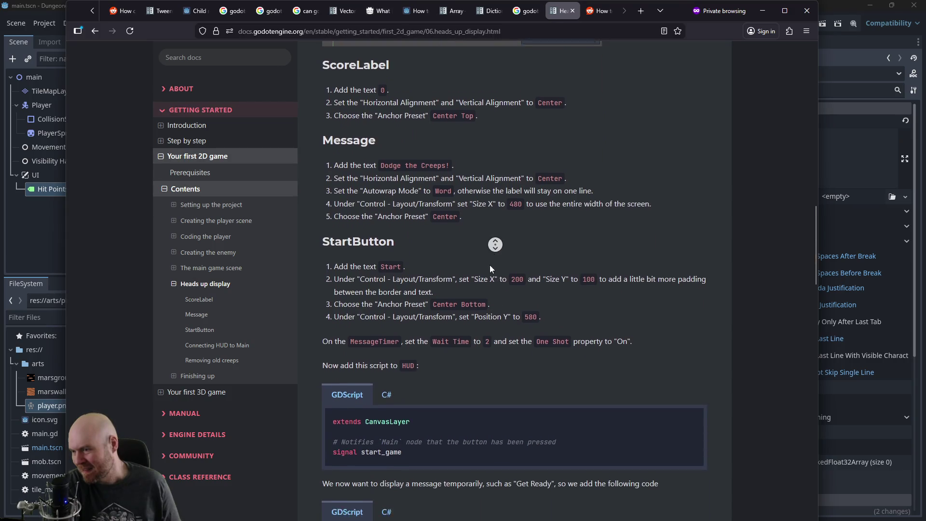
{"action": "left_click", "coordinate": [762, 10]}
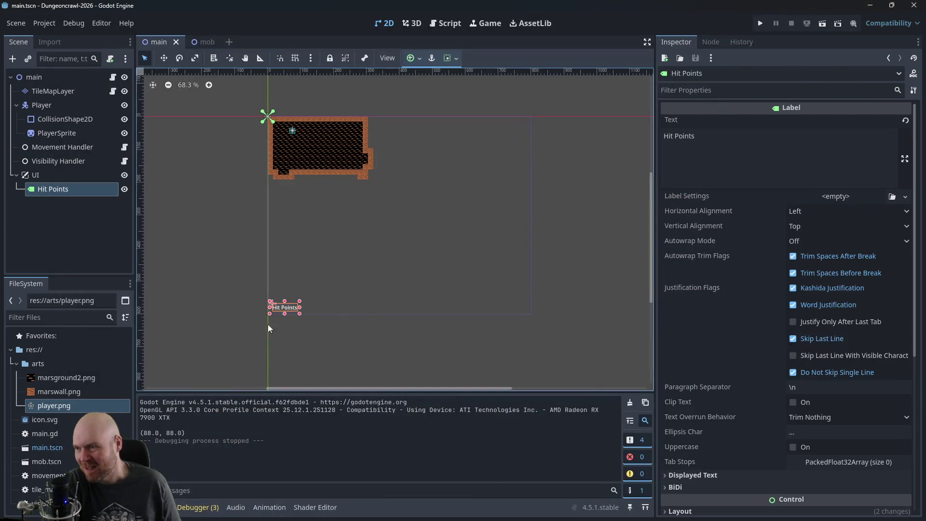
{"action": "left_click", "coordinate": [343, 306]}
{"action": "left_click", "coordinate": [281, 309]}
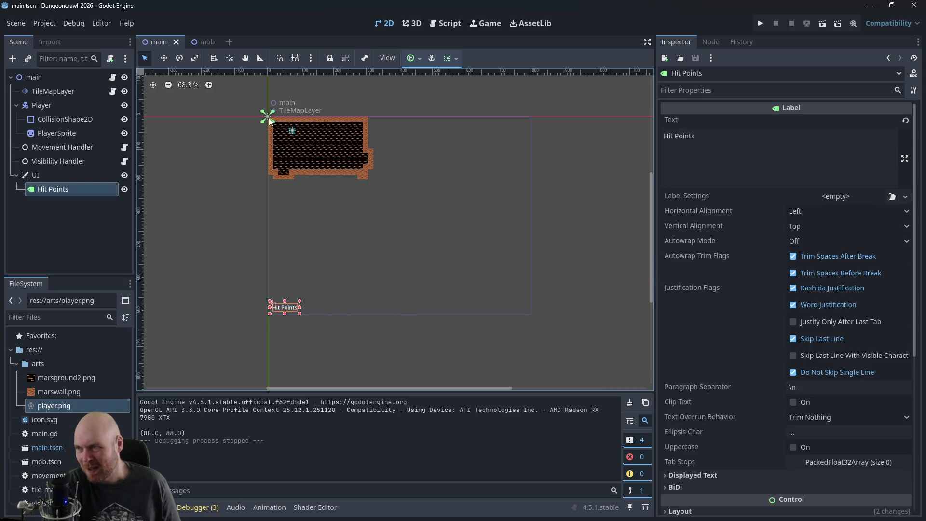
{"action": "scroll", "coordinate": [754, 310], "scroll_direction": "down", "scroll_amount": 5}
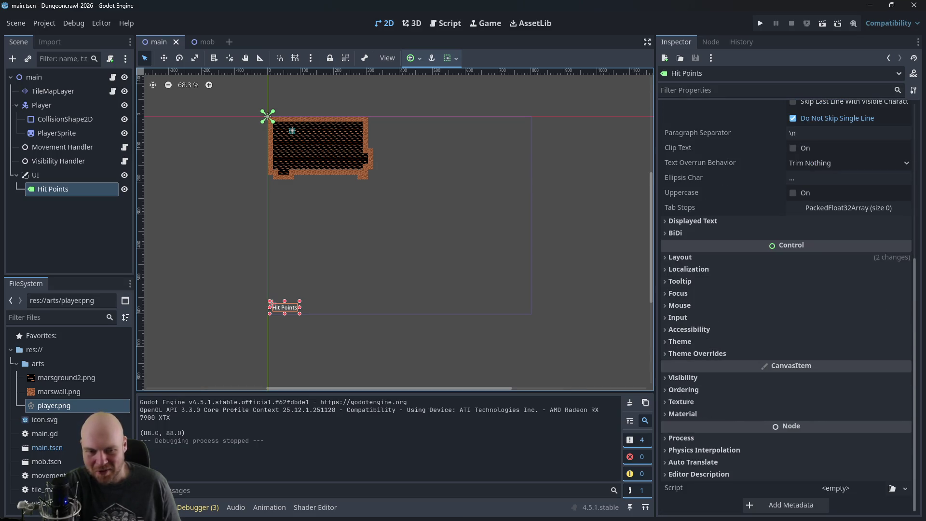
Step: Read further down the HUD docs to the update_score code, then return to Godot
{"action": "key", "text": "alt+Tab"}
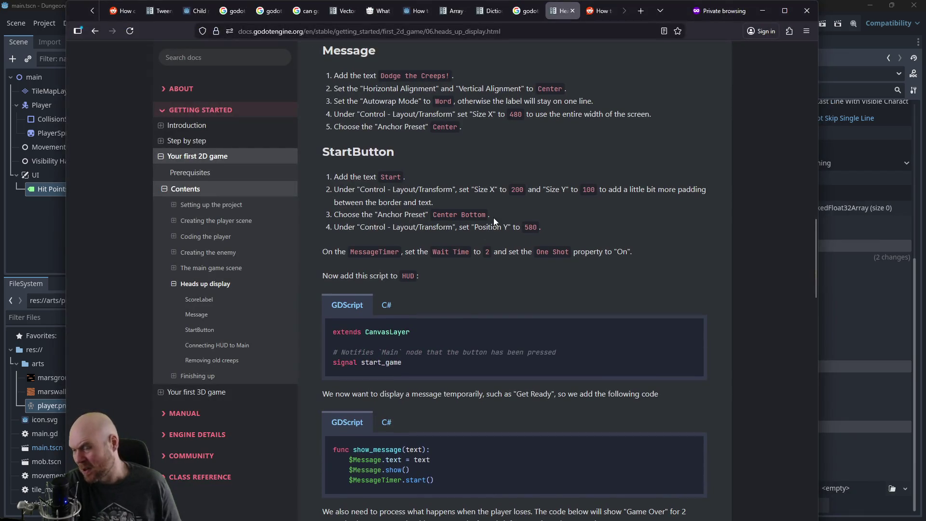
{"action": "scroll", "coordinate": [502, 210], "scroll_direction": "down", "scroll_amount": 3}
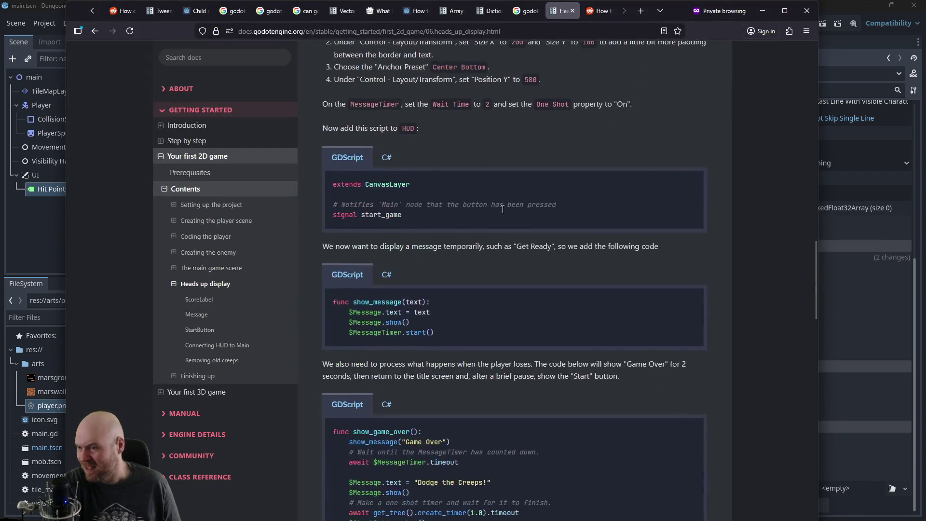
{"action": "scroll", "coordinate": [502, 210], "scroll_direction": "down", "scroll_amount": 4}
{"action": "scroll", "coordinate": [493, 215], "scroll_direction": "down", "scroll_amount": 3}
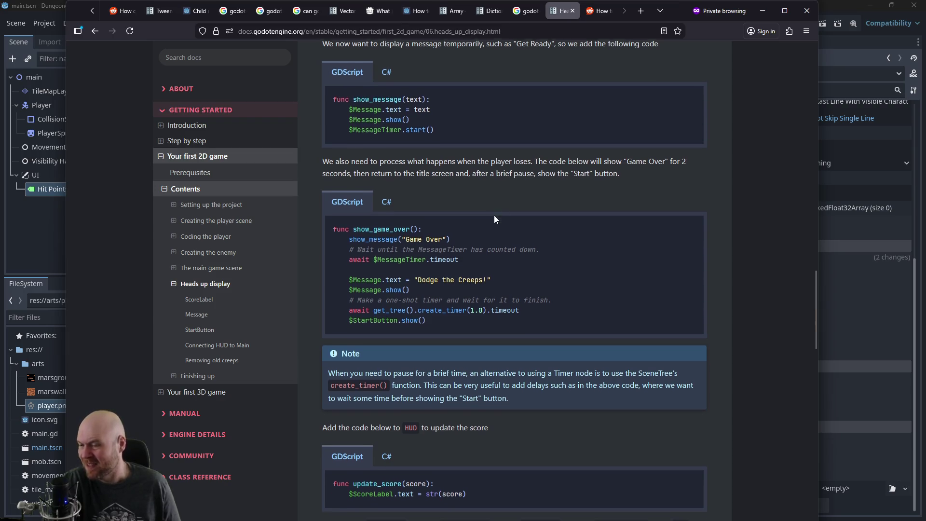
{"action": "middle_click", "coordinate": [571, 353]}
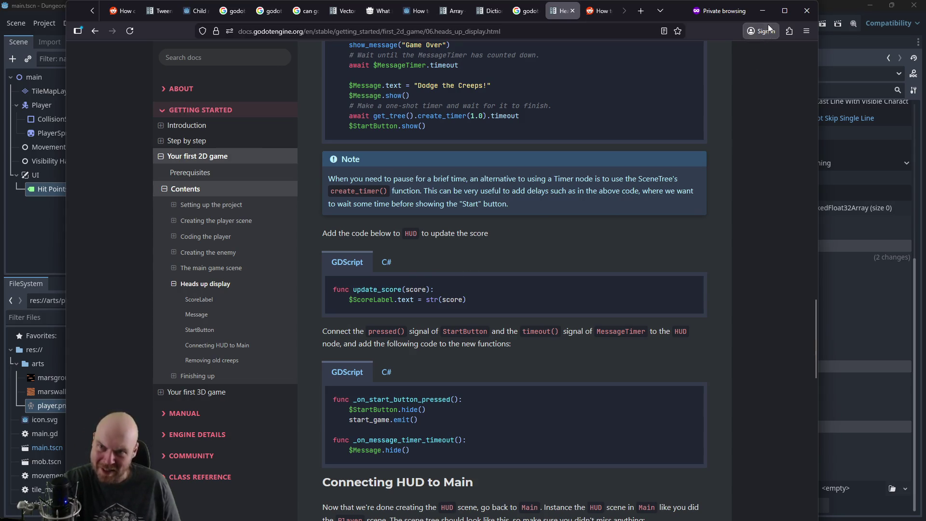
{"action": "left_click", "coordinate": [762, 11]}
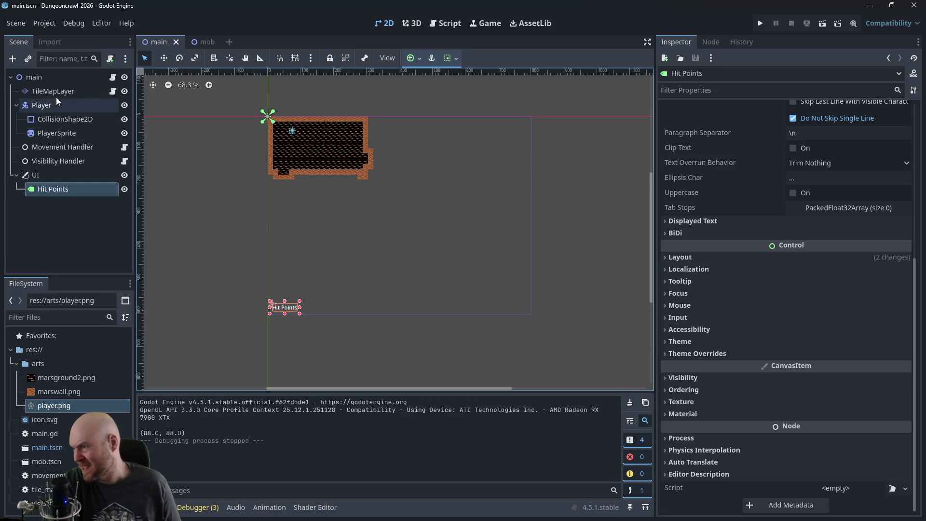
Step: Select the scene nodes down to Movement Handler and switch to the Script workspace
{"action": "left_click", "coordinate": [55, 96]}
{"action": "left_click", "coordinate": [56, 103]}
{"action": "left_click", "coordinate": [43, 120]}
{"action": "left_click", "coordinate": [47, 146]}
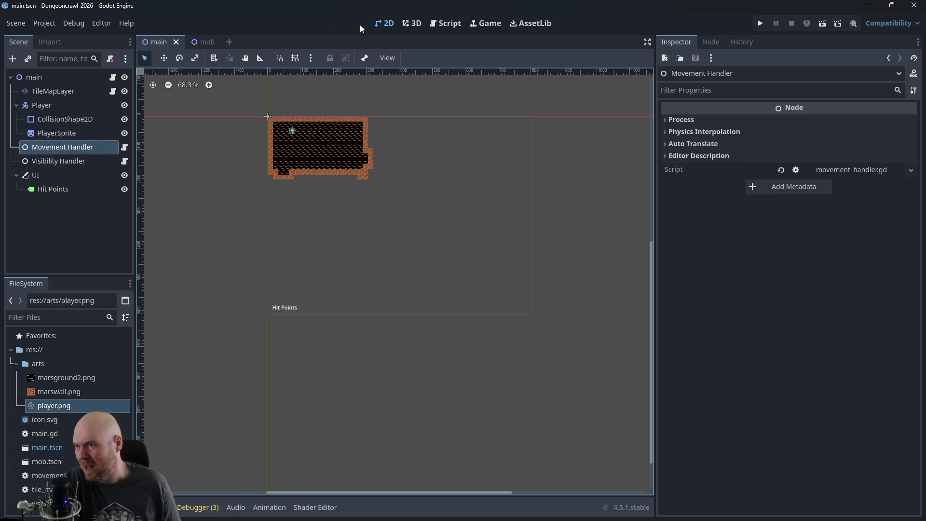
{"action": "left_click", "coordinate": [440, 24]}
{"action": "scroll", "coordinate": [353, 274], "scroll_direction": "down", "scroll_amount": 6}
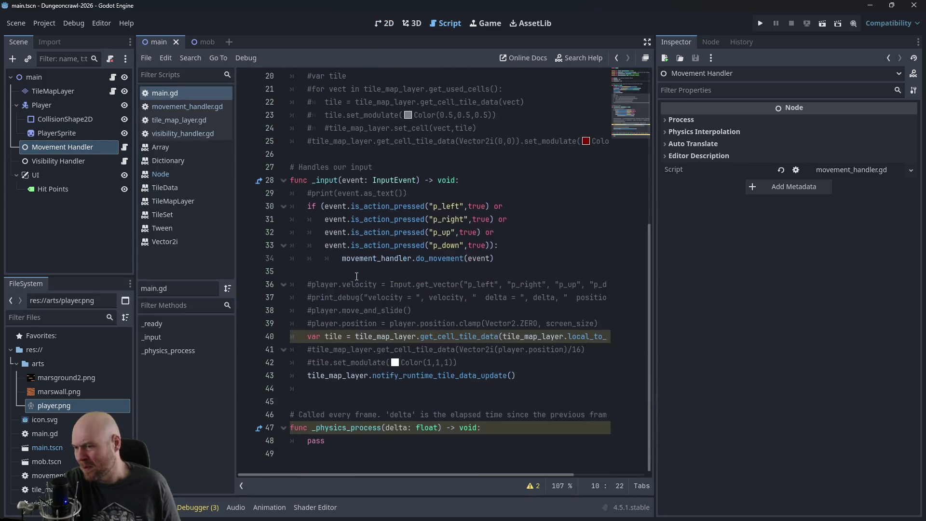
{"action": "scroll", "coordinate": [409, 211], "scroll_direction": "up", "scroll_amount": 6}
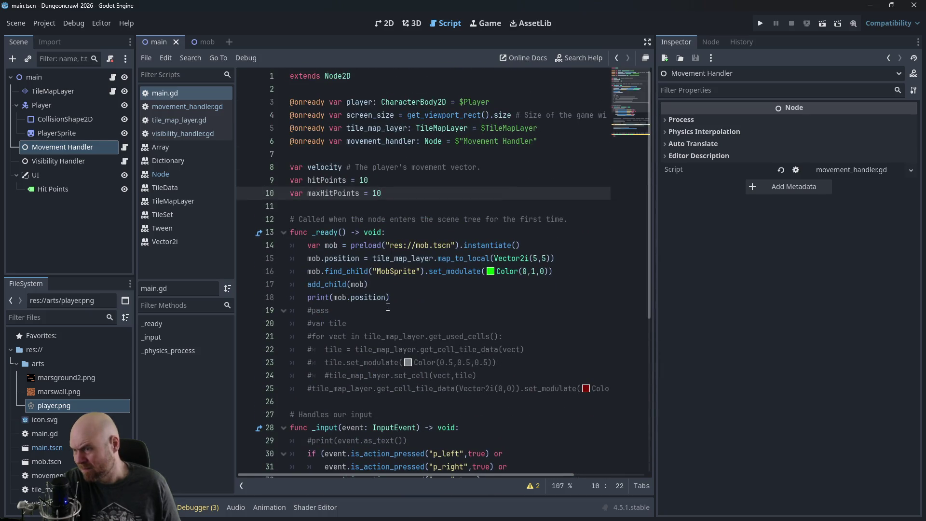
{"action": "scroll", "coordinate": [387, 307], "scroll_direction": "down", "scroll_amount": 6}
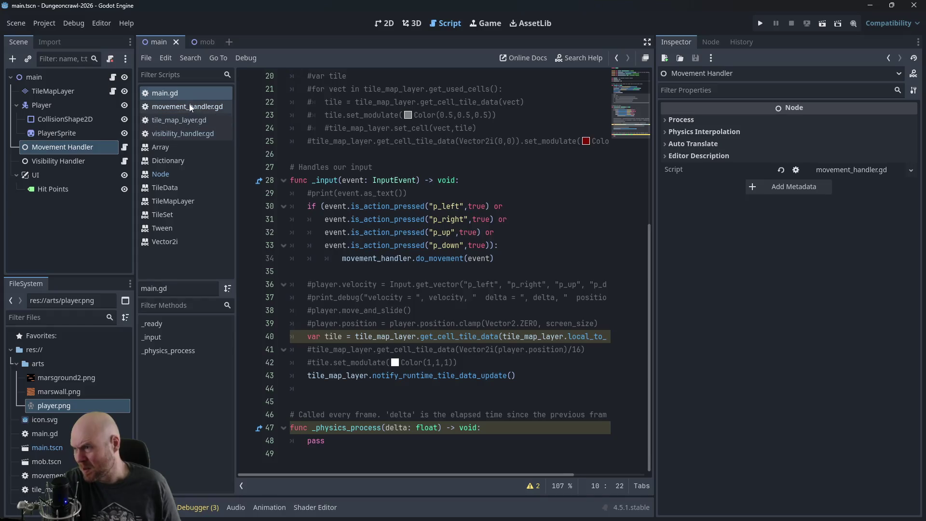
Step: Read through movement_handler.gd down to its last line
{"action": "left_click", "coordinate": [189, 107]}
{"action": "scroll", "coordinate": [431, 376], "scroll_direction": "down", "scroll_amount": 7}
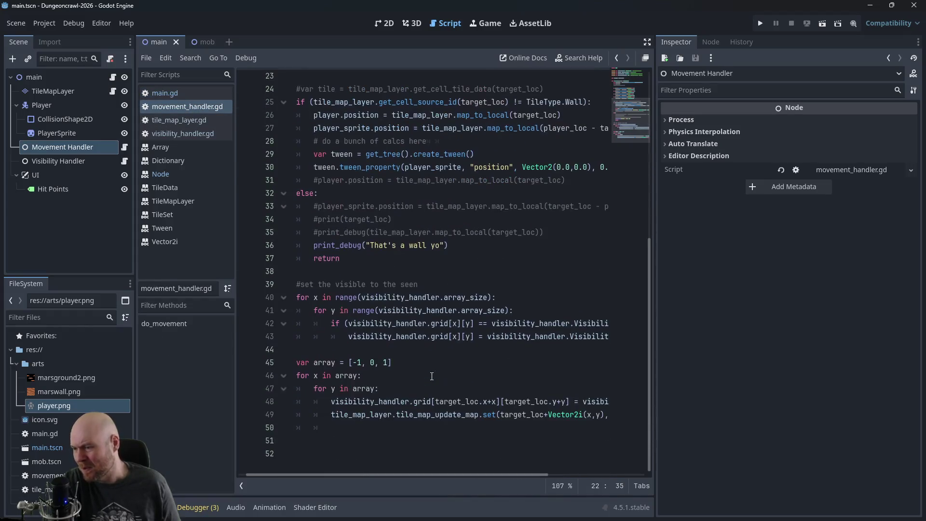
{"action": "left_click", "coordinate": [367, 438]}
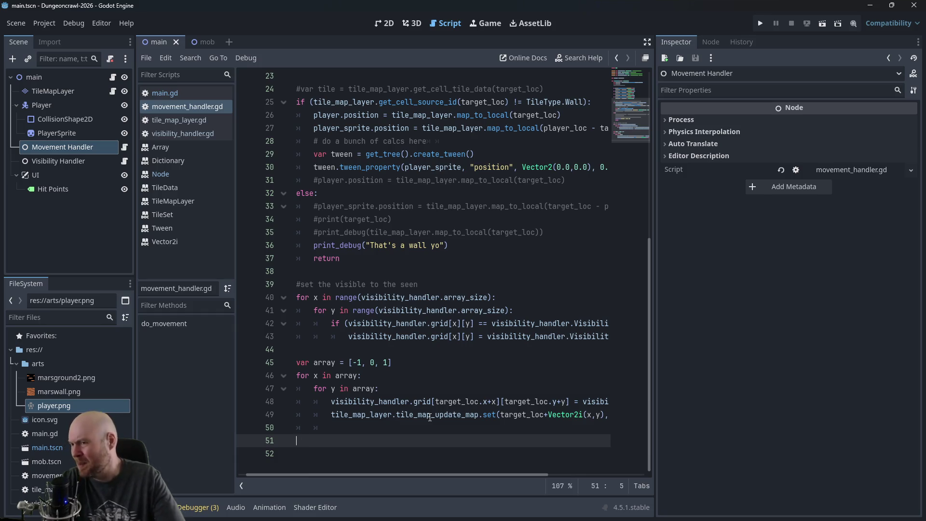
{"action": "scroll", "coordinate": [285, 159], "scroll_direction": "up", "scroll_amount": 7}
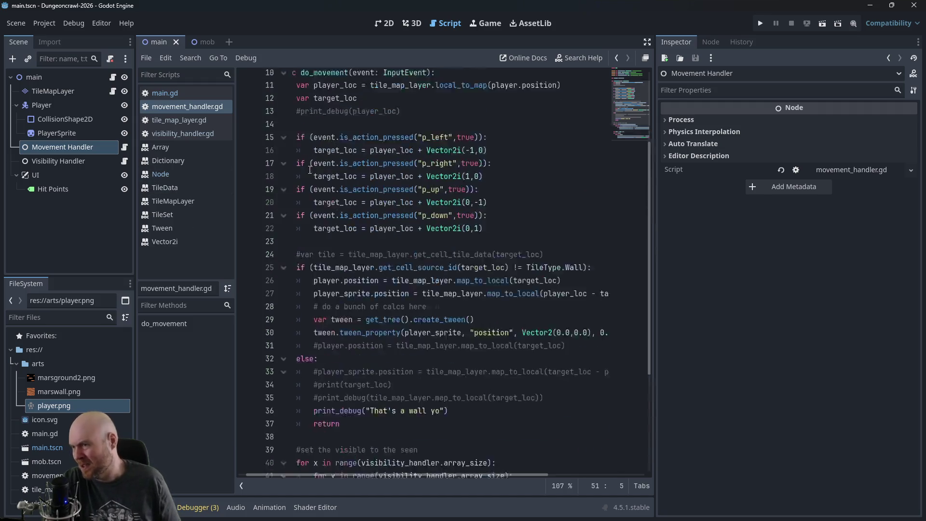
Step: Return to main.gd and place the caret after the mob position print
{"action": "left_click", "coordinate": [179, 92]}
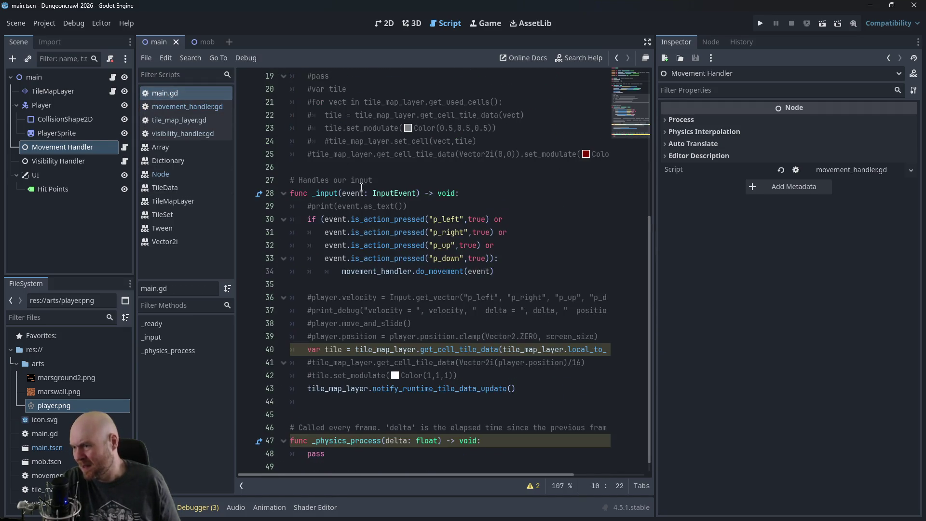
{"action": "scroll", "coordinate": [405, 211], "scroll_direction": "up", "scroll_amount": 5}
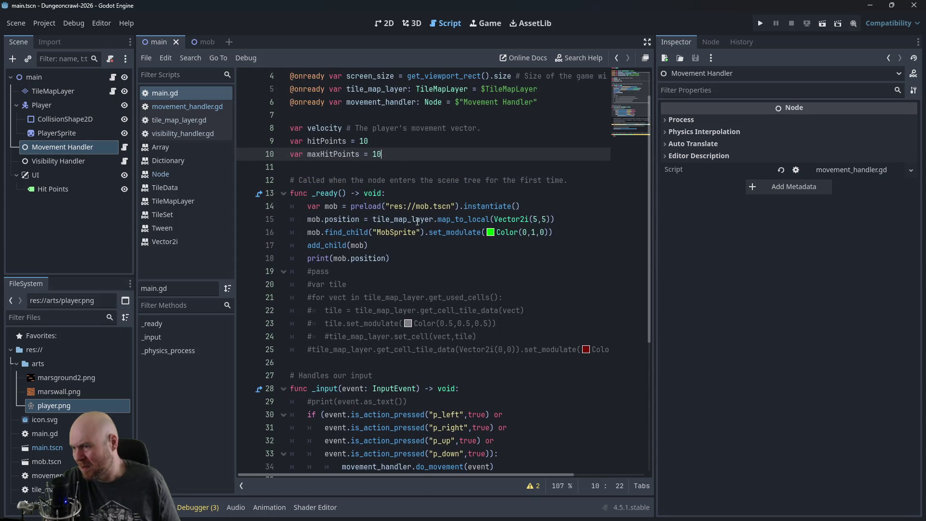
{"action": "left_click", "coordinate": [481, 257]}
Step: Delete the print(mob.position) debug line and leave blank lines in _ready
{"action": "key", "text": "BackSpace"}
{"action": "key", "text": "BackSpace"}
{"action": "key", "text": "BackSpace"}
{"action": "key", "text": "Return"}
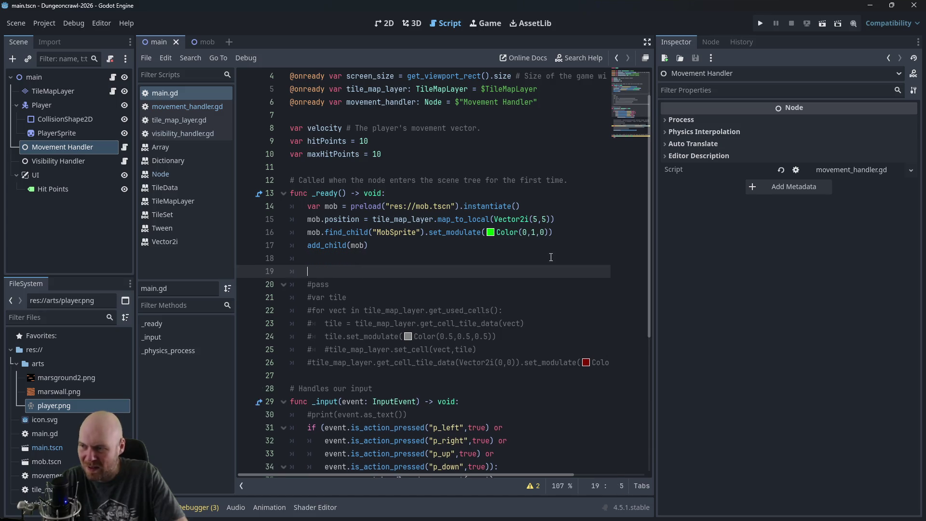
{"action": "key", "text": "Return"}
{"action": "key", "text": "Up"}
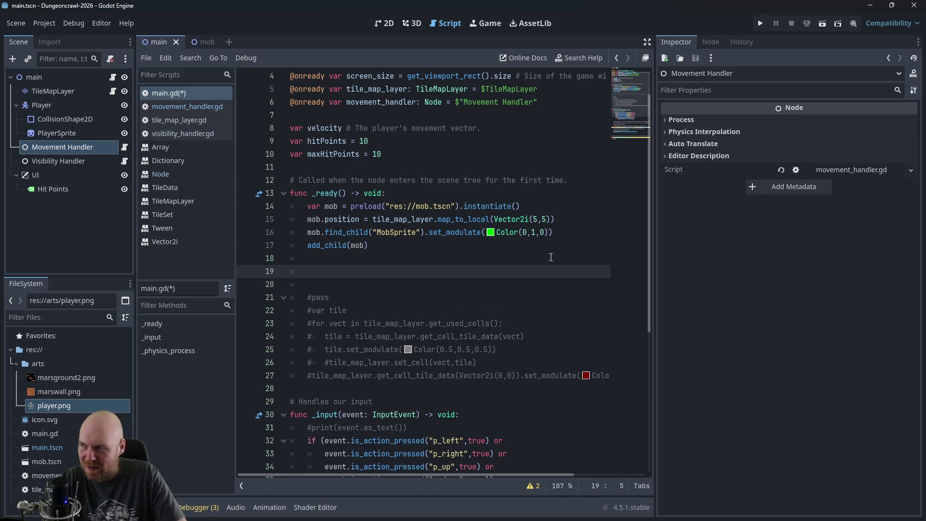
{"action": "left_click", "coordinate": [67, 189]}
{"action": "mouse_move", "coordinate": [66, 189]}
{"action": "left_mouse_down"}
{"action": "mouse_move", "coordinate": [369, 120]}
{"action": "mouse_move", "coordinate": [357, 128]}
{"action": "left_mouse_up"}
{"action": "left_click", "coordinate": [322, 280]}
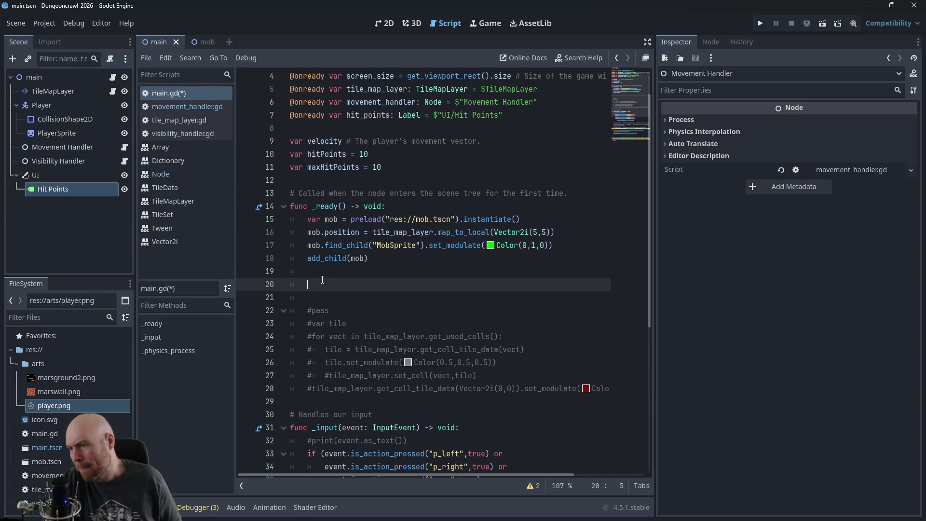
{"action": "type", "text": "hit_points"}
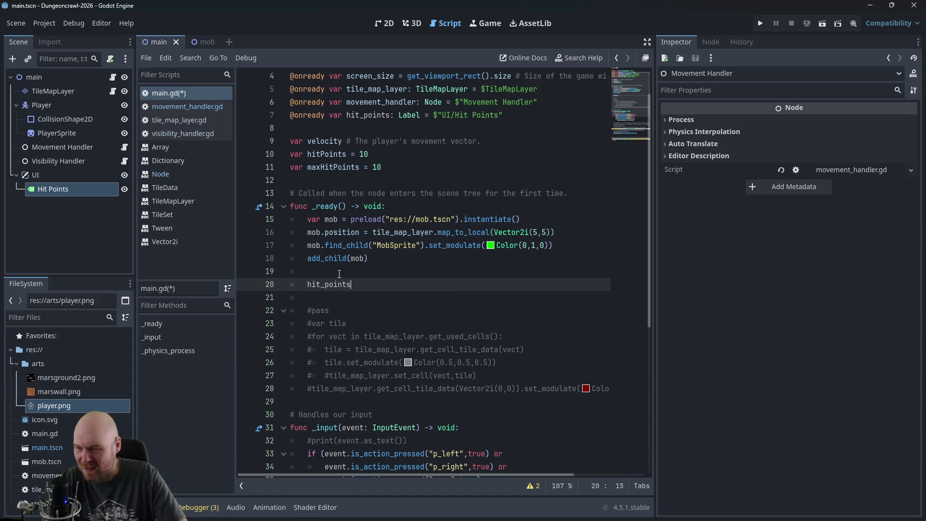
{"action": "type", "text": ".Text"}
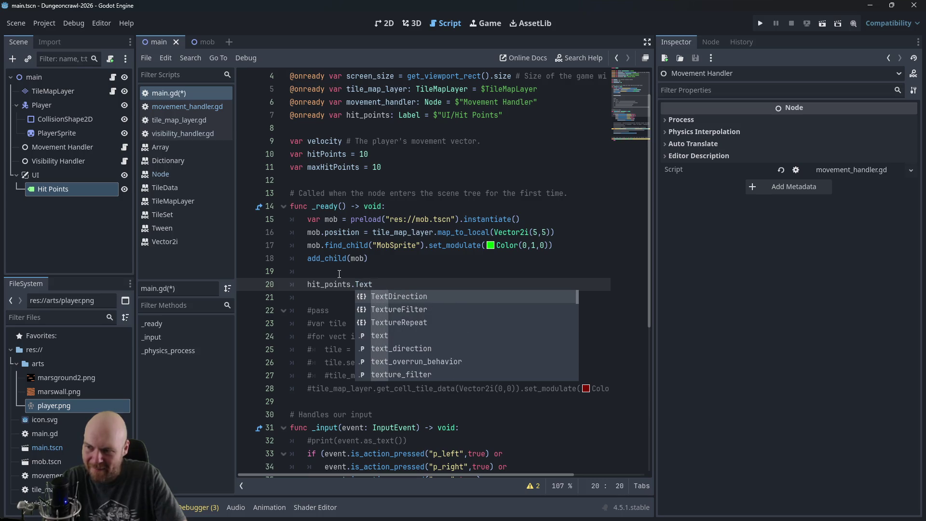
{"action": "key", "text": "BackSpace"}
{"action": "key", "text": "BackSpace"}
{"action": "key", "text": "BackSpace"}
{"action": "type", "text": "ext = "}
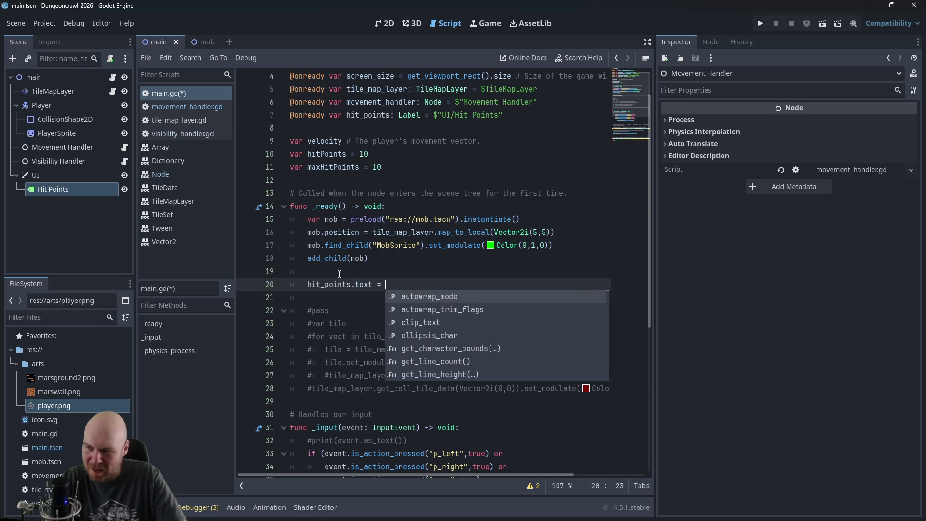
{"action": "type", "text": "\"Hit Points: "}
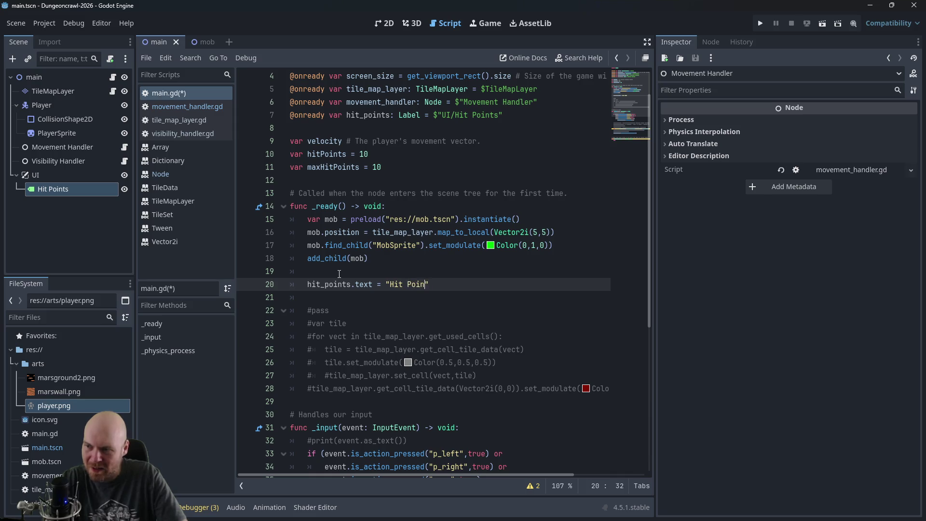
{"action": "type", "text": "10/10"}
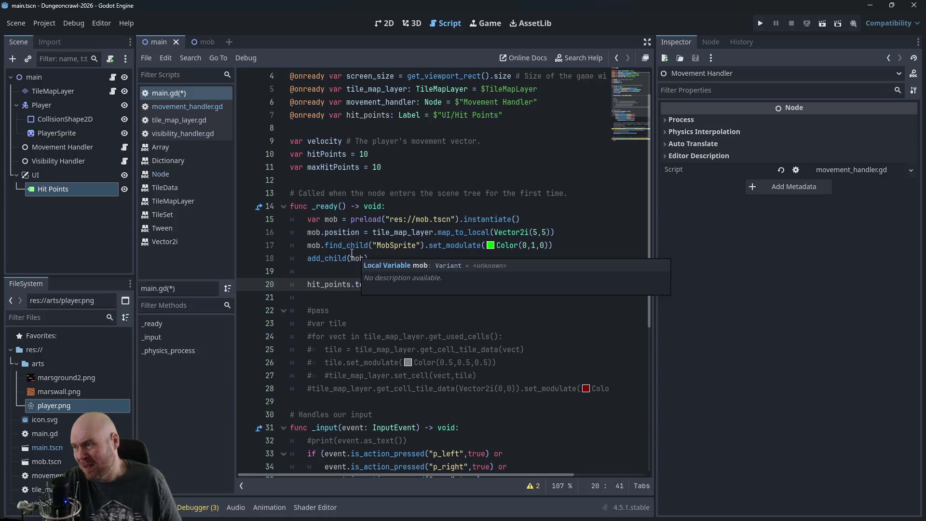
{"action": "left_click", "coordinate": [361, 211]}
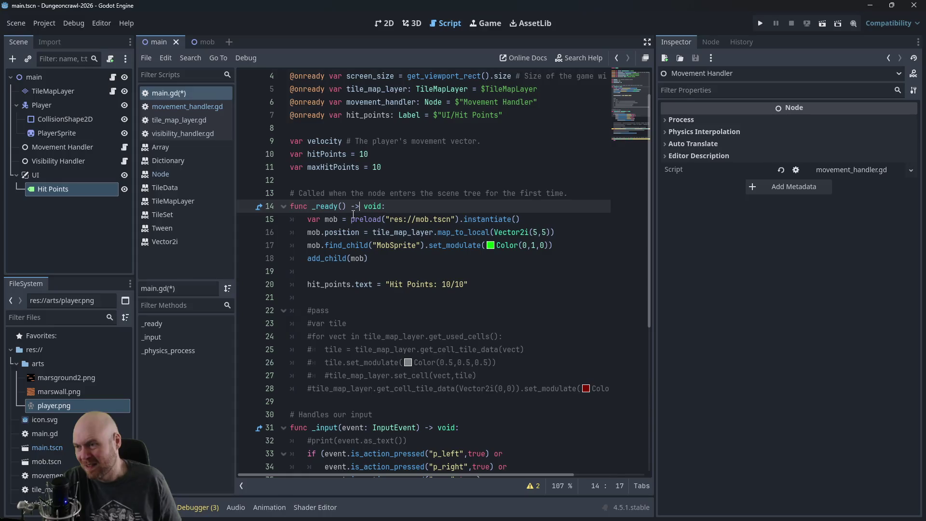
Step: Start adding a Timer child node under the UI node
{"action": "left_click", "coordinate": [61, 214]}
{"action": "right_click", "coordinate": [51, 177]}
{"action": "left_click", "coordinate": [71, 185]}
{"action": "type", "text": "Timer"}
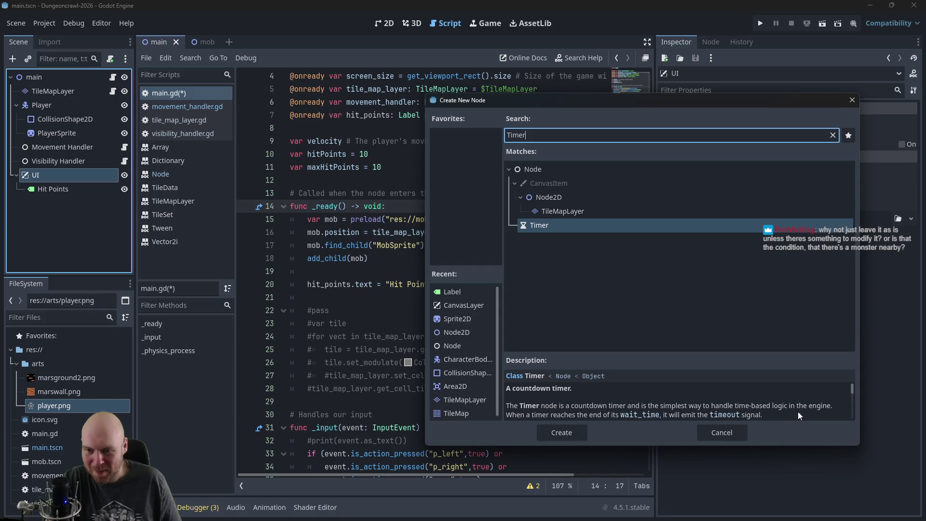
Step: Close the Create New Node dialog without adding the Timer
{"action": "scroll", "coordinate": [687, 399], "scroll_direction": "down", "scroll_amount": 4}
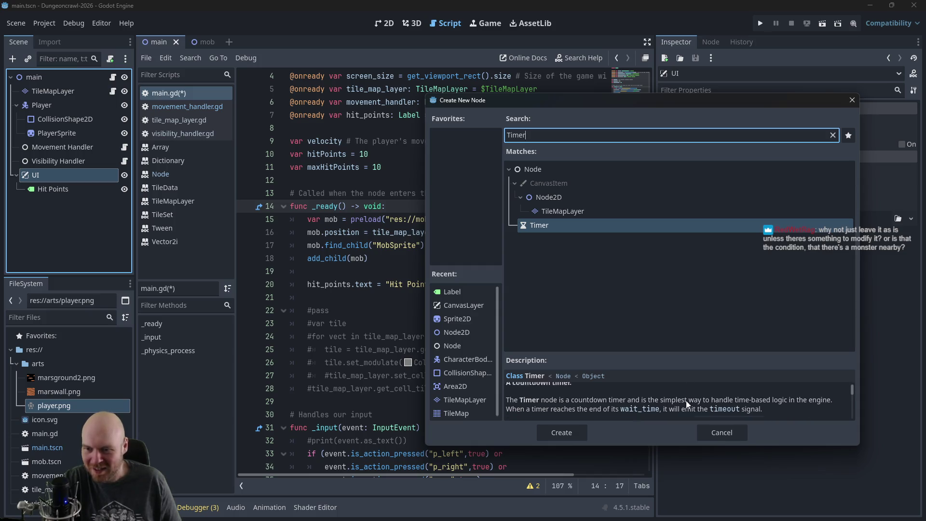
{"action": "left_click", "coordinate": [851, 100]}
{"action": "left_click", "coordinate": [451, 232]}
{"action": "left_click", "coordinate": [398, 232]}
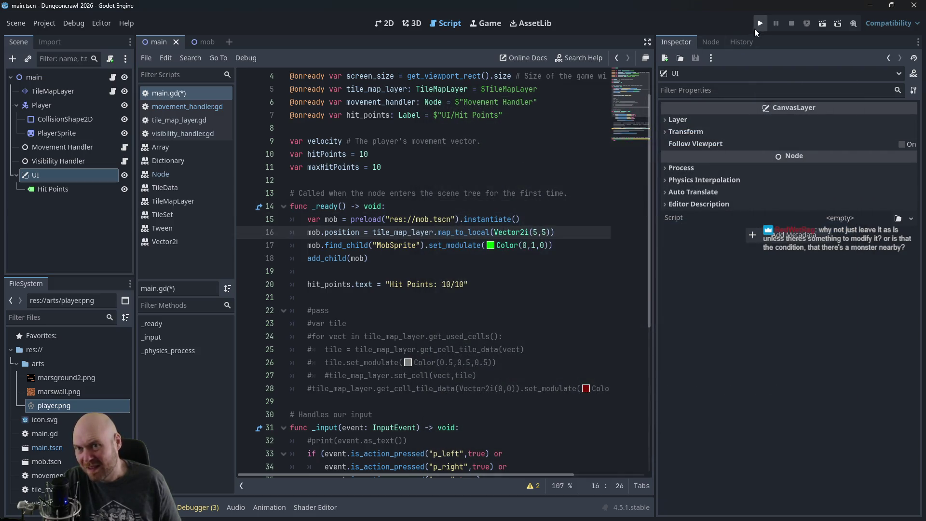
Step: Run the game to verify "Hit Points: 10/10" appears, then stop it and open visibility_handler.gd
{"action": "left_click", "coordinate": [757, 24]}
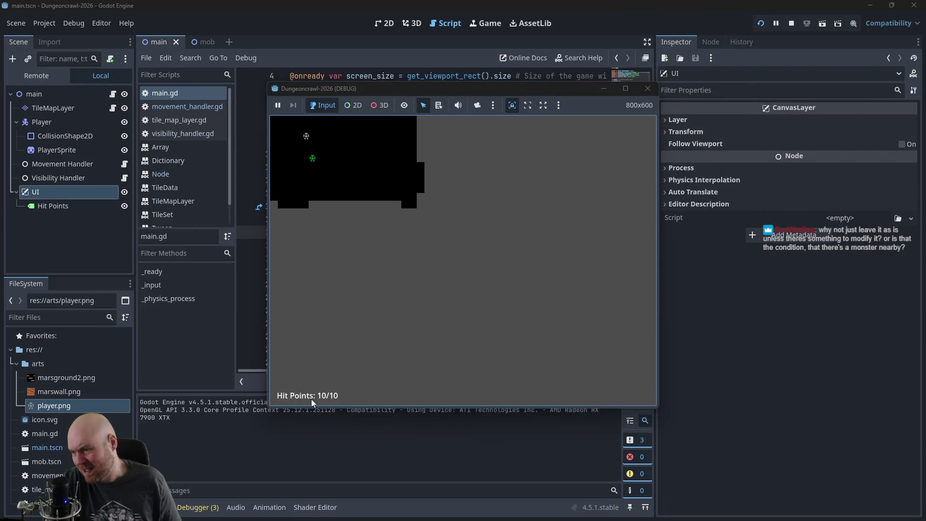
{"action": "left_click", "coordinate": [648, 88]}
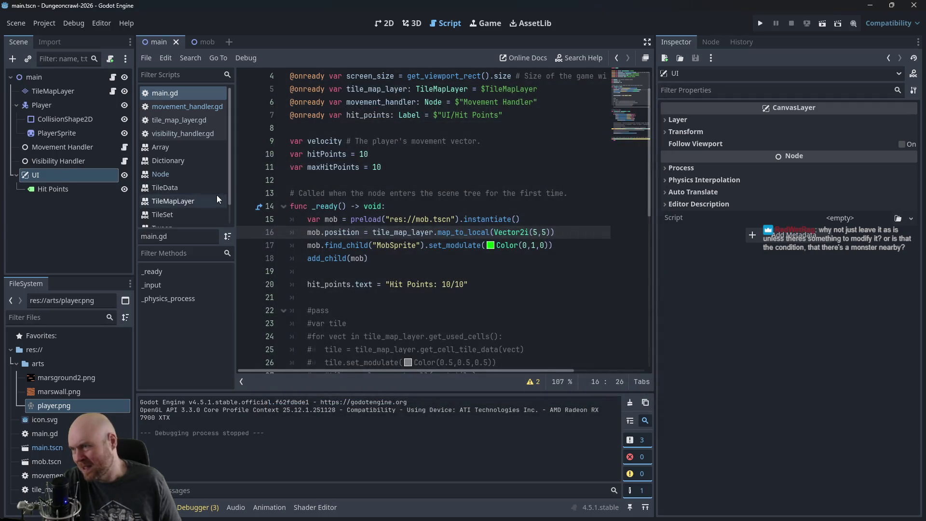
{"action": "left_click", "coordinate": [195, 135]}
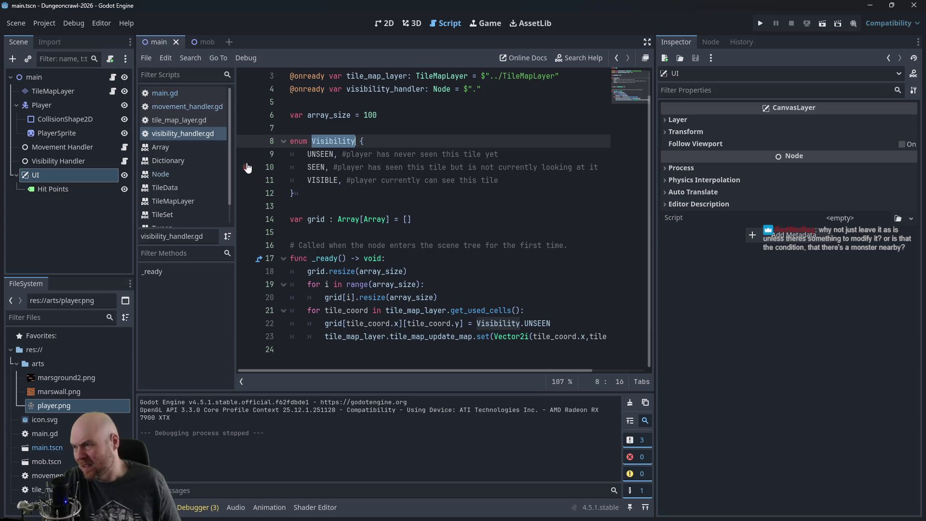
Step: Read through movement_handler.gd's visibility-marking loops
{"action": "left_click", "coordinate": [182, 106]}
{"action": "scroll", "coordinate": [344, 214], "scroll_direction": "down", "scroll_amount": 7}
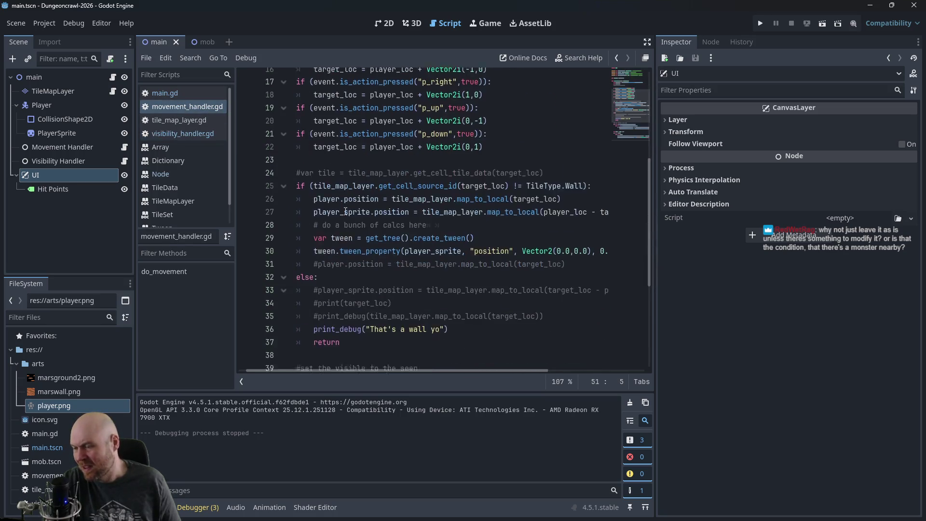
{"action": "scroll", "coordinate": [343, 215], "scroll_direction": "down", "scroll_amount": 3}
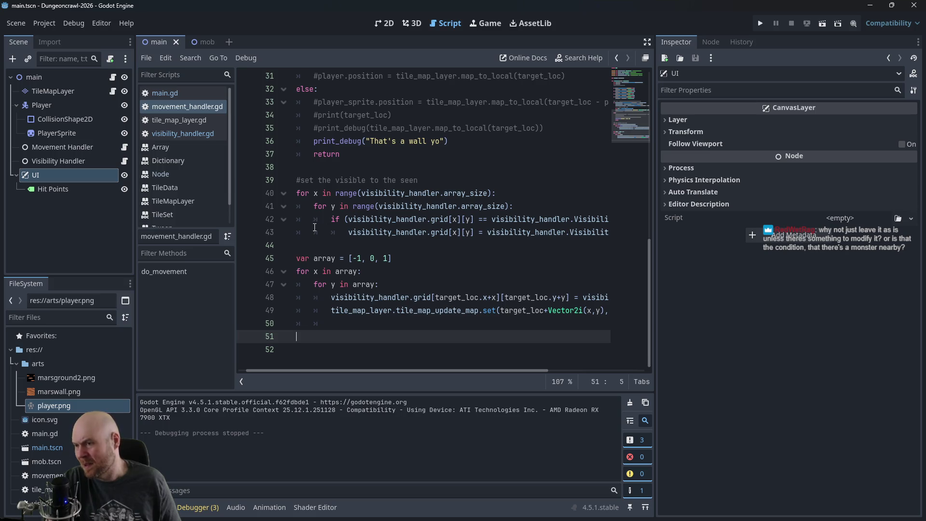
{"action": "scroll", "coordinate": [344, 245], "scroll_direction": "up", "scroll_amount": 5}
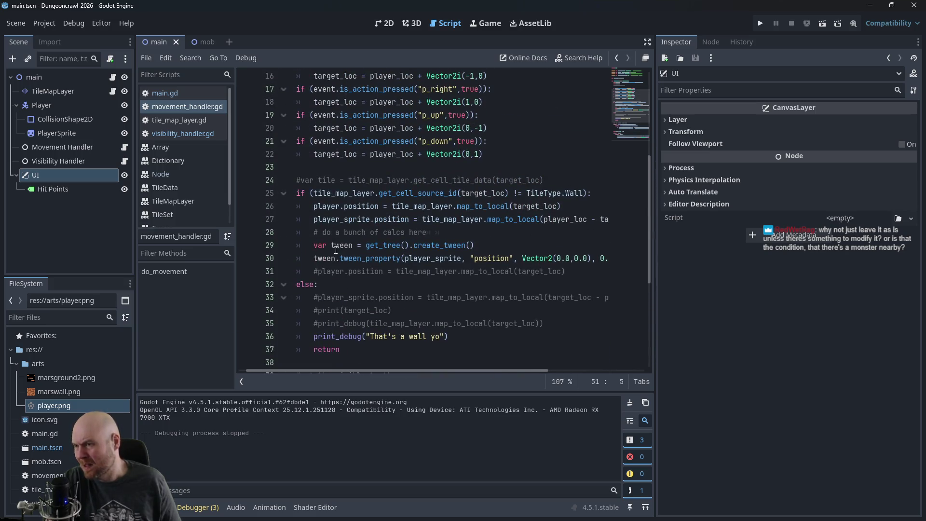
{"action": "scroll", "coordinate": [335, 249], "scroll_direction": "up", "scroll_amount": 5}
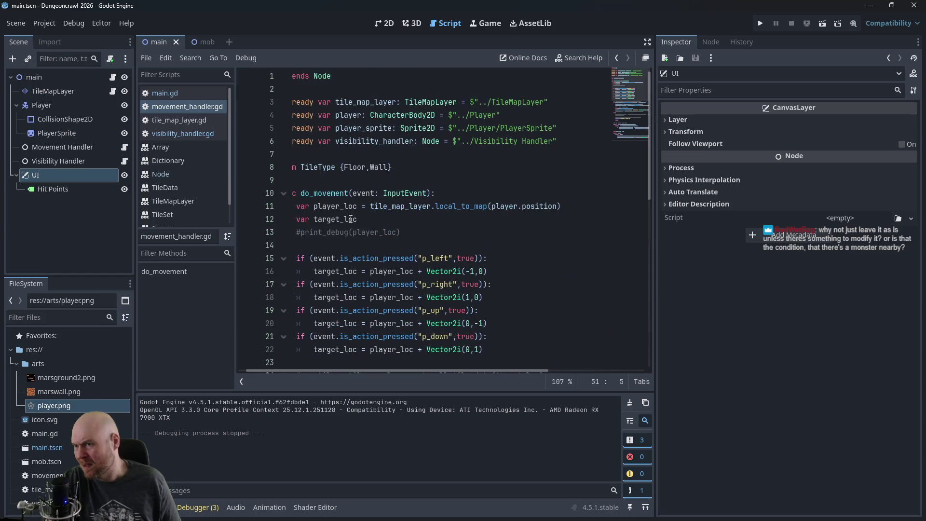
Step: Select the main root node and reopen main.gd below the onready variables
{"action": "left_click", "coordinate": [54, 91]}
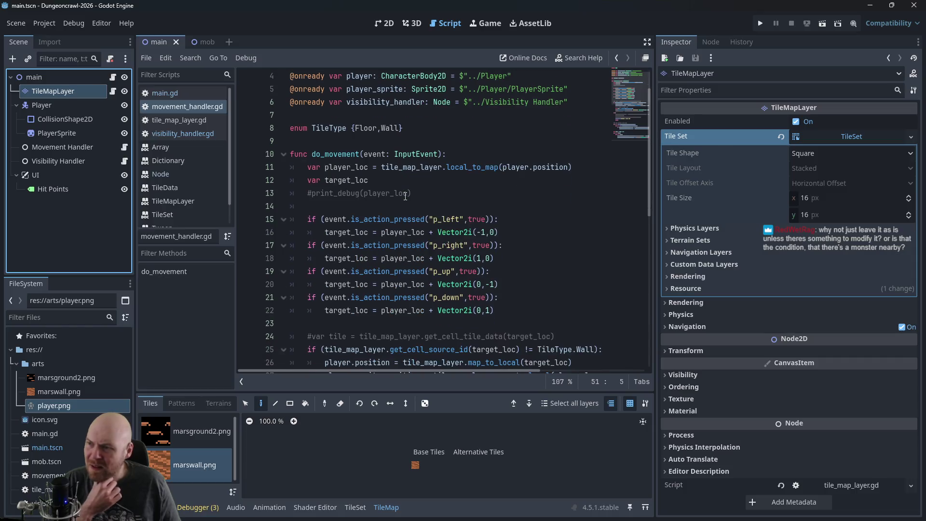
{"action": "left_click", "coordinate": [53, 77]}
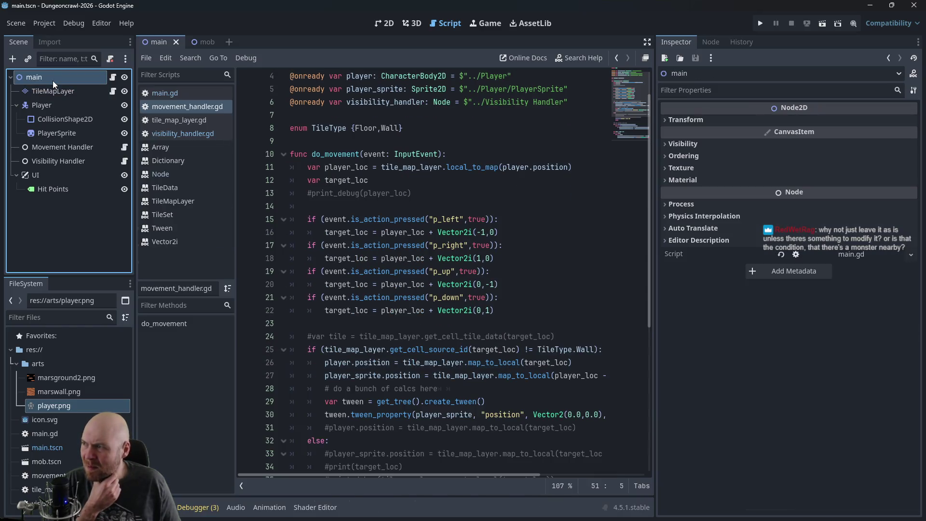
{"action": "left_click", "coordinate": [158, 93]}
{"action": "scroll", "coordinate": [400, 193], "scroll_direction": "up", "scroll_amount": 1}
{"action": "left_click", "coordinate": [399, 165]}
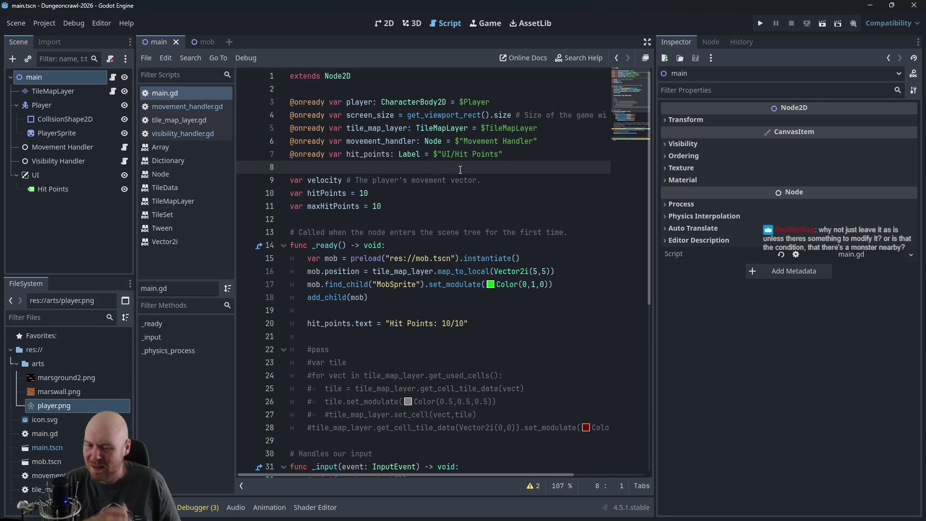
Step: Declare var mobs = [] below maxHitPoints in main.gd
{"action": "key", "text": "Return"}
{"action": "key", "text": "Up"}
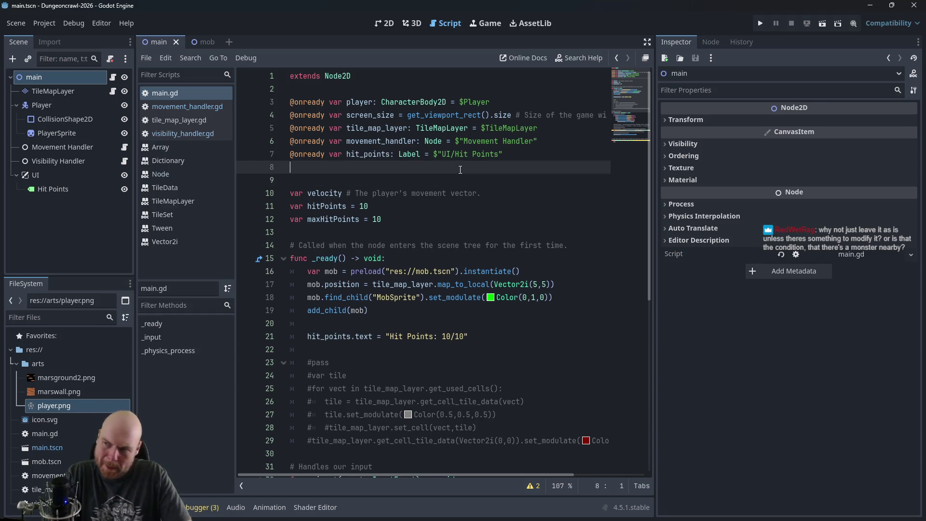
{"action": "key", "text": "BackSpace"}
{"action": "key", "text": "Down"}
{"action": "key", "text": "Down"}
{"action": "key", "text": "Down"}
{"action": "key", "text": "Return"}
{"action": "key", "text": "Return"}
{"action": "key", "text": "Up"}
{"action": "key", "text": "Up"}
{"action": "type", "text": "var mobs[] = "}
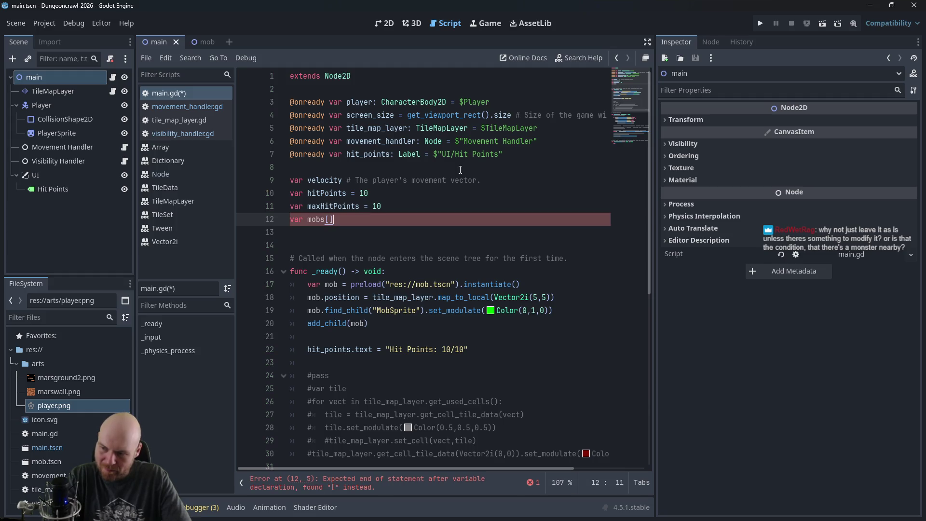
{"action": "type", "text": "[]"}
{"action": "key", "text": "Left"}
{"action": "key", "text": "Left"}
{"action": "key", "text": "BackSpace"}
{"action": "key", "text": "BackSpace"}
{"action": "key", "text": "Right"}
{"action": "key", "text": "Right"}
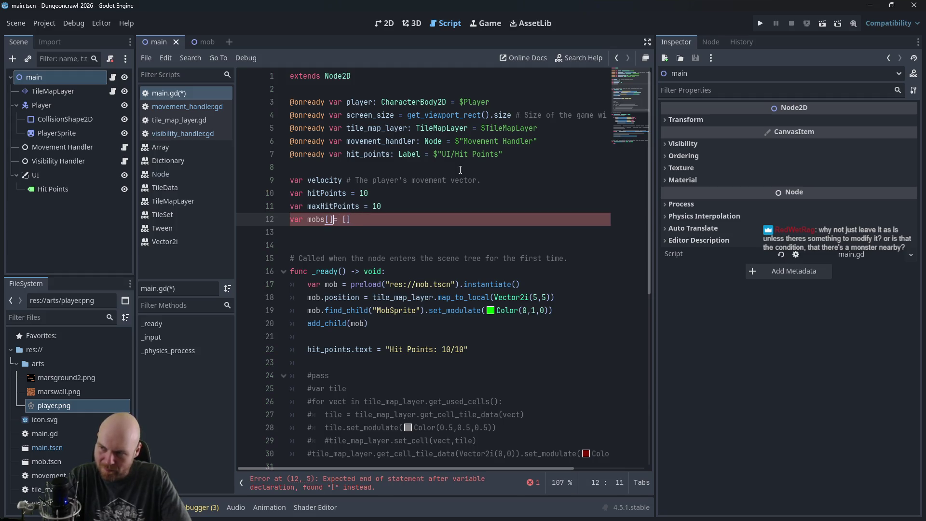
{"action": "key", "text": "Escape"}
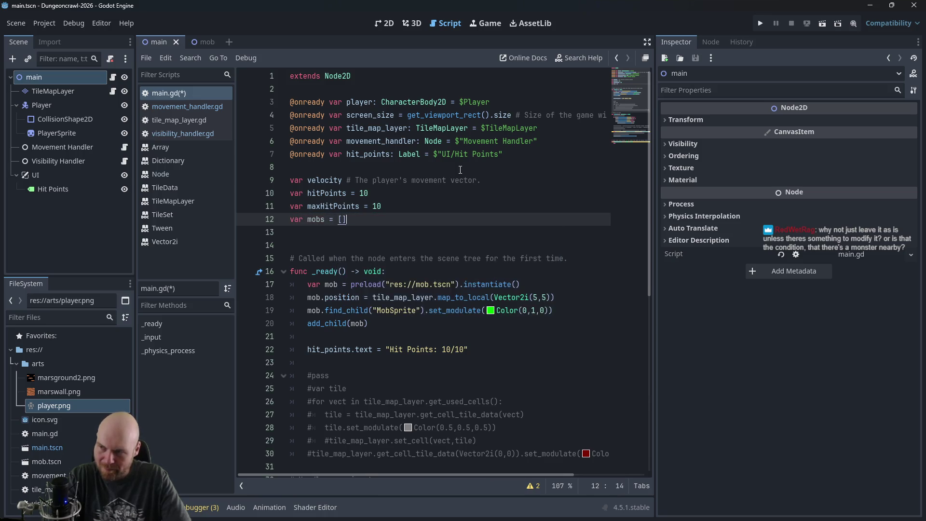
{"action": "key", "text": "Down"}
{"action": "key", "text": "Down"}
{"action": "key", "text": "Down"}
{"action": "key", "text": "Down"}
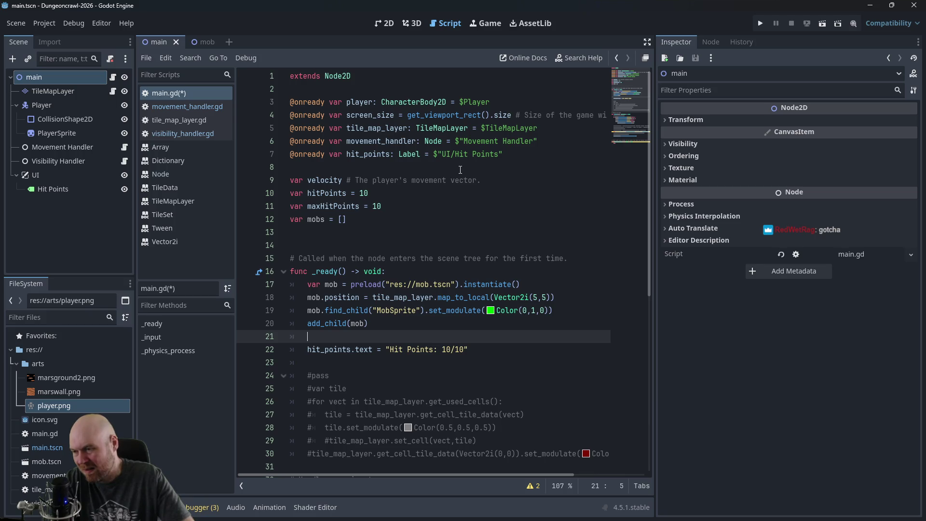
Step: Add mobs.append(mob) after add_child(mob) in _ready and remove the extra blank line
{"action": "type", "text": "mobs"}
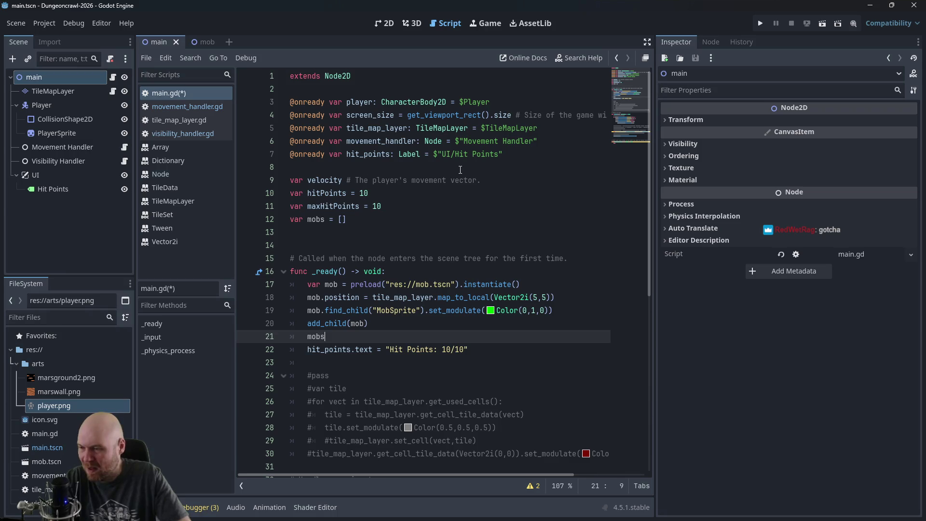
{"action": "type", "text": ".appen"}
{"action": "key", "text": "Return"}
{"action": "type", "text": "mob)"}
{"action": "key", "text": "Return"}
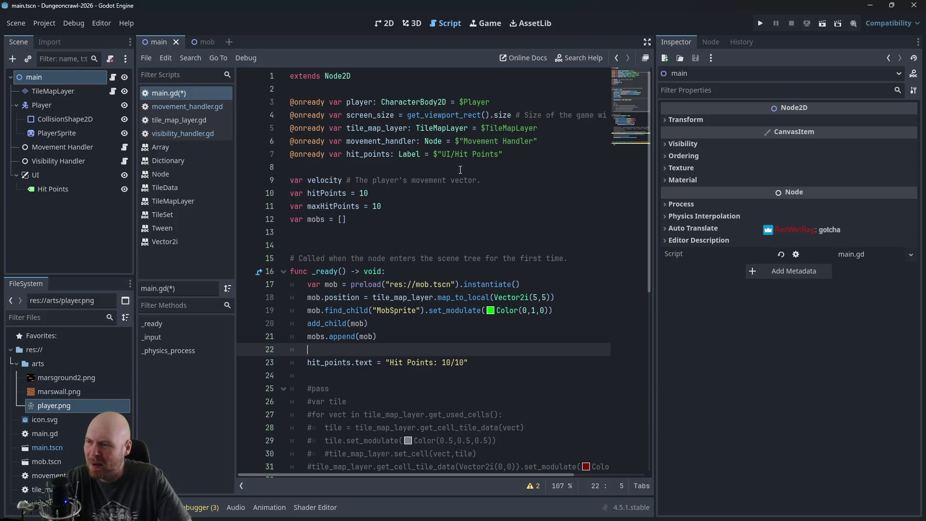
{"action": "key", "text": "Up"}
{"action": "key", "text": "Up"}
{"action": "key", "text": "Up"}
{"action": "key", "text": "Up"}
{"action": "key", "text": "Up"}
{"action": "key", "text": "BackSpace"}
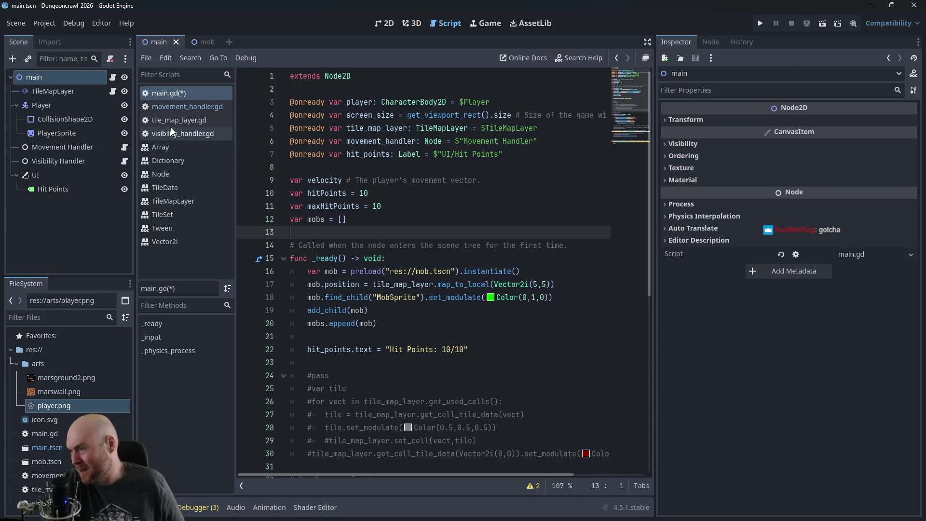
Step: Inspect do_movement in movement_handler.gd, around the wall check and commented tile-data line
{"action": "left_click", "coordinate": [189, 106]}
{"action": "scroll", "coordinate": [405, 276], "scroll_direction": "down", "scroll_amount": 5}
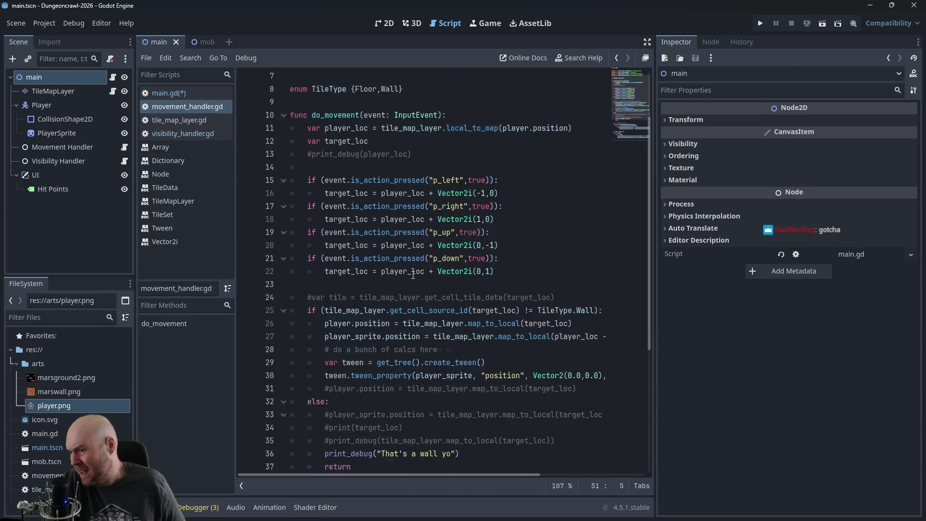
{"action": "scroll", "coordinate": [423, 277], "scroll_direction": "down", "scroll_amount": 2}
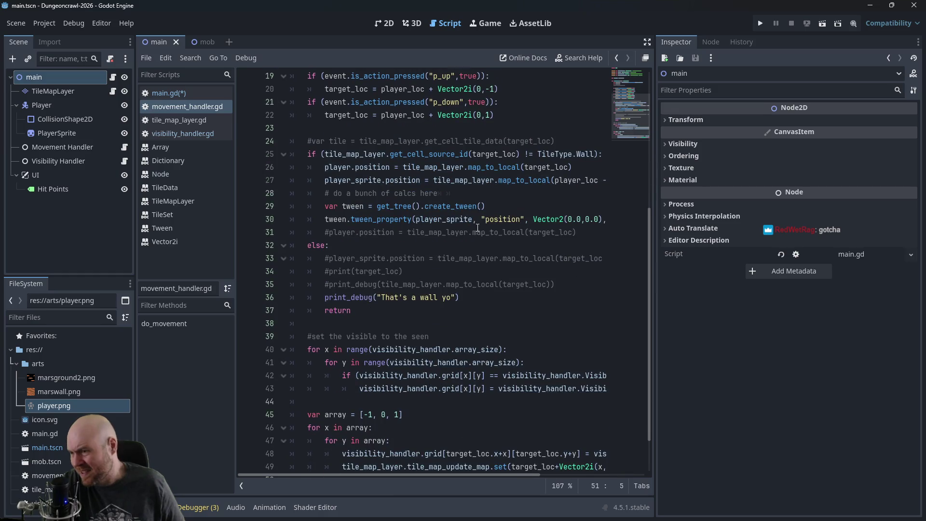
{"action": "scroll", "coordinate": [445, 190], "scroll_direction": "down", "scroll_amount": 2}
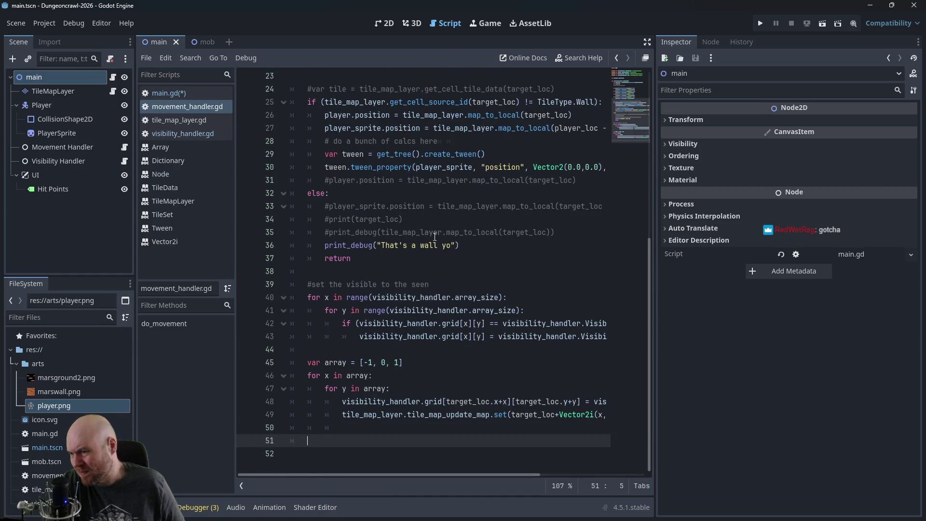
{"action": "scroll", "coordinate": [435, 236], "scroll_direction": "up", "scroll_amount": 4}
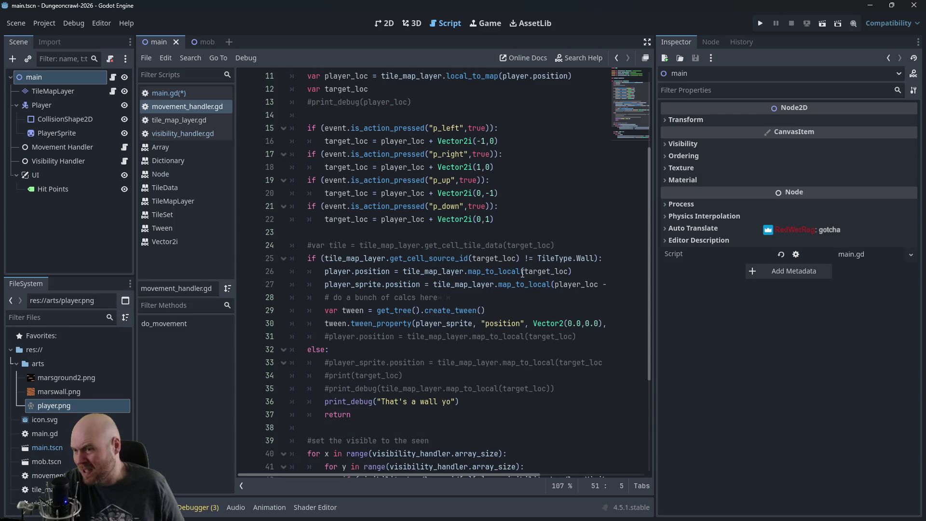
{"action": "left_click", "coordinate": [551, 247]}
{"action": "left_click", "coordinate": [482, 232]}
{"action": "scroll", "coordinate": [445, 241], "scroll_direction": "down", "scroll_amount": 2}
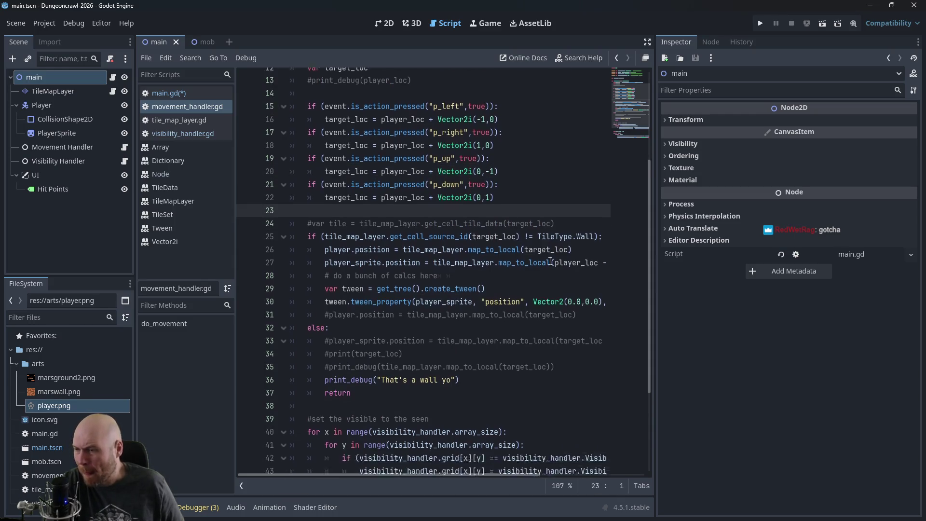
{"action": "left_click", "coordinate": [605, 180]}
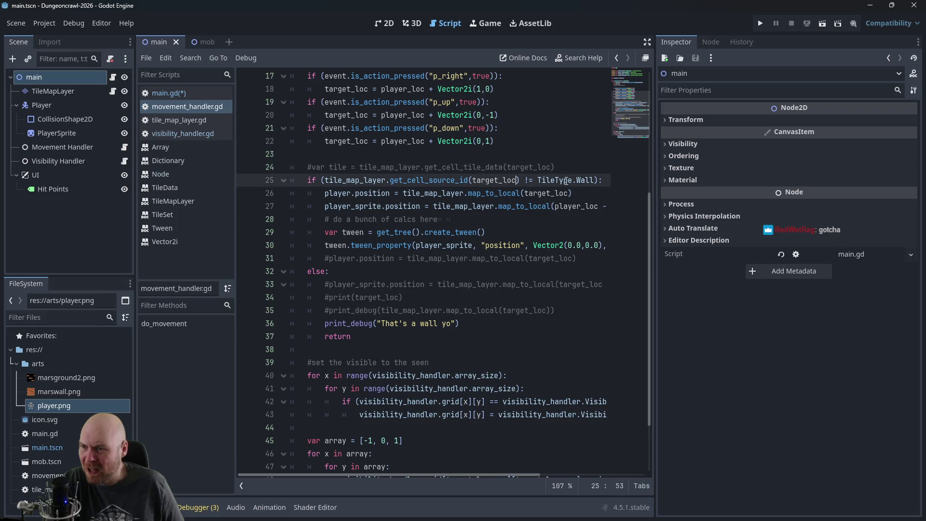
{"action": "left_click", "coordinate": [606, 171]}
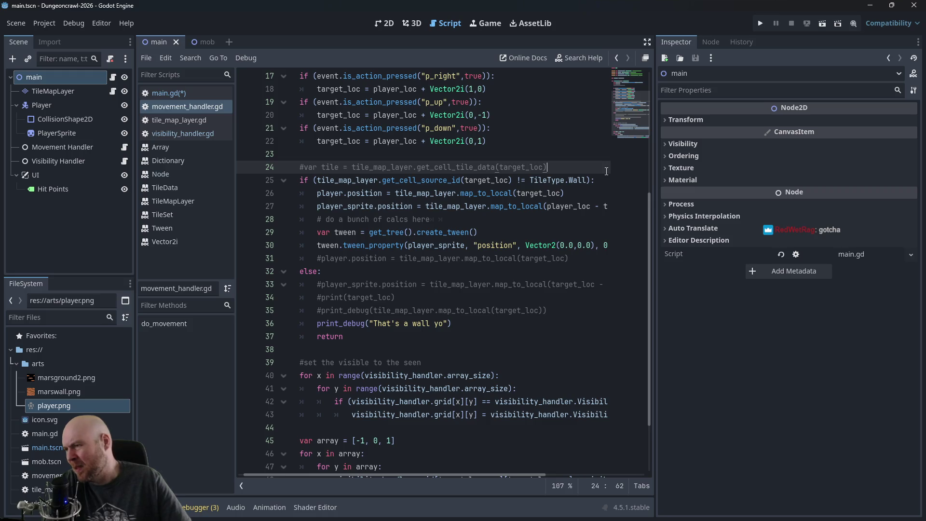
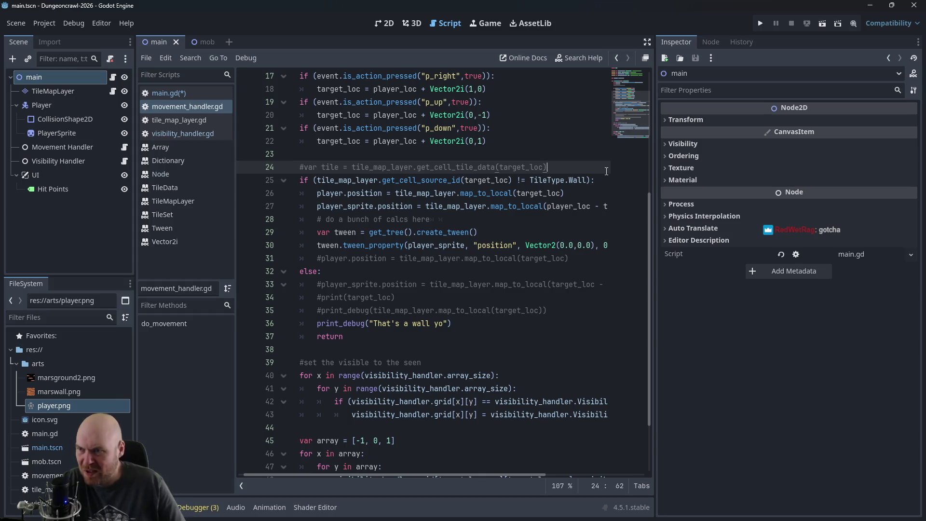
Step: Below the commented tile lookup, type a loop header 'for mob in main.mobs'
{"action": "key", "text": "Return"}
{"action": "key", "text": "Return"}
{"action": "key", "text": "Up"}
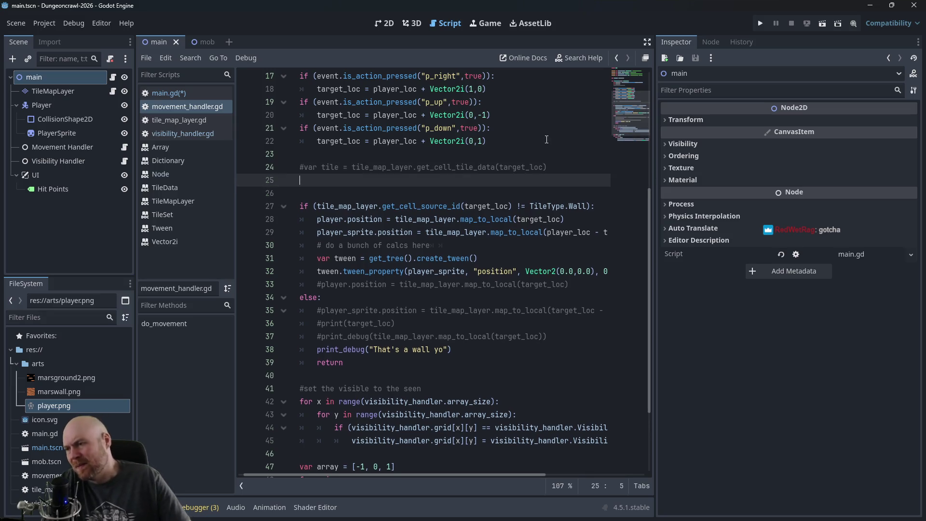
{"action": "key", "text": "Return"}
{"action": "type", "text": "for mob in mobs"}
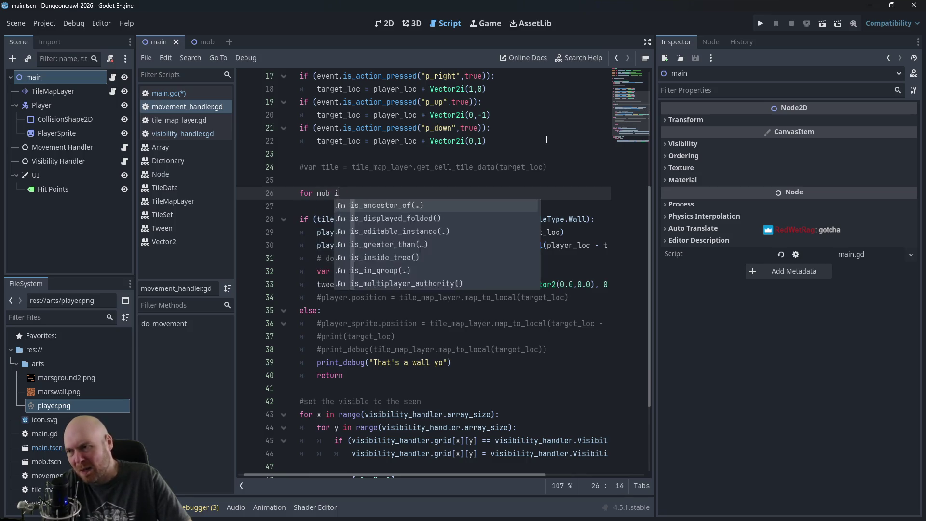
{"action": "key", "text": "Left"}
{"action": "key", "text": "Left"}
{"action": "key", "text": "Left"}
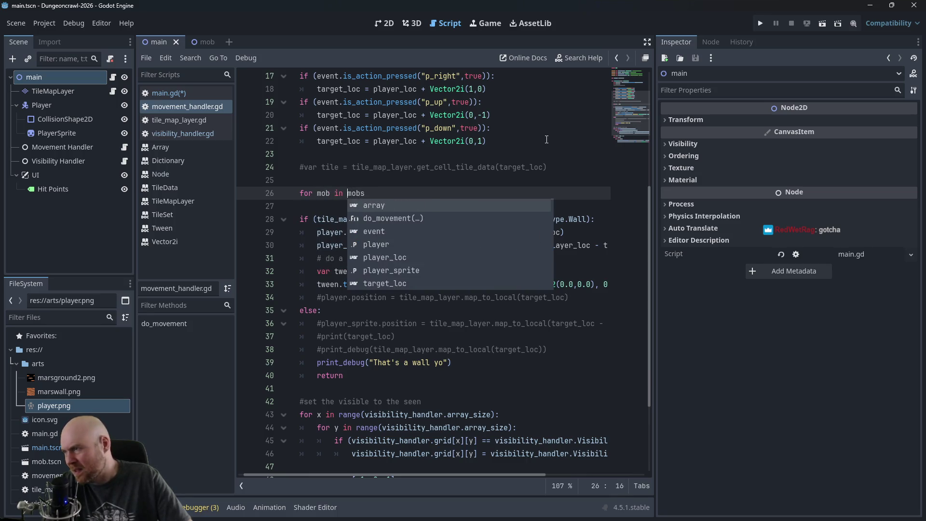
{"action": "type", "text": "main."}
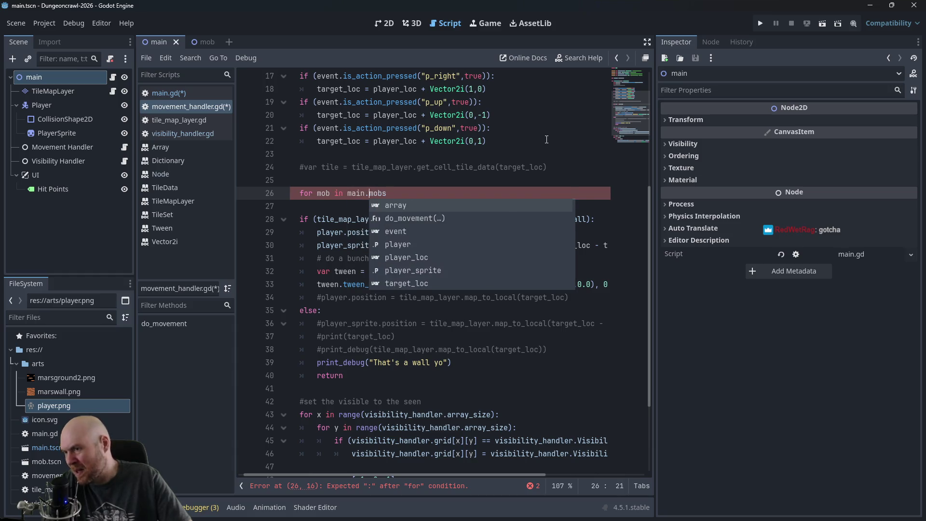
{"action": "key", "text": "Right"}
{"action": "key", "text": "End"}
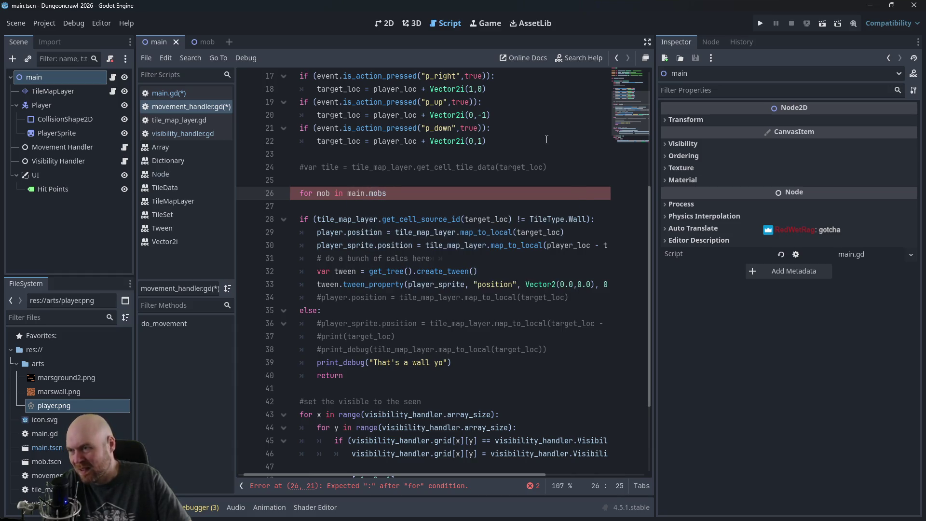
Step: Check the empty mobs array declared on line 12 of main.gd, then return to movement_handler.gd
{"action": "scroll", "coordinate": [454, 150], "scroll_direction": "up", "scroll_amount": 5}
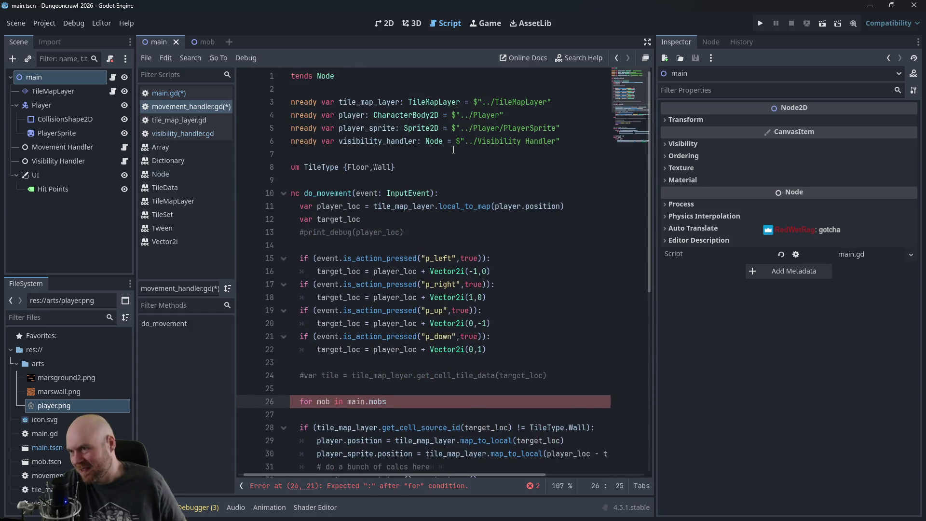
{"action": "left_click", "coordinate": [157, 94]}
{"action": "left_click", "coordinate": [349, 220]}
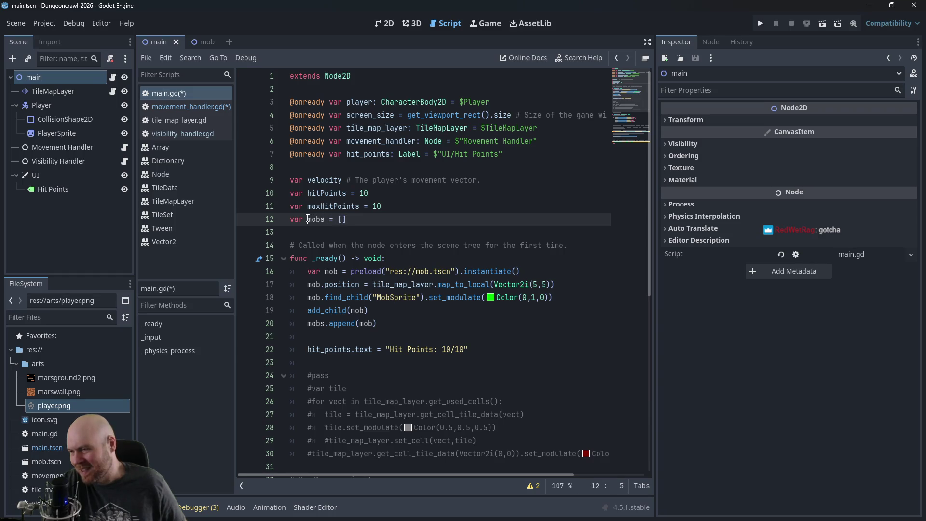
{"action": "left_click", "coordinate": [345, 220]}
{"action": "scroll", "coordinate": [355, 218], "scroll_direction": "down", "scroll_amount": 2}
{"action": "scroll", "coordinate": [355, 218], "scroll_direction": "up", "scroll_amount": 2}
{"action": "left_click", "coordinate": [321, 220]}
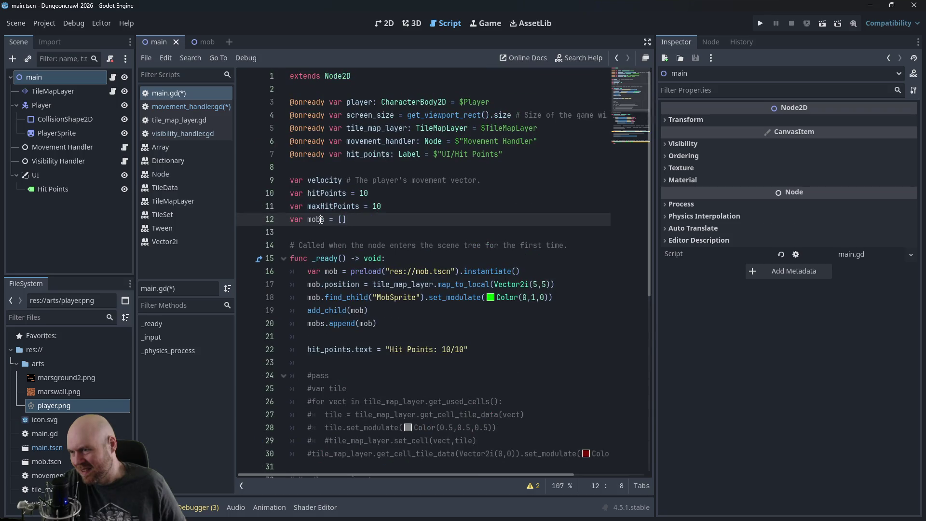
{"action": "left_click", "coordinate": [188, 108]}
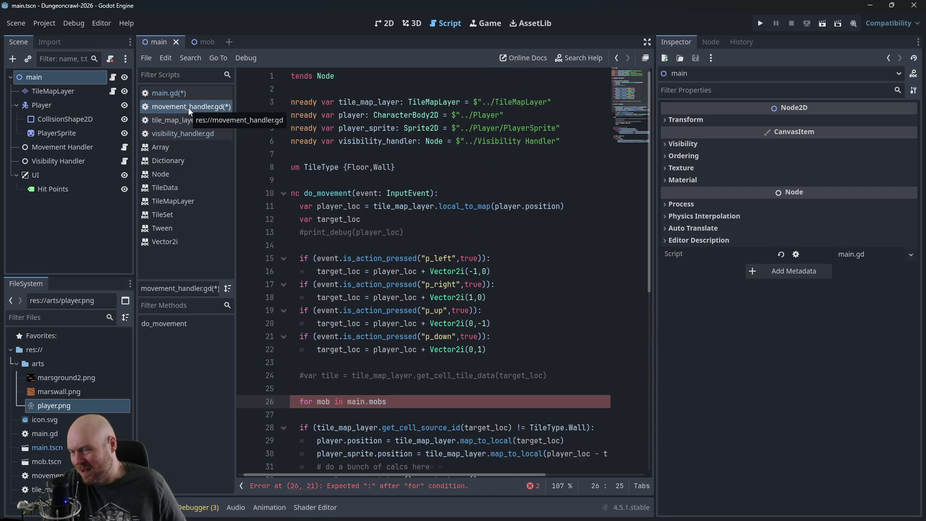
{"action": "left_click", "coordinate": [336, 158]}
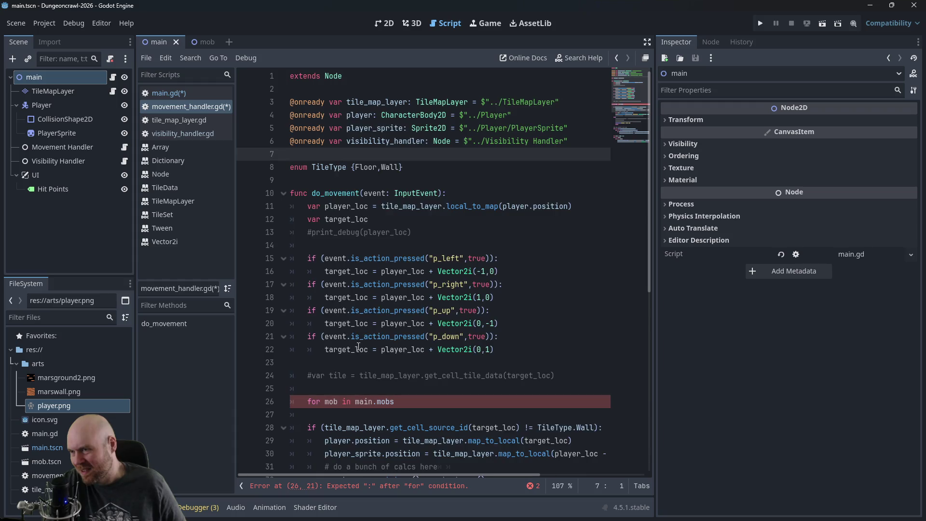
{"action": "scroll", "coordinate": [328, 238], "scroll_direction": "down", "scroll_amount": 2}
Step: Change the header to 'for mob in $main.mobs:' and give it a 'pass' body
{"action": "left_click_drag", "start_coordinate": [394, 323], "coordinate": [355, 323]}
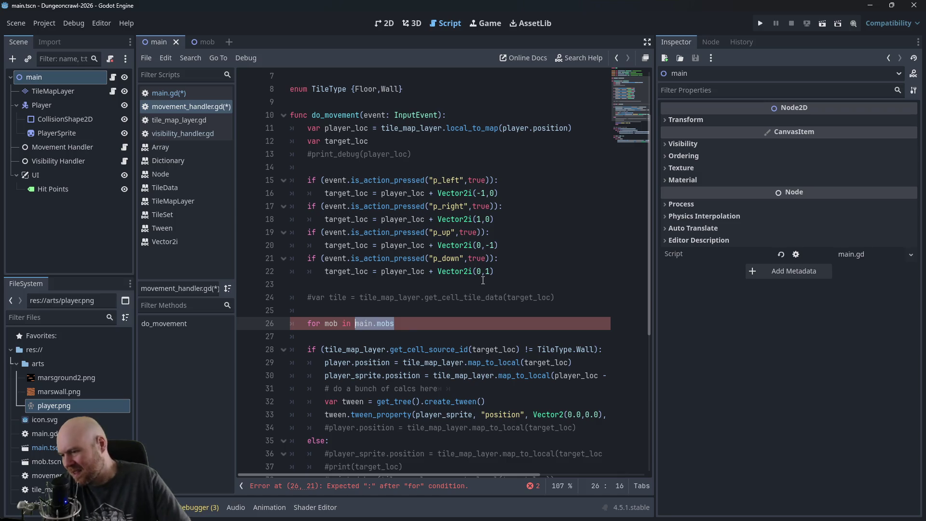
{"action": "type", "text": "mobs"}
{"action": "key", "text": "Escape"}
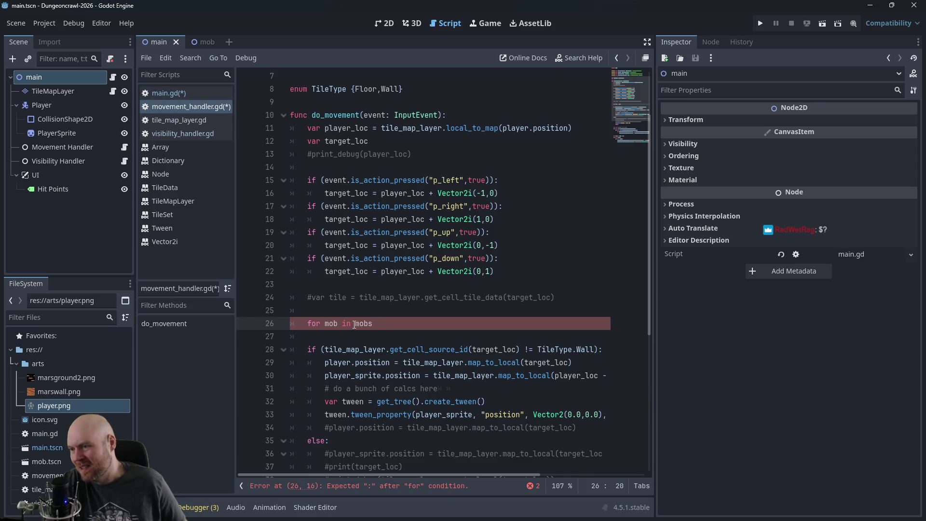
{"action": "type", "text": "$main."}
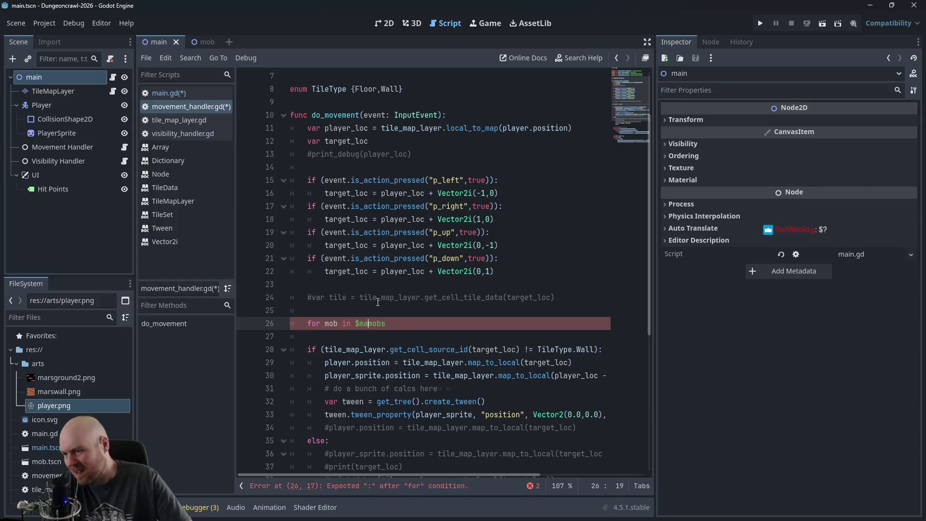
{"action": "key", "text": "Left"}
{"action": "key", "text": "Left"}
{"action": "key", "text": "Left"}
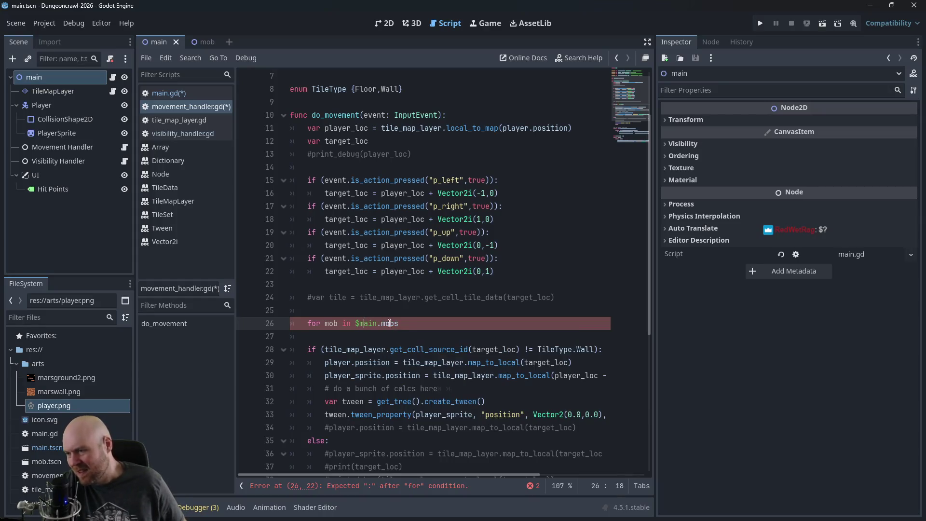
{"action": "type", "text": ":"}
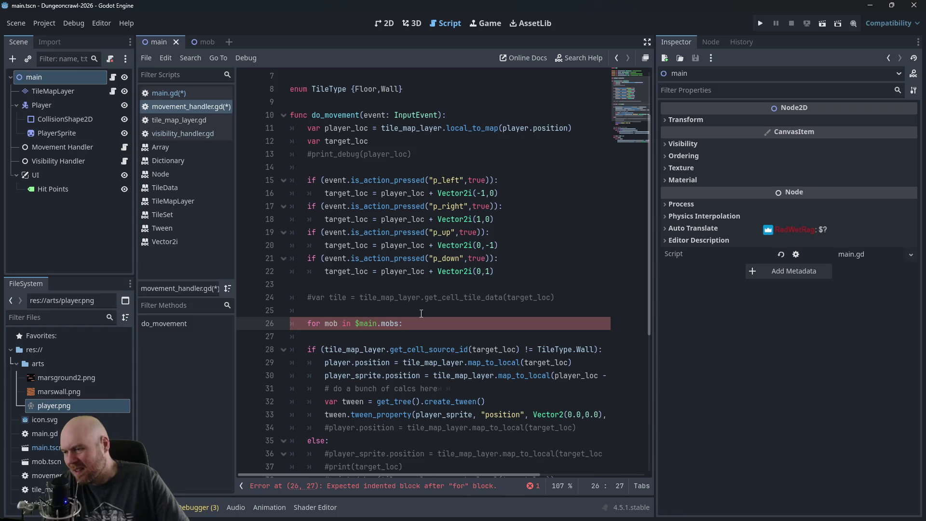
{"action": "key", "text": "Return"}
{"action": "type", "text": "pass"}
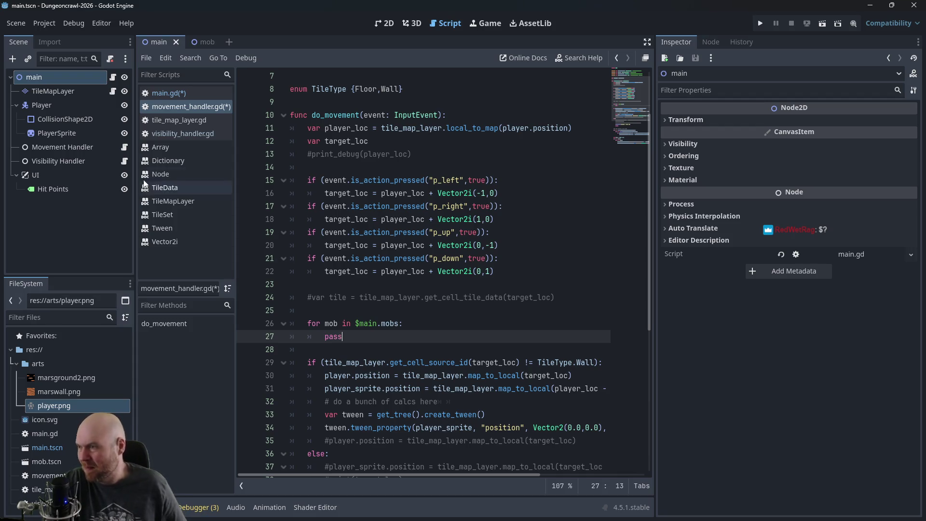
Step: Add 'var occupied = false' and set occupied = true in the loop when mob.position matches target_loc
{"action": "scroll", "coordinate": [389, 232], "scroll_direction": "down", "scroll_amount": 2}
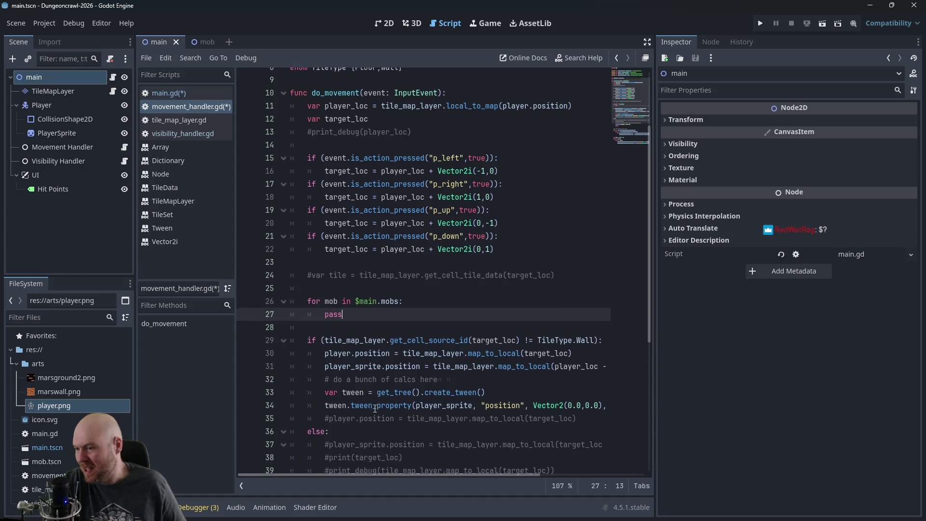
{"action": "mouse_move", "coordinate": [404, 352]}
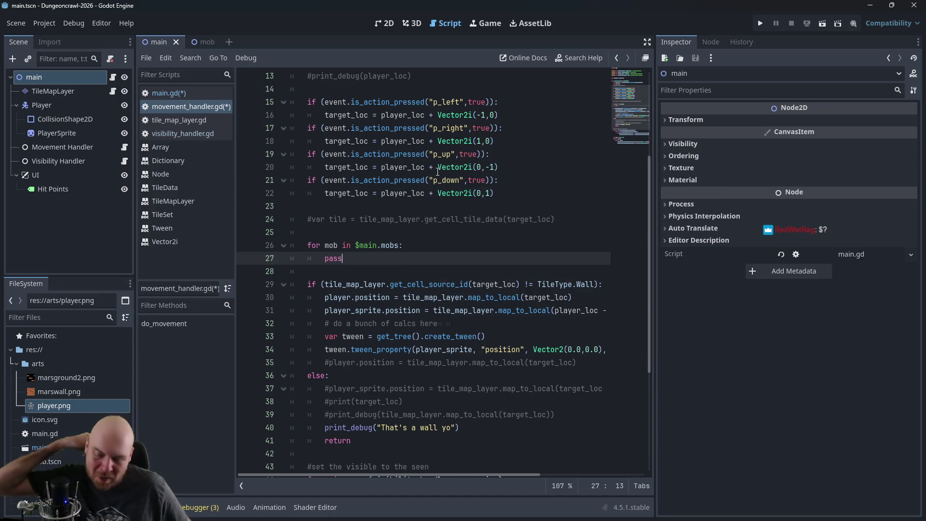
{"action": "mouse_move", "coordinate": [438, 172]}
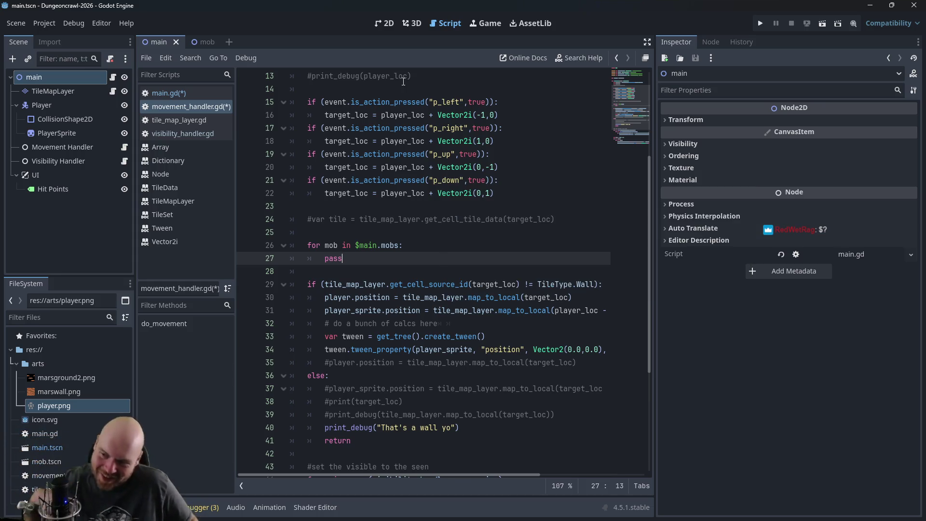
{"action": "key", "text": "BackSpace"}
{"action": "key", "text": "BackSpace"}
{"action": "key", "text": "BackSpace"}
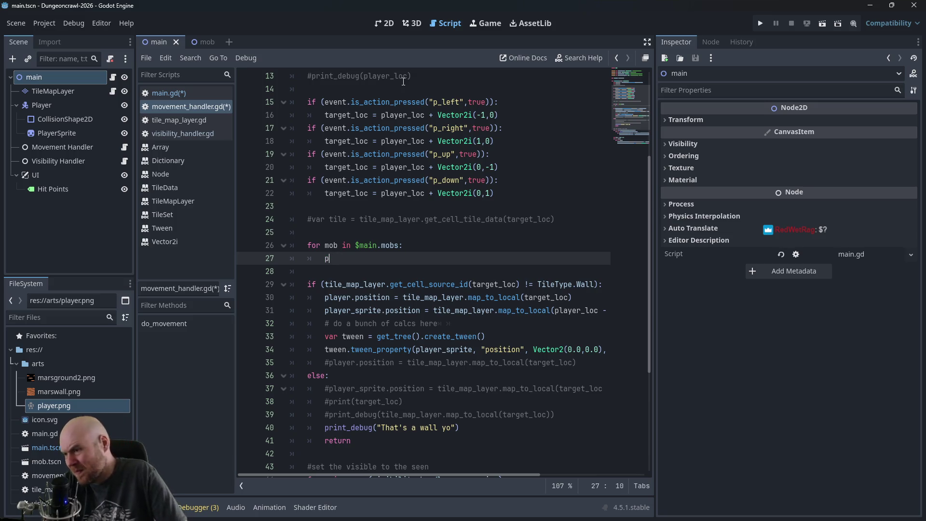
{"action": "type", "text": "if mob.position"}
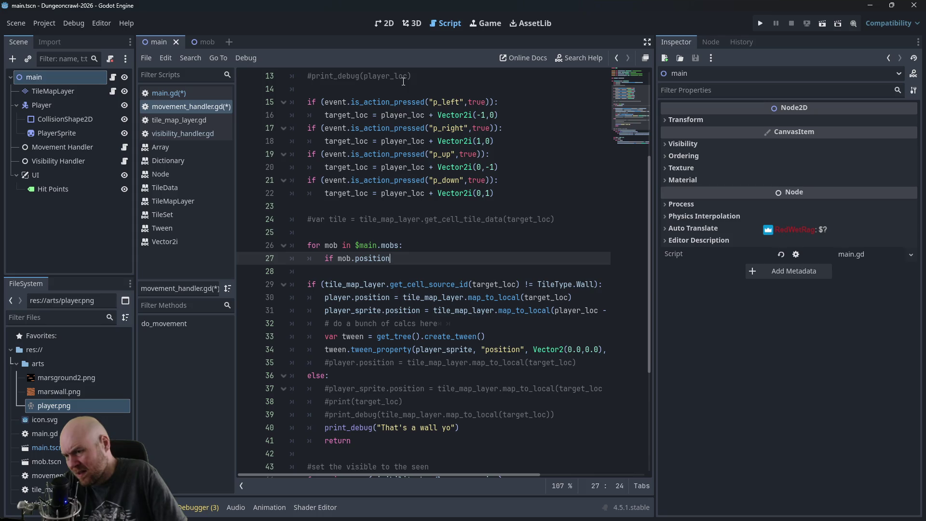
{"action": "key", "text": "Up"}
{"action": "key", "text": "Up"}
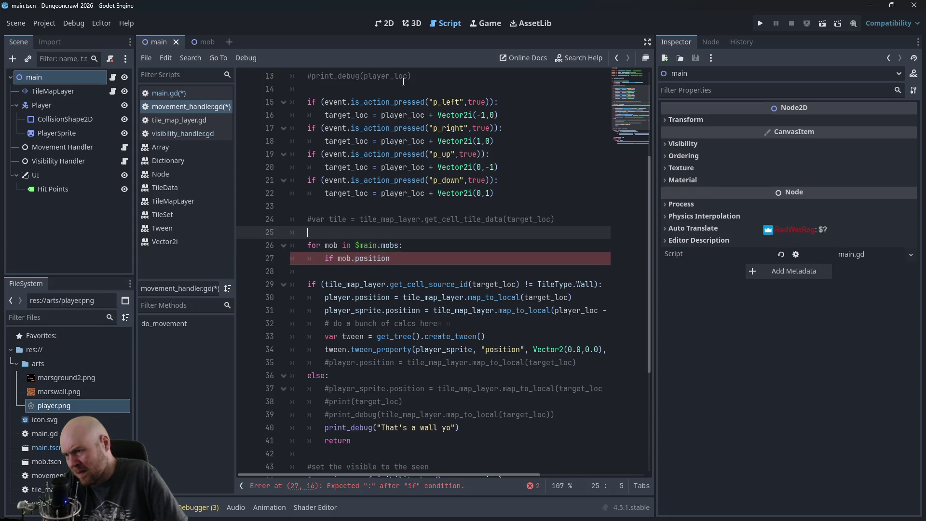
{"action": "key", "text": "Return"}
{"action": "type", "text": "var occupied = false"}
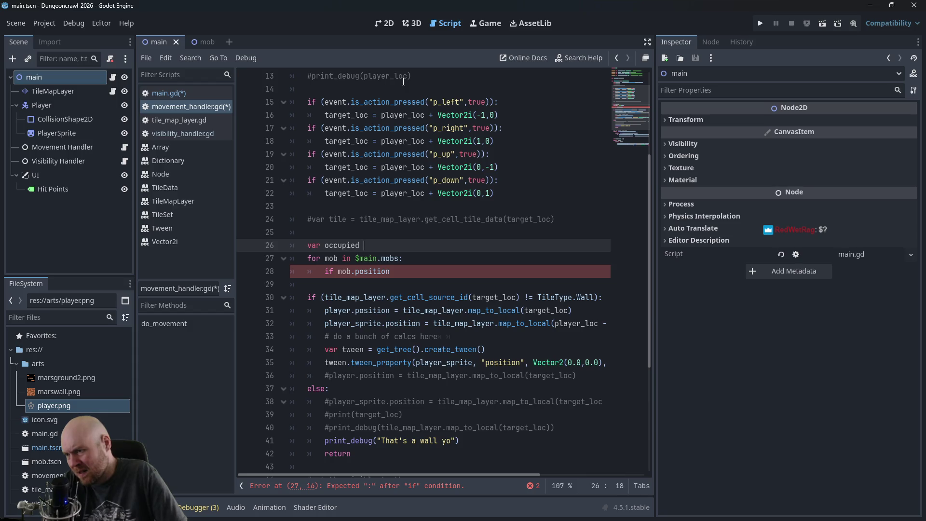
{"action": "key", "text": "Down"}
{"action": "key", "text": "Down"}
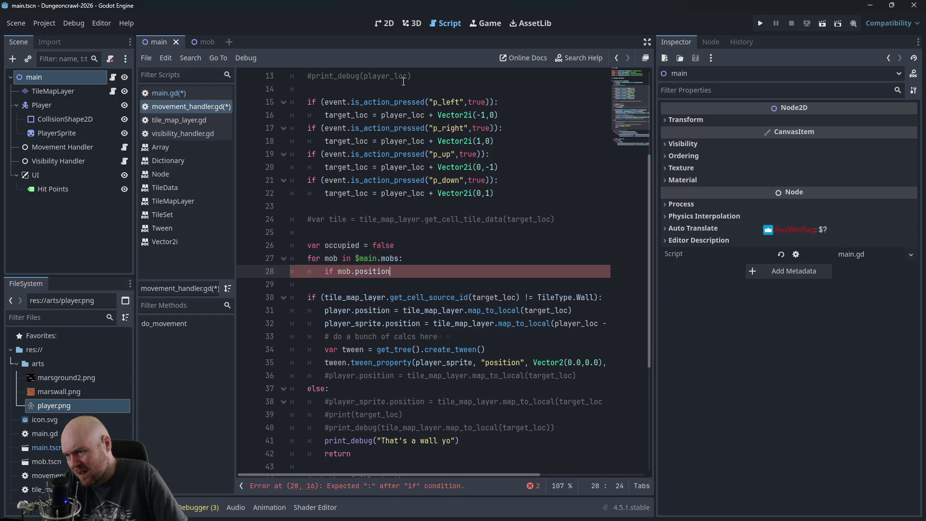
{"action": "type", "text": " == "}
{"action": "type", "text": "target_loc"}
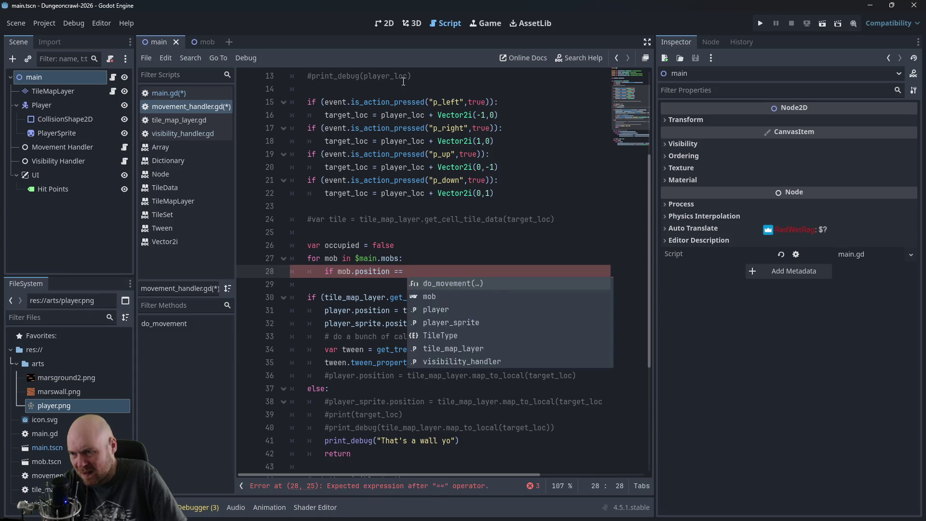
{"action": "type", "text": ":"}
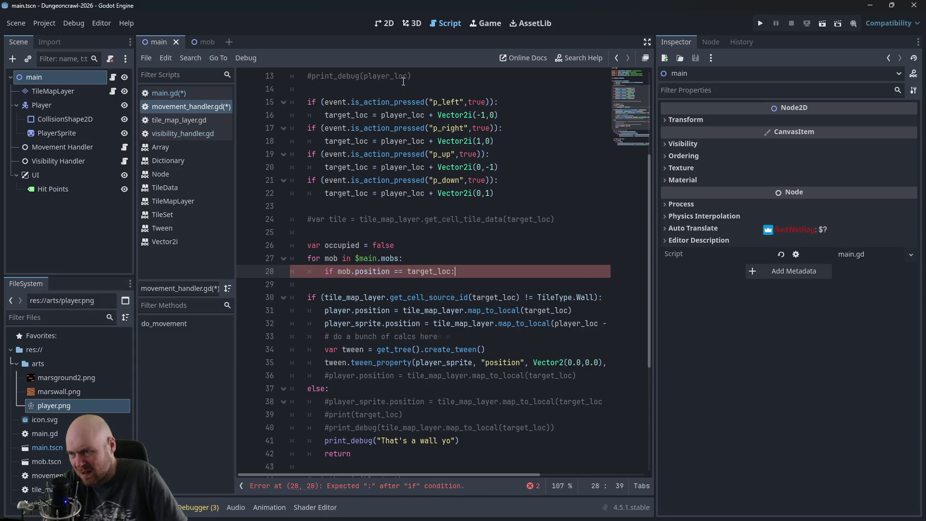
{"action": "key", "text": "Return"}
{"action": "type", "text": "occupied = t"}
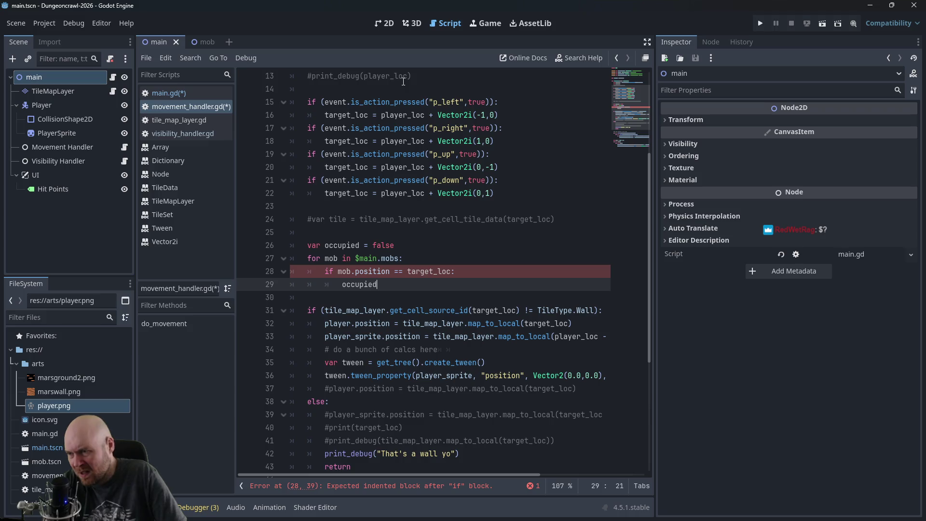
{"action": "type", "text": "rue"}
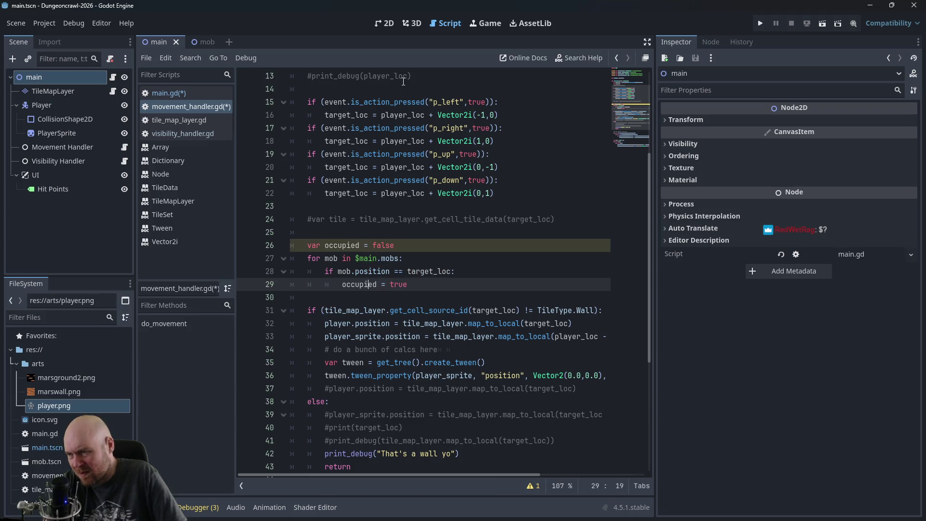
Step: Add 'and !occupied' to the line 31 wall check and save the scripts
{"action": "key", "text": "Down"}
{"action": "key", "text": "Down"}
{"action": "key", "text": "Down"}
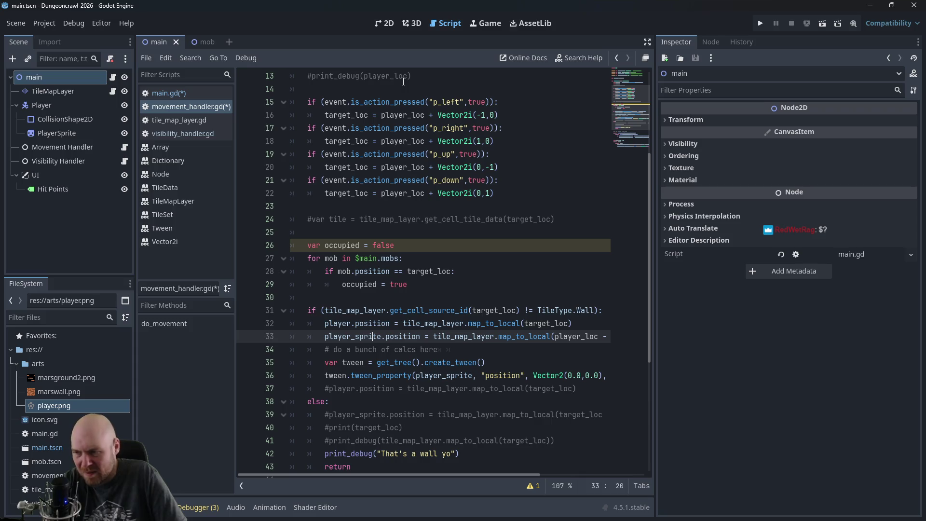
{"action": "key", "text": "Right"}
{"action": "key", "text": "Right"}
{"action": "key", "text": "Right"}
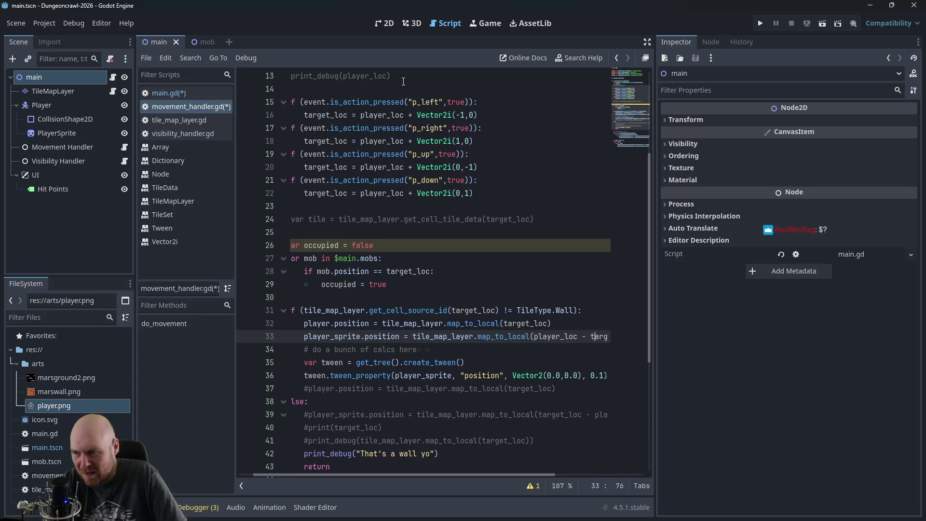
{"action": "key", "text": "Right"}
{"action": "key", "text": "Right"}
{"action": "key", "text": "Right"}
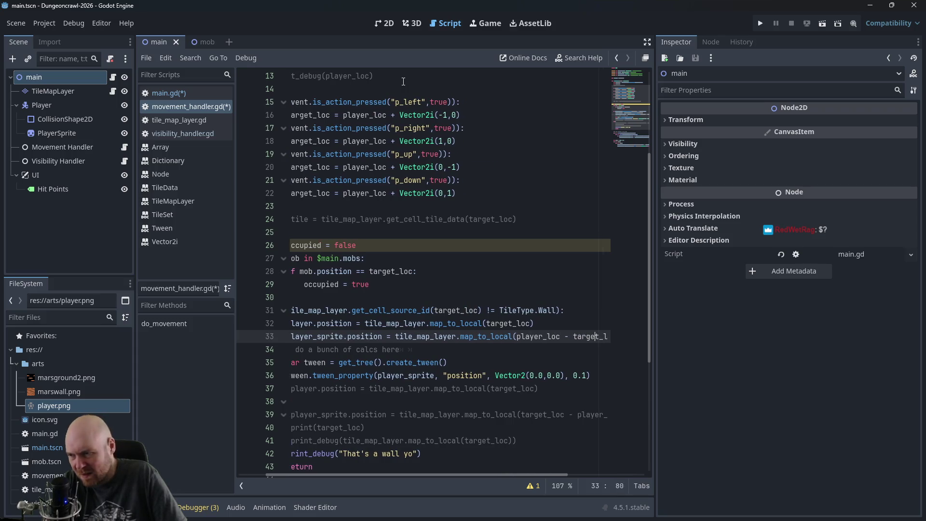
{"action": "key", "text": "Up"}
{"action": "key", "text": "Up"}
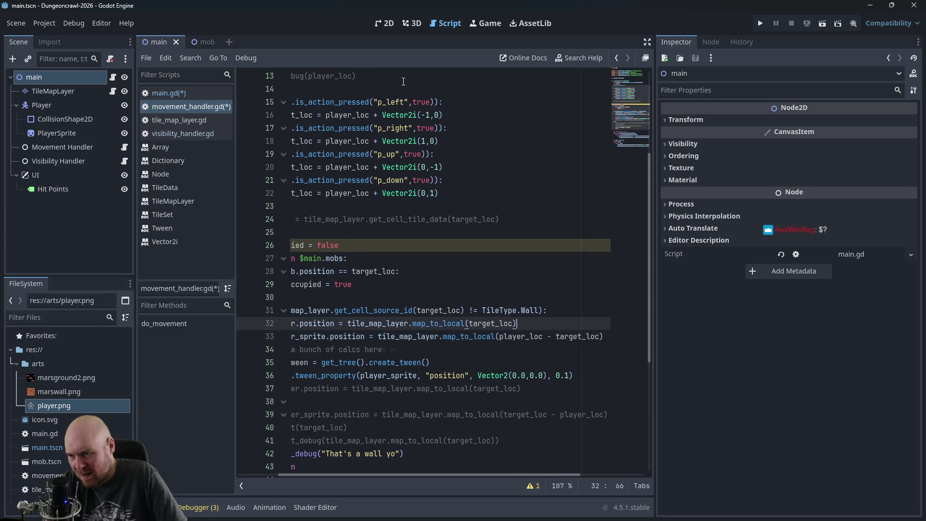
{"action": "key", "text": "Left"}
{"action": "key", "text": "Left"}
{"action": "type", "text": "and"}
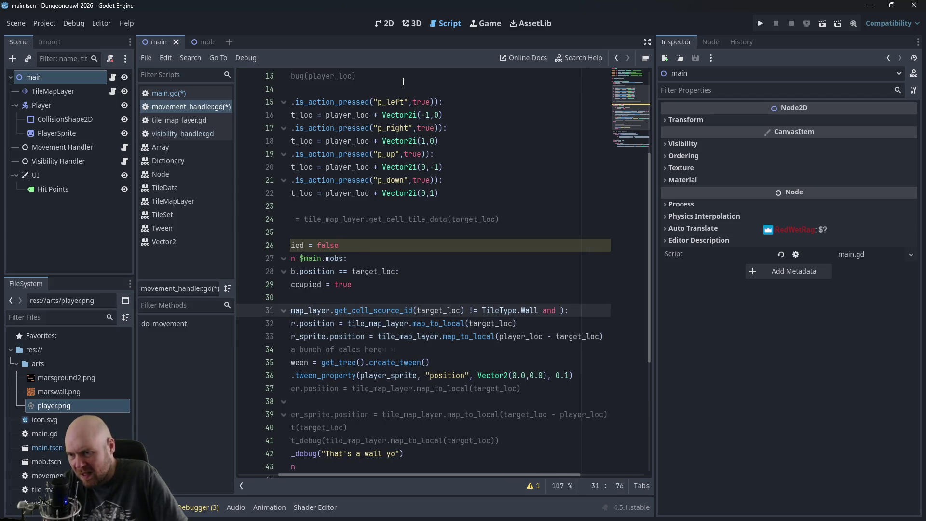
{"action": "key", "text": "BackSpace"}
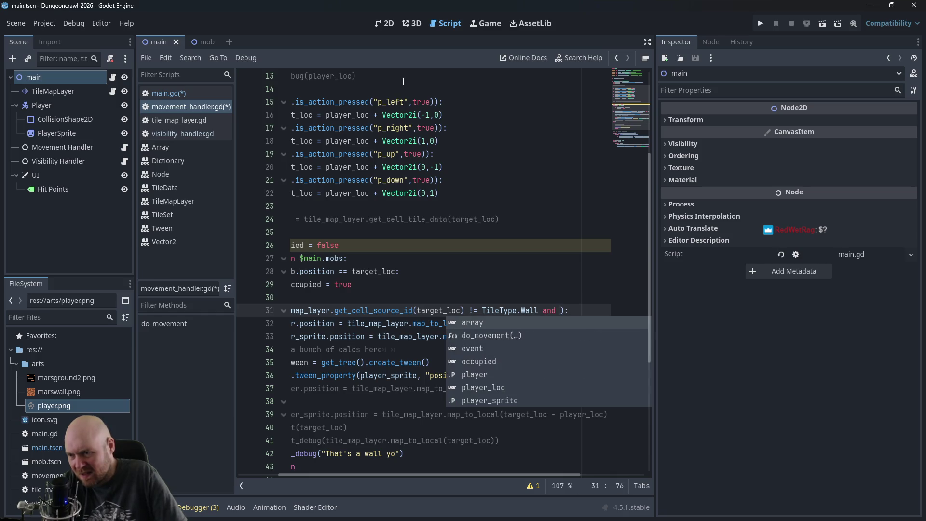
{"action": "type", "text": "!occupied"}
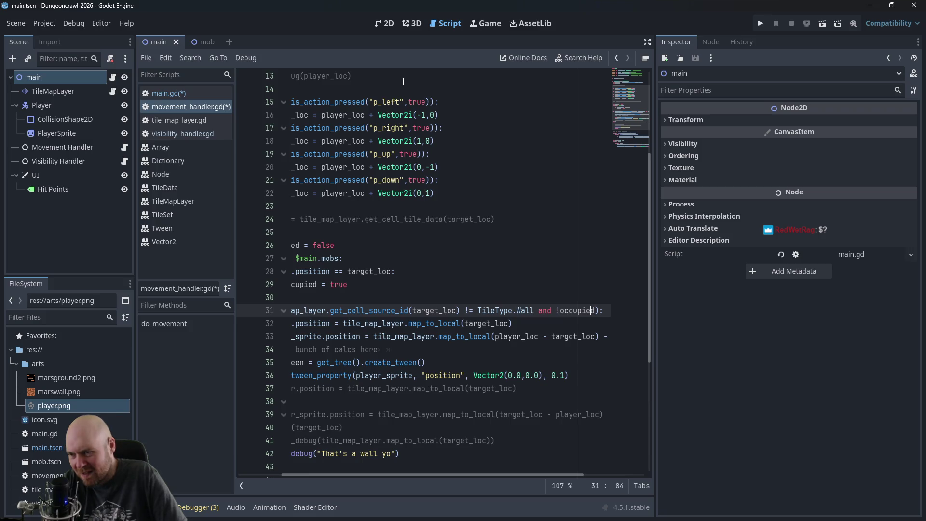
{"action": "key", "text": "ctrl+s"}
{"action": "left_click", "coordinate": [409, 284]}
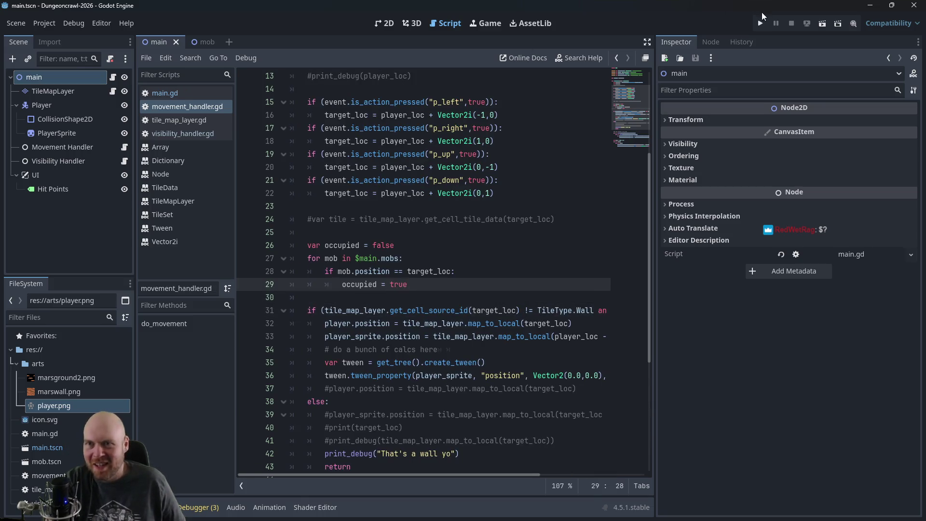
Step: Run the game, stop it after the null-instance error on $main.mobs, and view main.gd's mobs array
{"action": "left_click", "coordinate": [760, 23]}
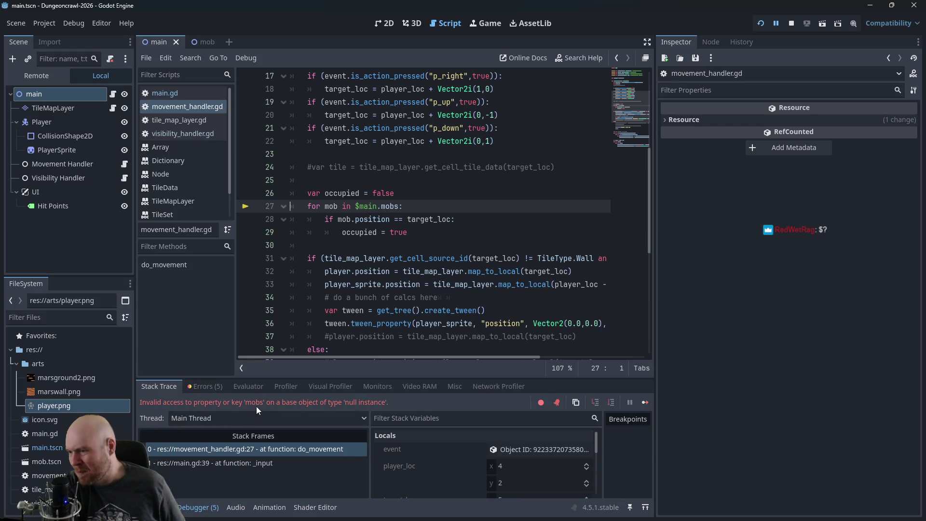
{"action": "left_click", "coordinate": [381, 207]}
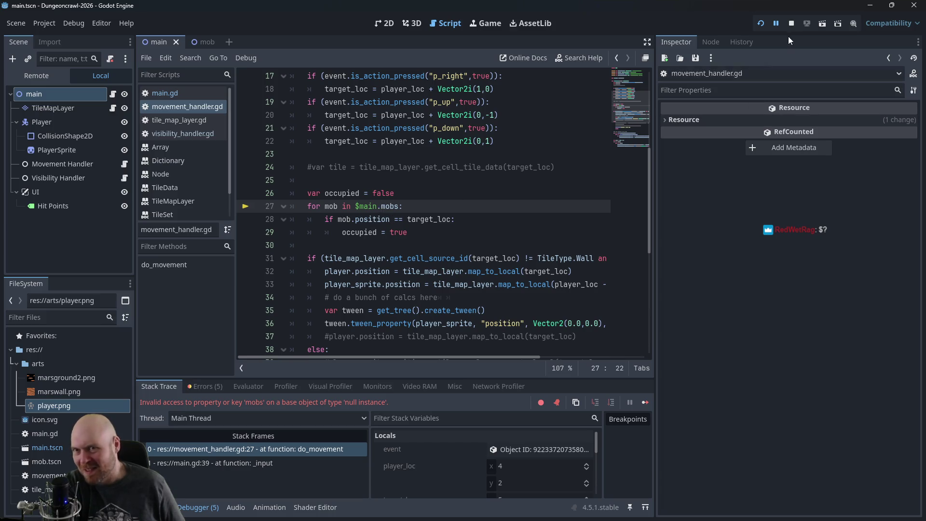
{"action": "left_click", "coordinate": [792, 23]}
{"action": "left_click", "coordinate": [369, 206]}
{"action": "left_click", "coordinate": [382, 206]}
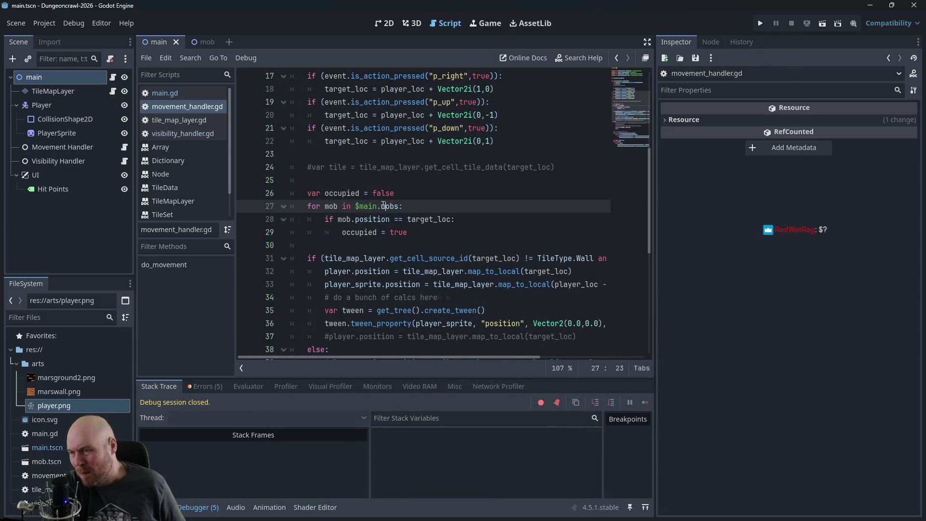
{"action": "left_click", "coordinate": [172, 94]}
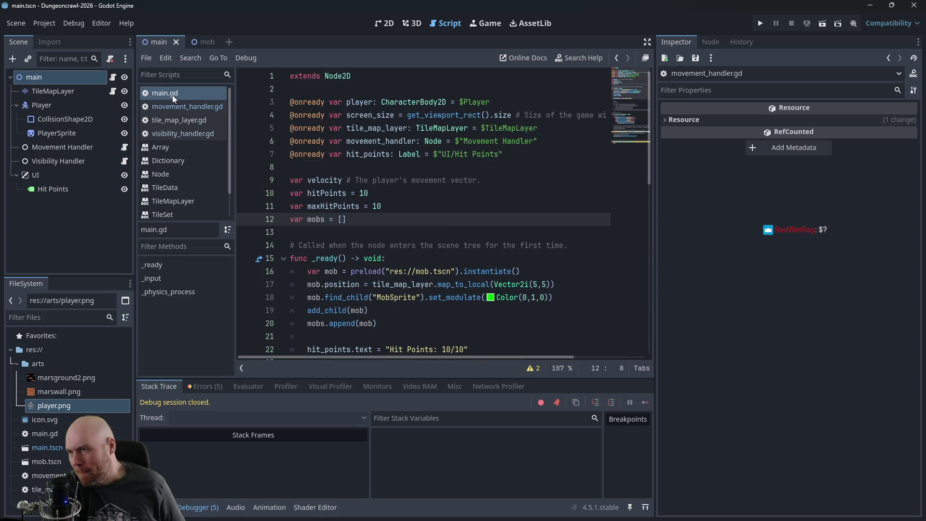
{"action": "left_click", "coordinate": [315, 215]}
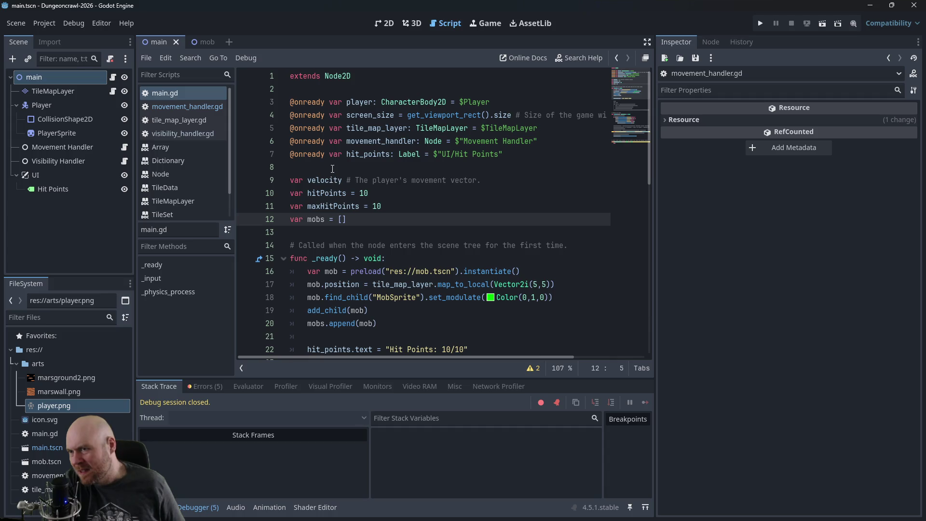
Step: Go back to movement_handler.gd, then bring up Firefox with a new tab
{"action": "left_click", "coordinate": [194, 109]}
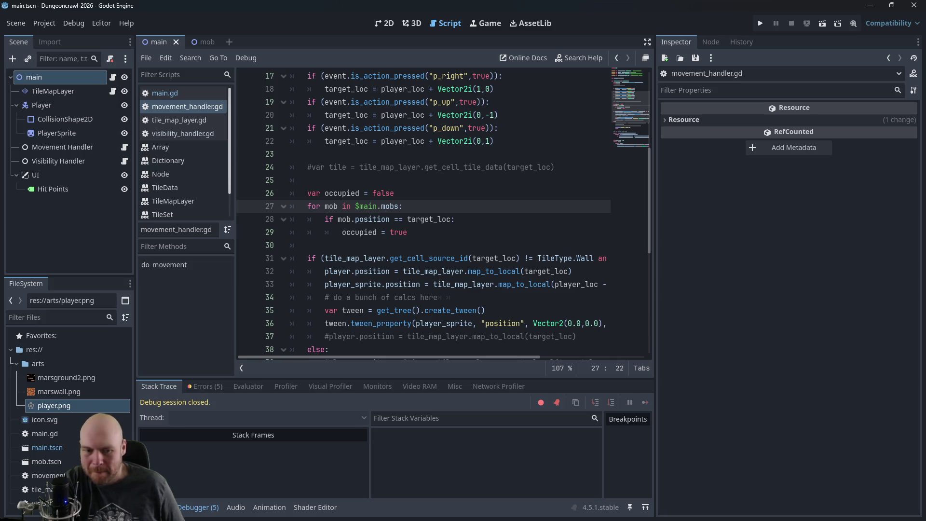
{"action": "key", "text": "alt+Tab"}
{"action": "key", "text": "ctrl+t"}
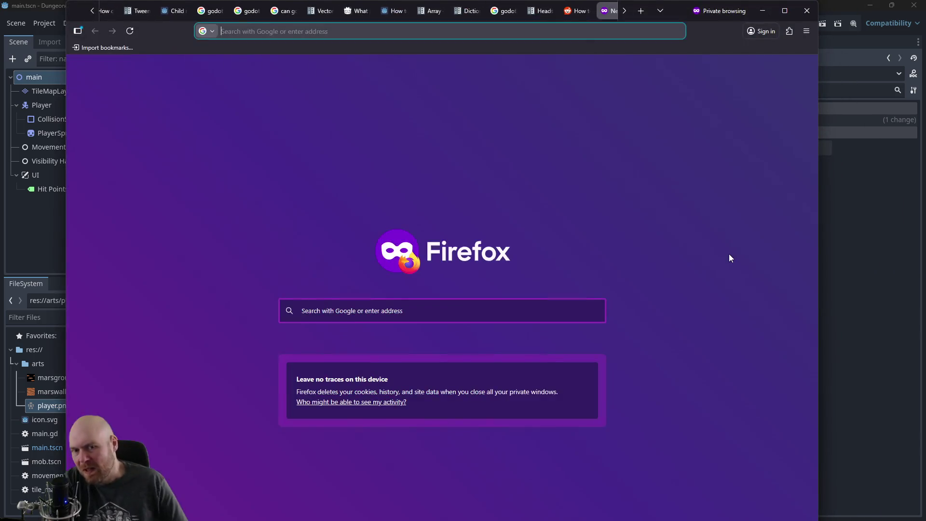
Step: Search 'godot acces variable in parent', open the 'Variable From a Parent' thread and its docs tutorial link
{"action": "type", "text": "godot acces variable "}
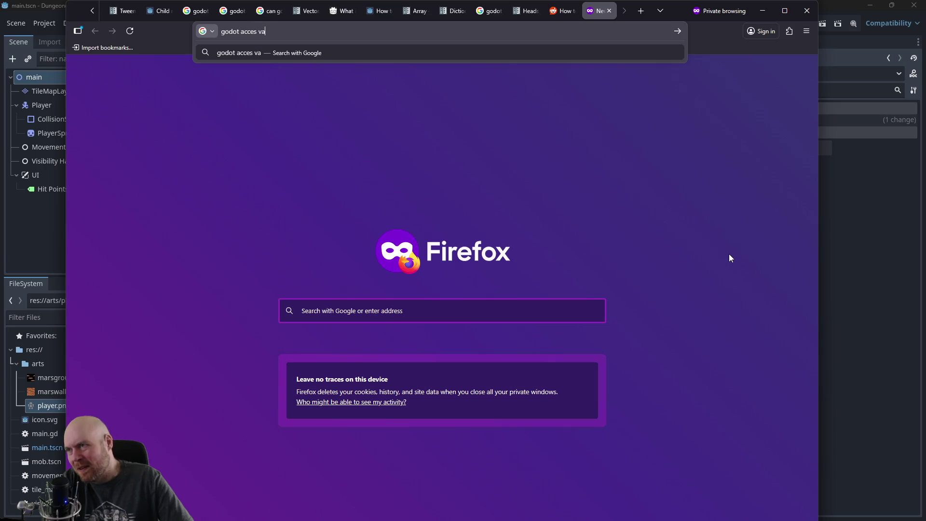
{"action": "type", "text": "in parent"}
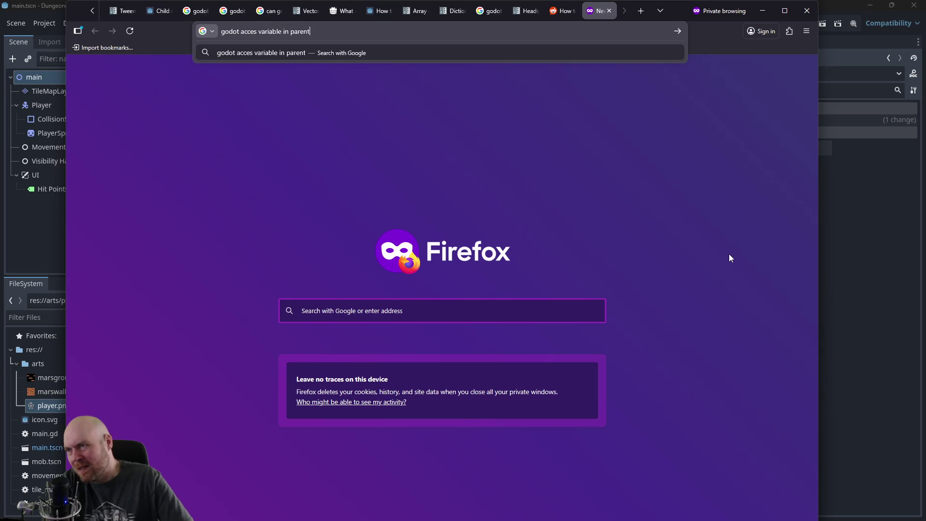
{"action": "key", "text": "Return"}
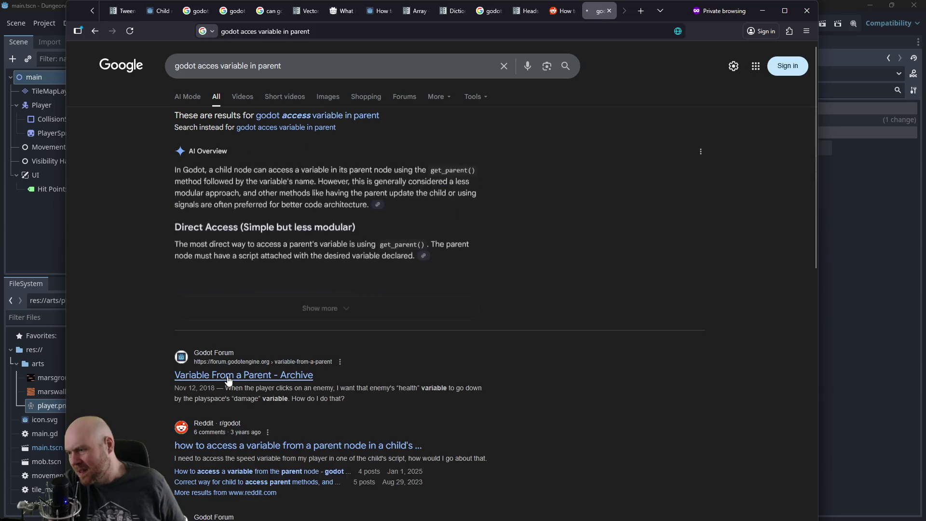
{"action": "left_click", "coordinate": [243, 385]}
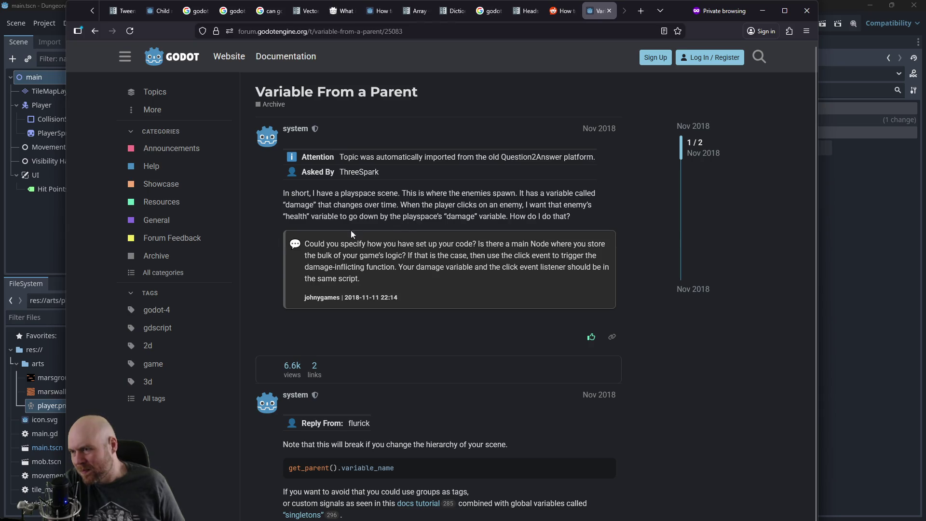
{"action": "scroll", "coordinate": [384, 349], "scroll_direction": "down", "scroll_amount": 1}
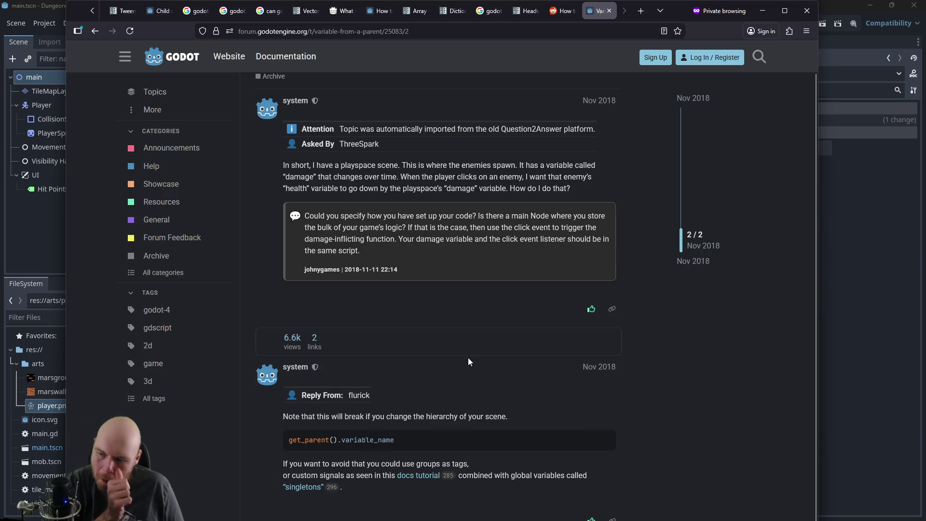
{"action": "left_click", "coordinate": [409, 479]}
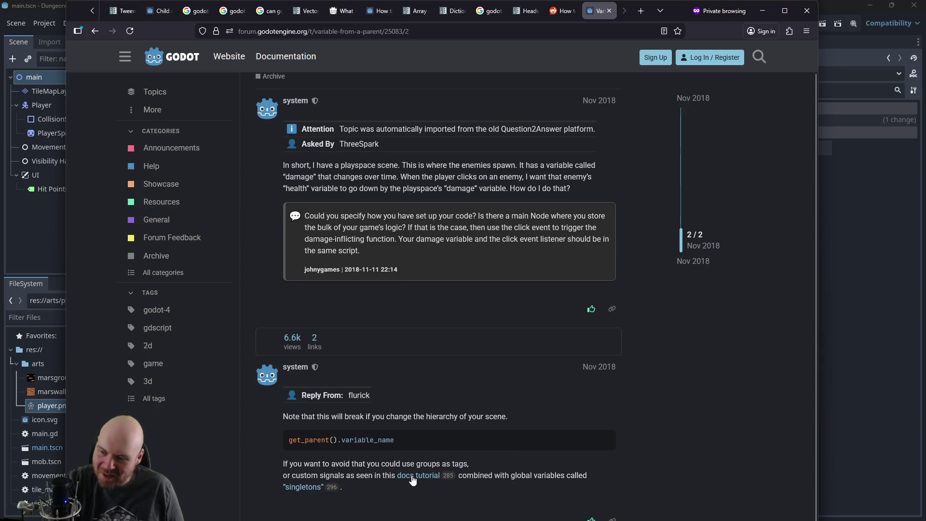
{"action": "scroll", "coordinate": [393, 213], "scroll_direction": "down", "scroll_amount": 1}
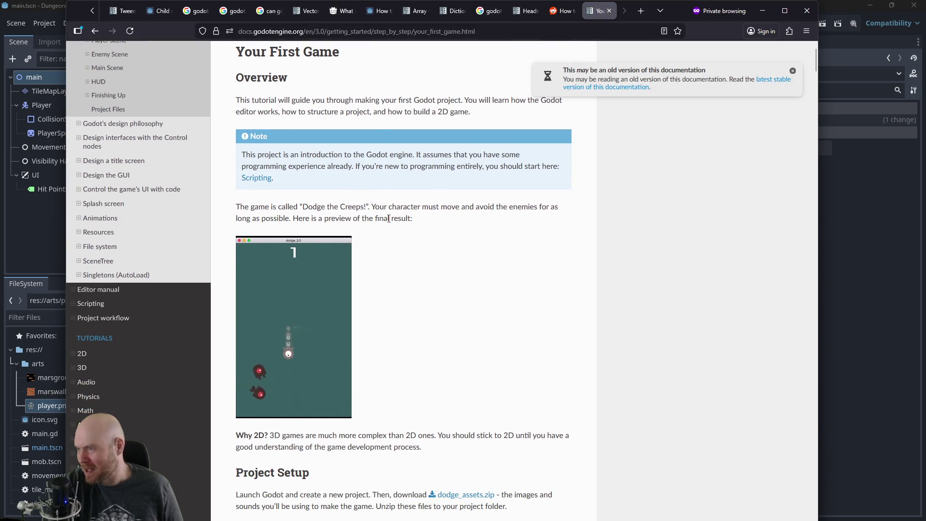
Step: Scroll through the 'Your First Game' docs tutorial page
{"action": "scroll", "coordinate": [388, 218], "scroll_direction": "down", "scroll_amount": 3}
{"action": "scroll", "coordinate": [390, 222], "scroll_direction": "down", "scroll_amount": 9}
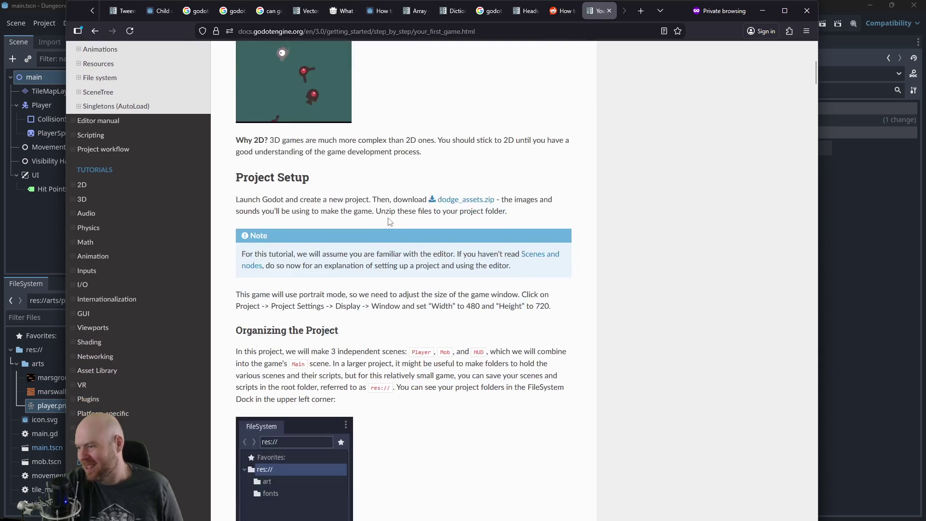
{"action": "scroll", "coordinate": [390, 220], "scroll_direction": "down", "scroll_amount": 8}
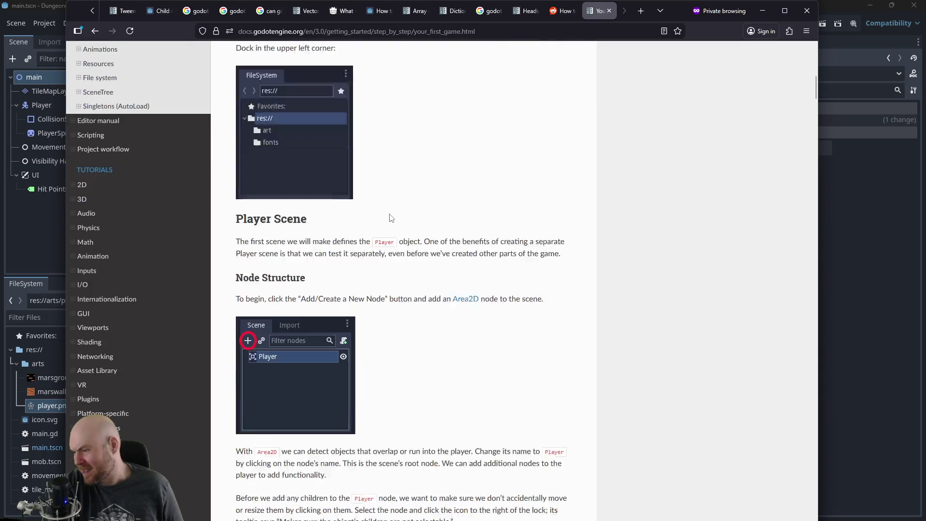
{"action": "scroll", "coordinate": [390, 215], "scroll_direction": "down", "scroll_amount": 4}
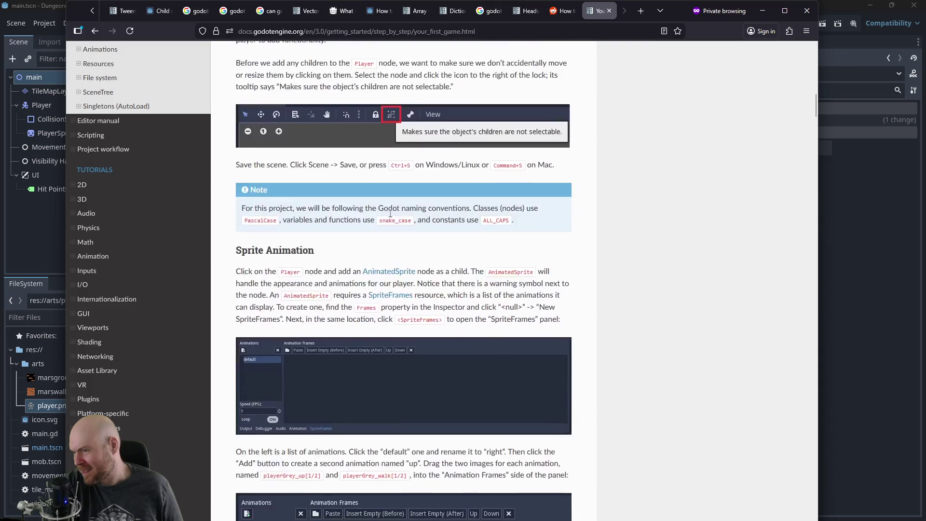
{"action": "scroll", "coordinate": [390, 216], "scroll_direction": "down", "scroll_amount": 4}
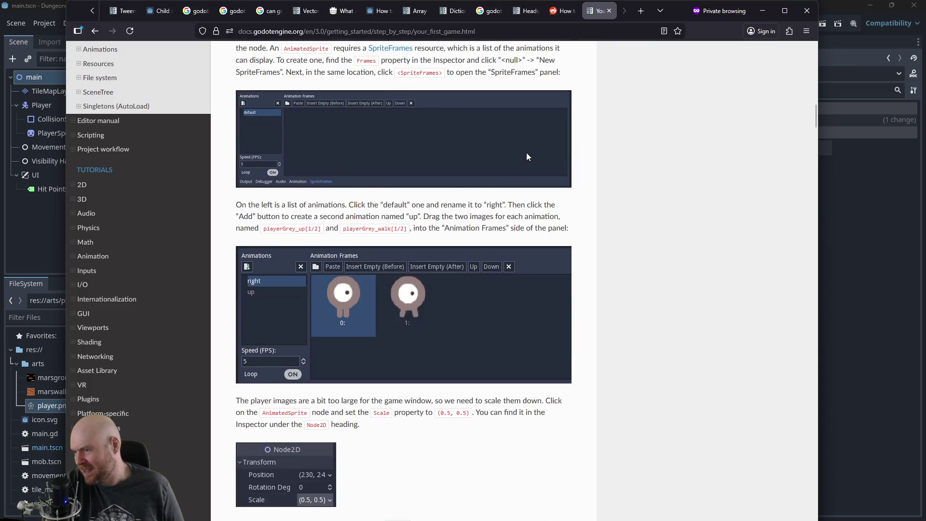
{"action": "scroll", "coordinate": [527, 155], "scroll_direction": "down", "scroll_amount": 20}
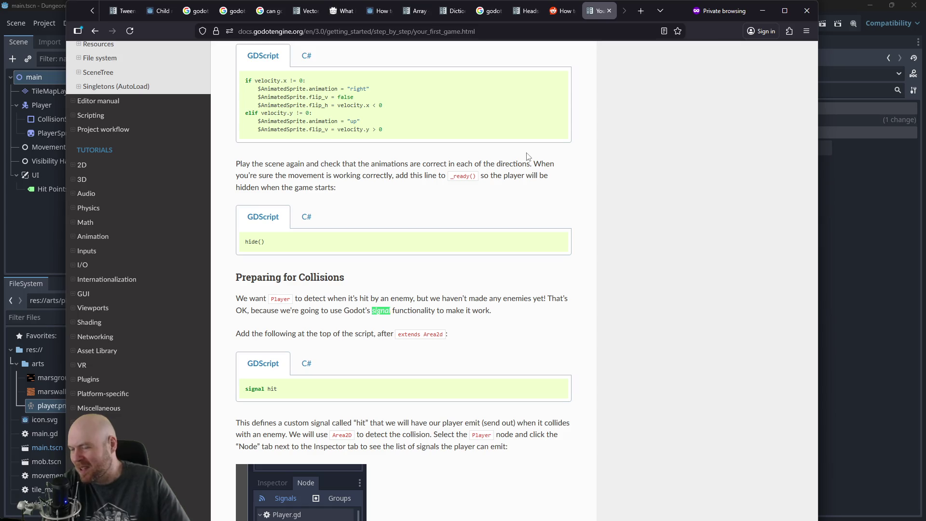
{"action": "scroll", "coordinate": [402, 215], "scroll_direction": "down", "scroll_amount": 2}
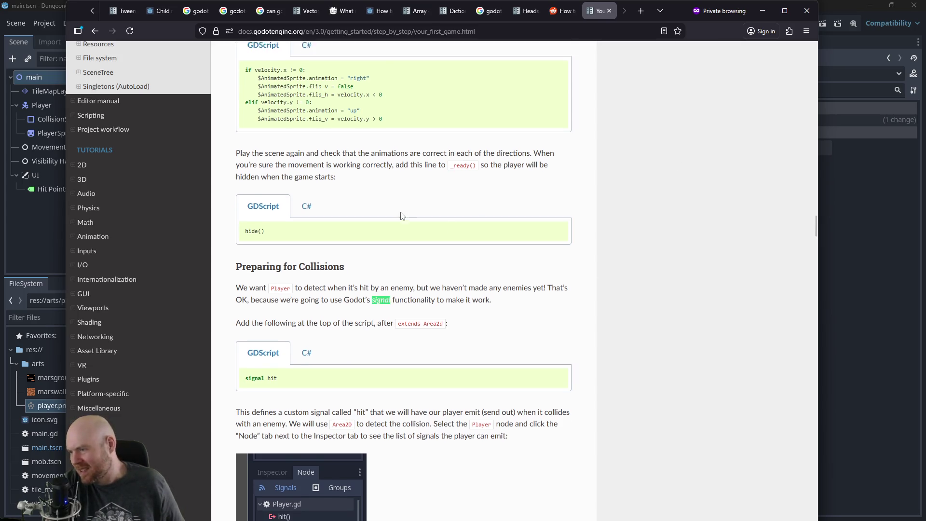
{"action": "scroll", "coordinate": [403, 216], "scroll_direction": "down", "scroll_amount": 1}
{"action": "scroll", "coordinate": [409, 226], "scroll_direction": "down", "scroll_amount": 4}
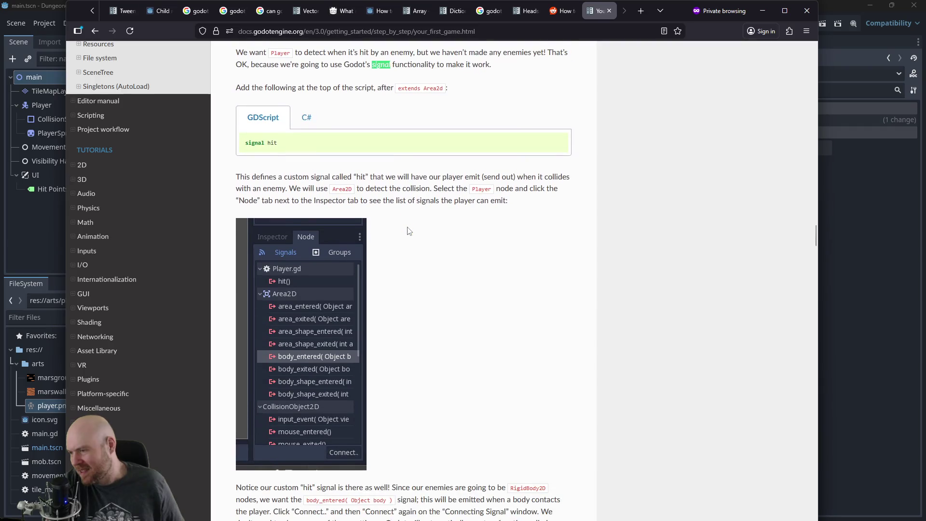
{"action": "scroll", "coordinate": [407, 233], "scroll_direction": "up", "scroll_amount": 4}
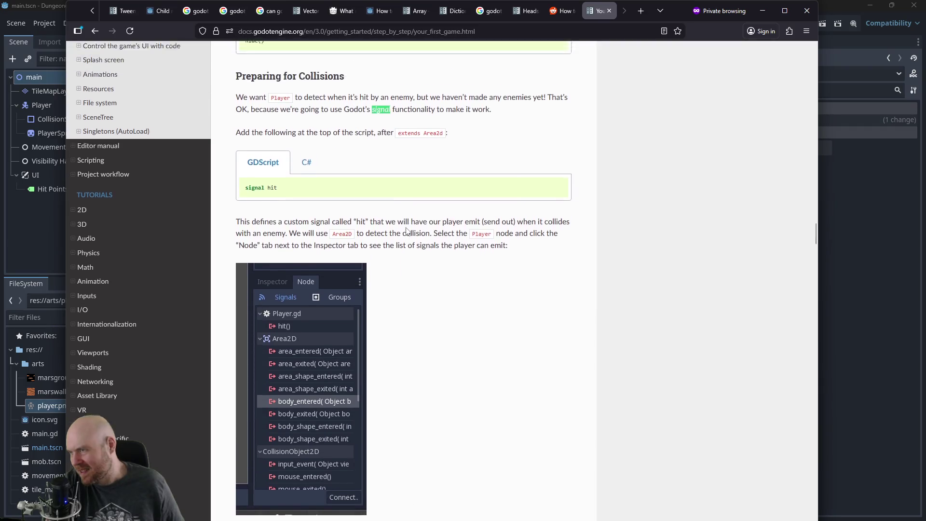
{"action": "scroll", "coordinate": [410, 236], "scroll_direction": "down", "scroll_amount": 8}
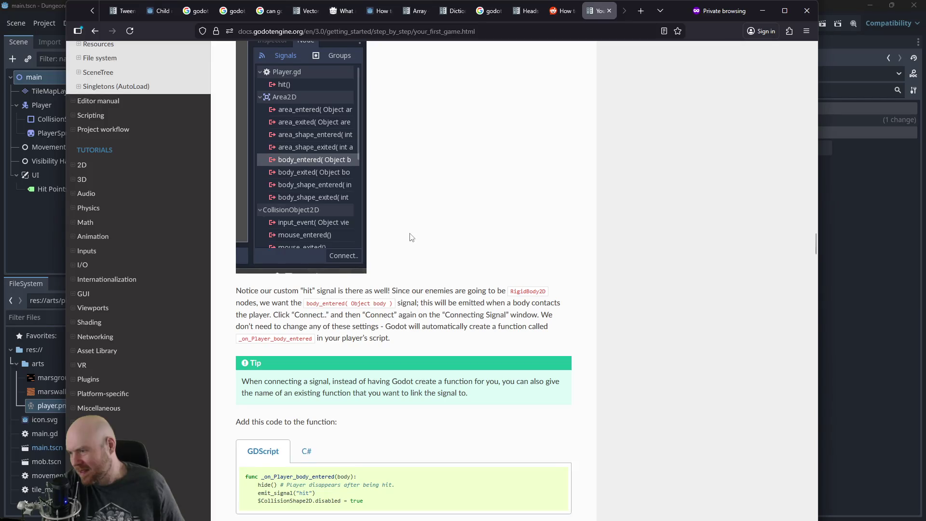
{"action": "scroll", "coordinate": [411, 237], "scroll_direction": "down", "scroll_amount": 2}
{"action": "scroll", "coordinate": [410, 236], "scroll_direction": "down", "scroll_amount": 6}
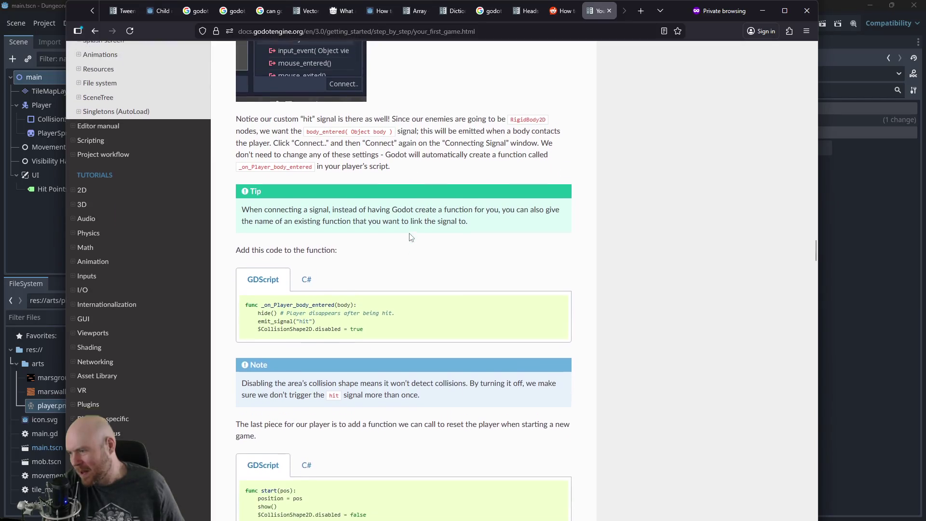
Step: Go back to the 'Variable From a Parent' forum thread and minimize the browser
{"action": "key", "text": "ctrl+w"}
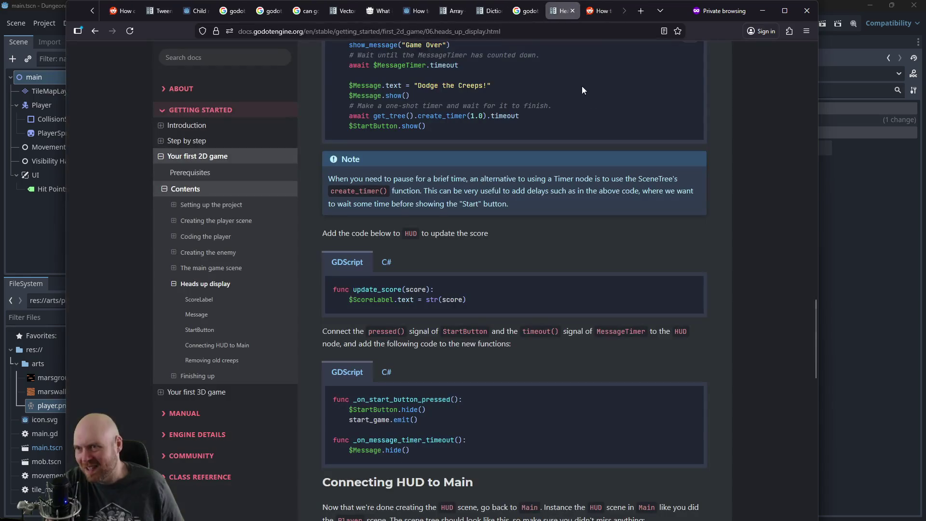
{"action": "key", "text": "ctrl+shift+t"}
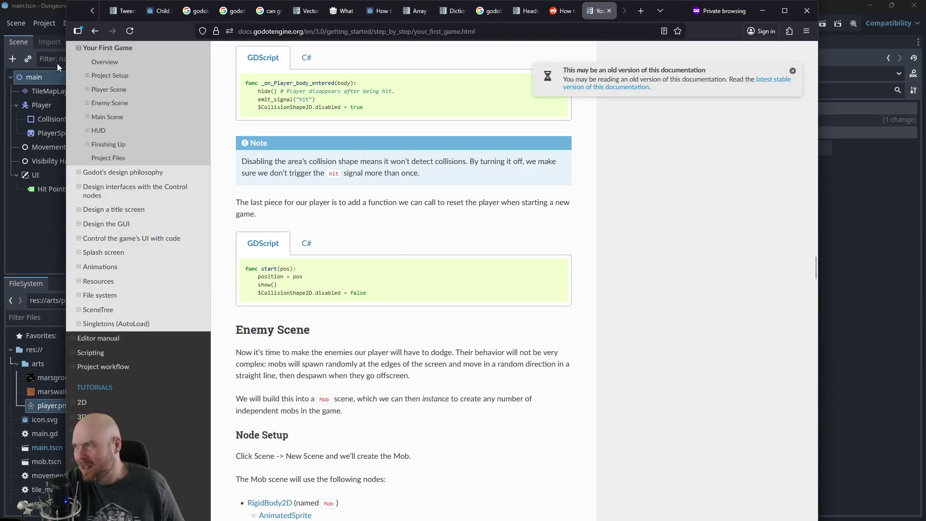
{"action": "left_click", "coordinate": [91, 33]}
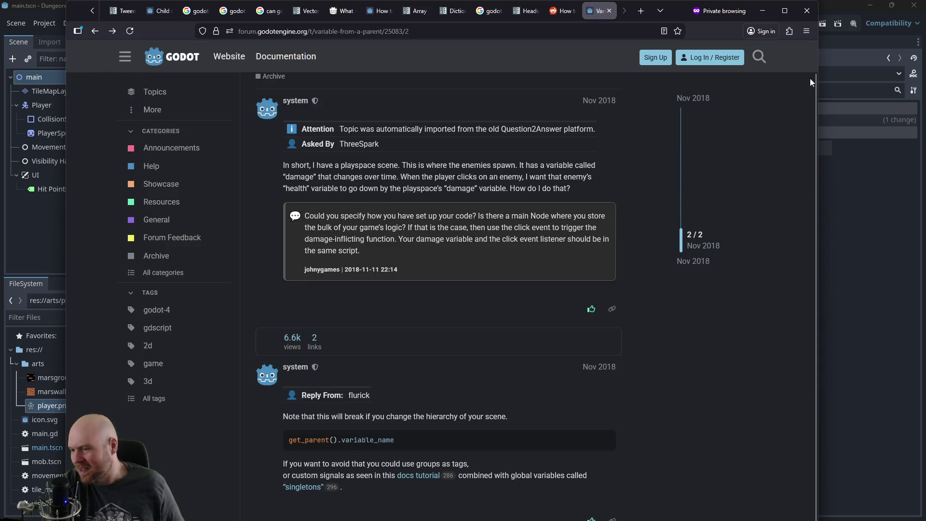
{"action": "left_click", "coordinate": [762, 11]}
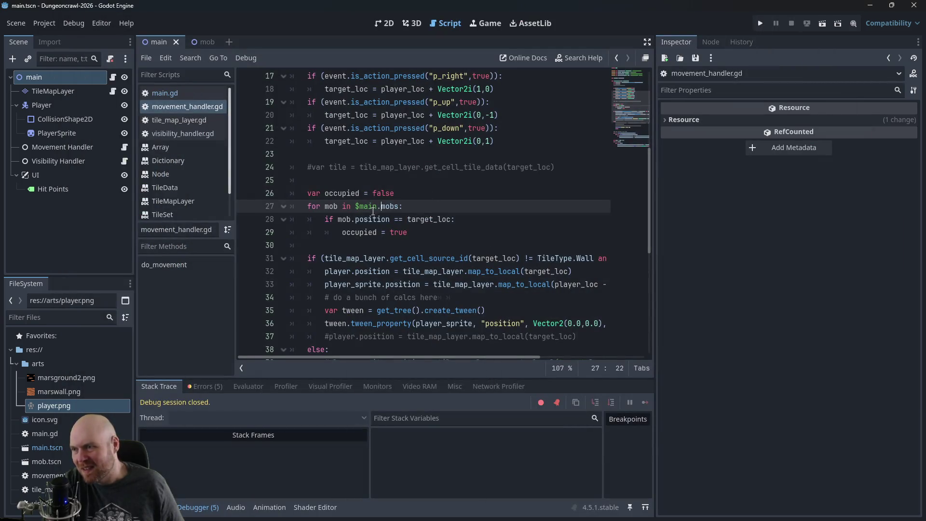
Step: Replace $main with get_parent() in the mob loop and test-run, hitting a Vector2/Vector2i error on line 28
{"action": "left_click_drag", "start_coordinate": [356, 208], "coordinate": [378, 208]}
{"action": "type", "text": "get_parent"}
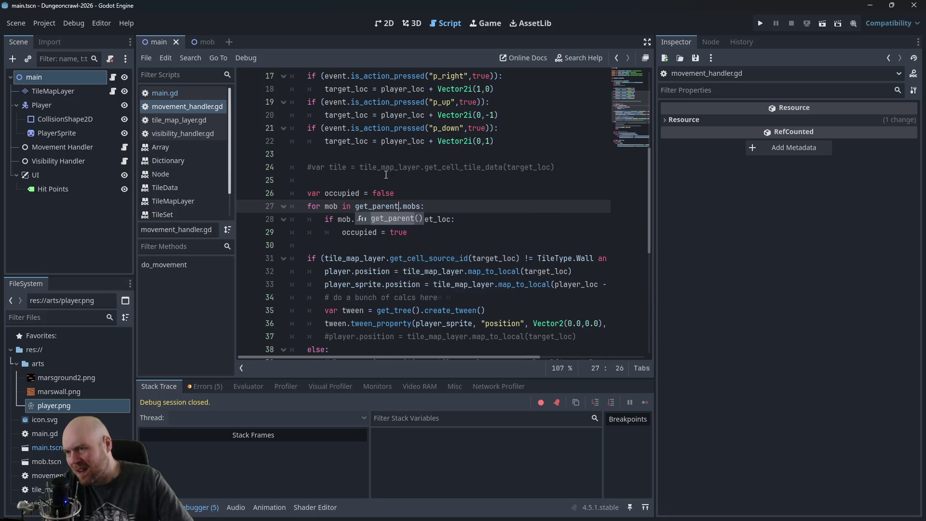
{"action": "key", "text": "Return"}
{"action": "left_click", "coordinate": [761, 24]}
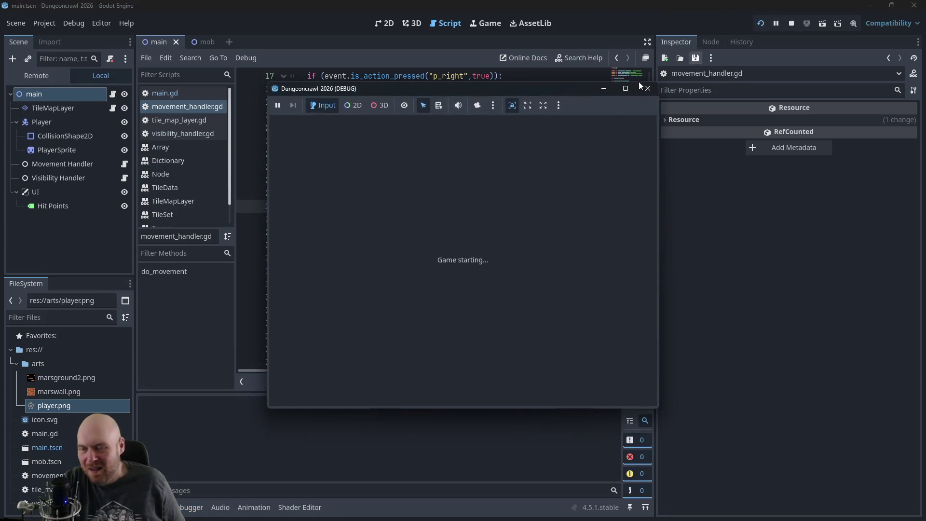
{"action": "key", "text": "Right"}
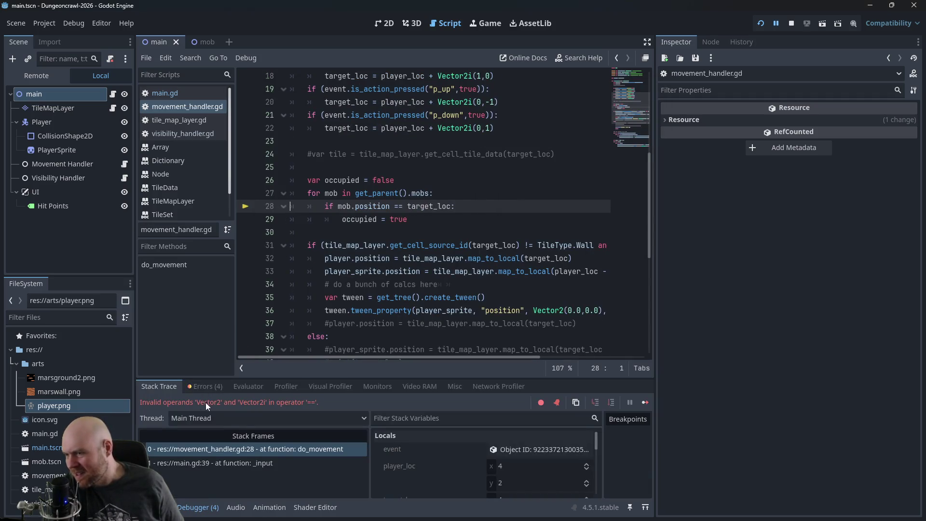
{"action": "left_click", "coordinate": [791, 23]}
{"action": "left_click", "coordinate": [383, 207]}
{"action": "left_click", "coordinate": [398, 206]}
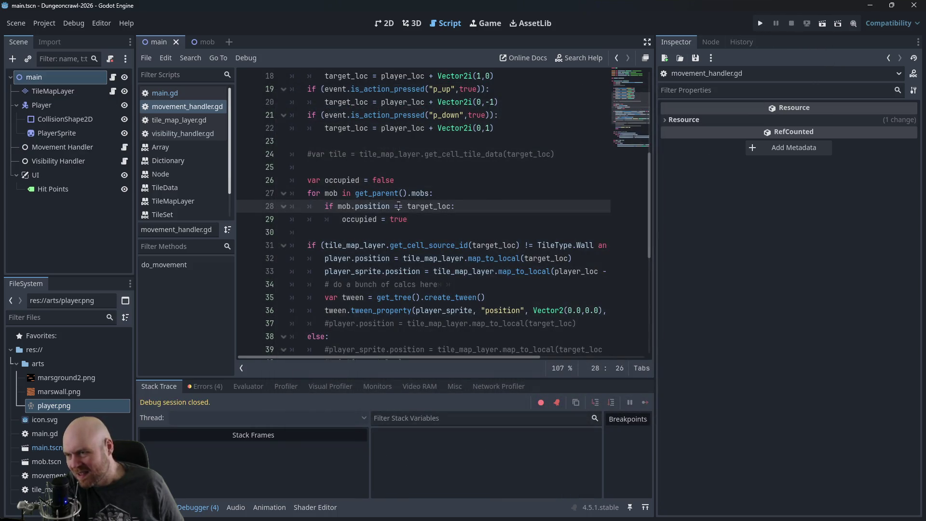
Step: Wrap mob.position in tile_map_layer.map_to_local() on line 28 and test-run the game
{"action": "left_click", "coordinate": [389, 206]}
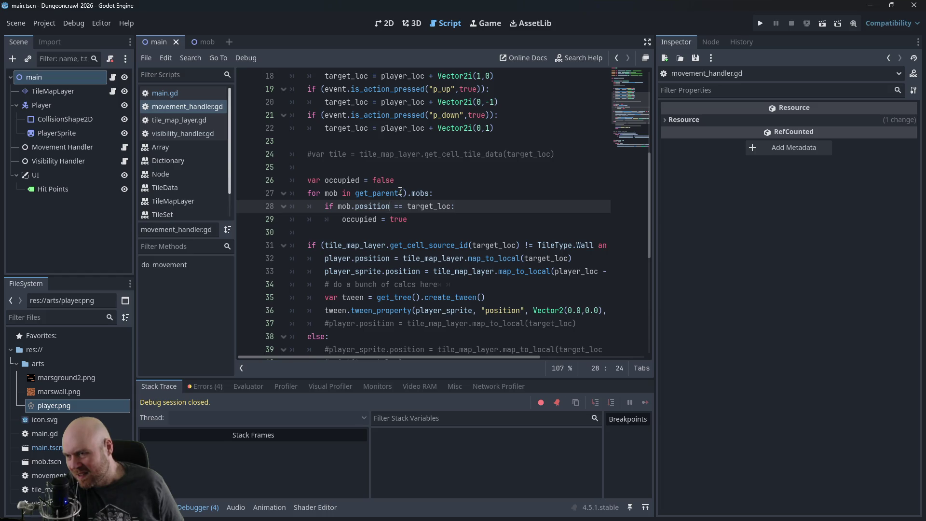
{"action": "key", "text": "Left"}
{"action": "key", "text": "Left"}
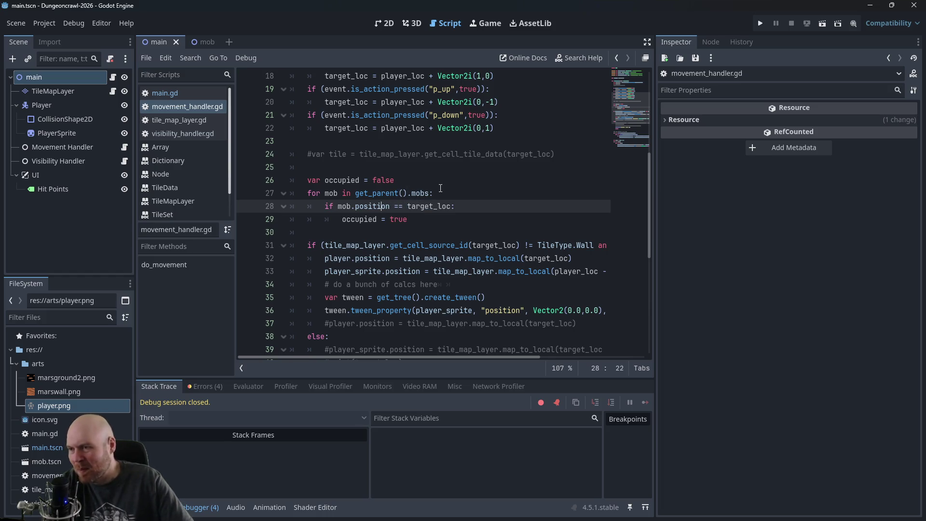
{"action": "key", "text": "Left"}
{"action": "type", "text": "tile_map_"}
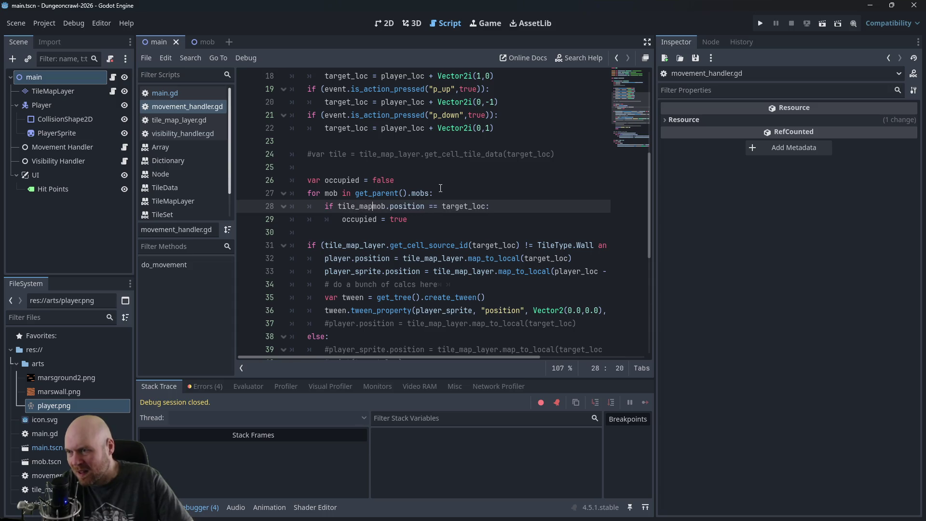
{"action": "type", "text": "layer."}
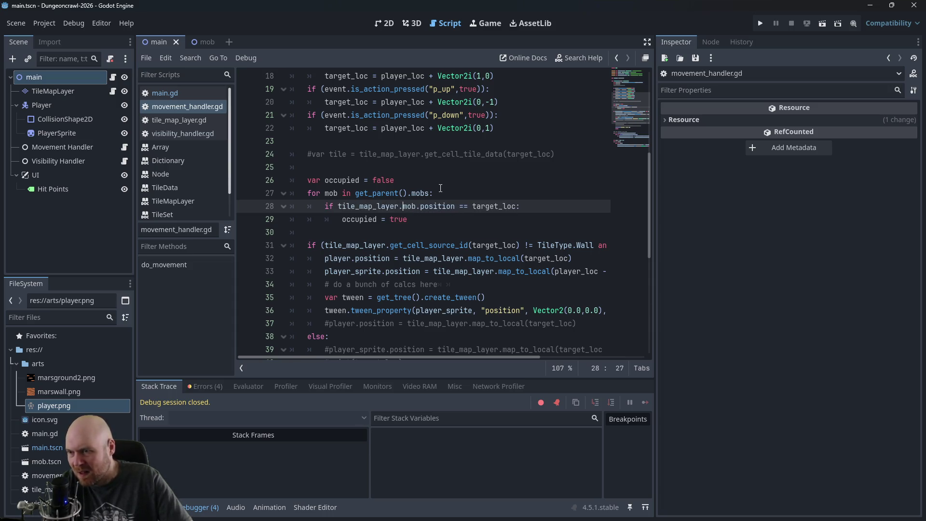
{"action": "type", "text": "map_"}
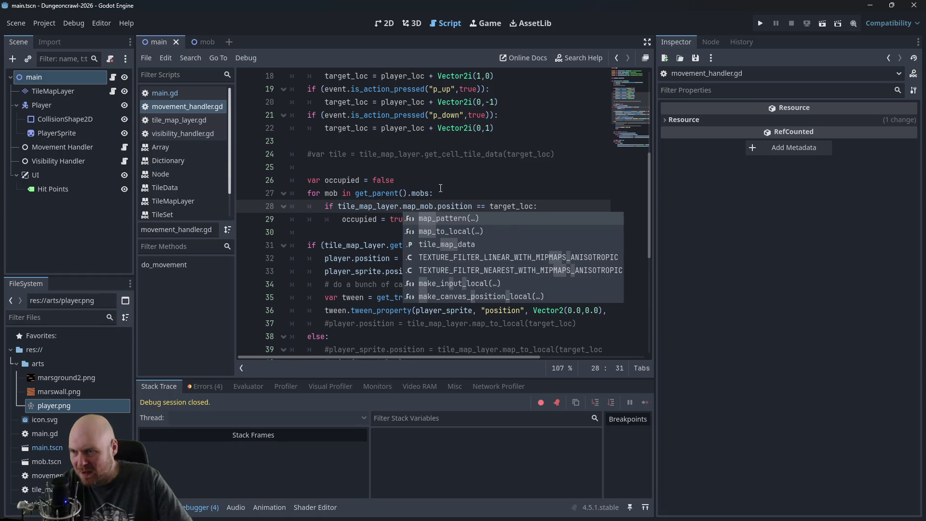
{"action": "key", "text": "Return"}
{"action": "key", "text": "Right"}
{"action": "key", "text": "Right"}
{"action": "key", "text": "ctrl+space"}
{"action": "key", "text": "Right"}
{"action": "key", "text": "Right"}
{"action": "key", "text": "Right"}
{"action": "type", "text": ")"}
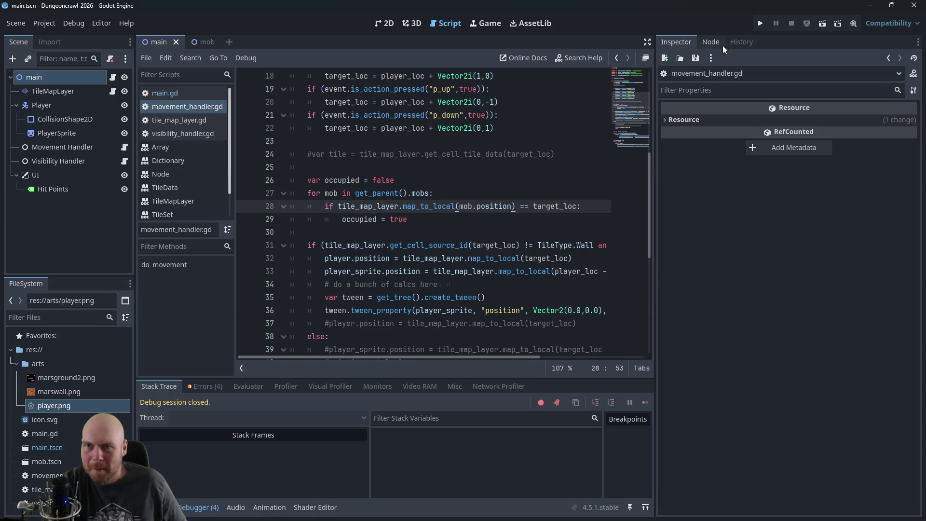
{"action": "left_click", "coordinate": [760, 23]}
{"action": "key", "text": "Right"}
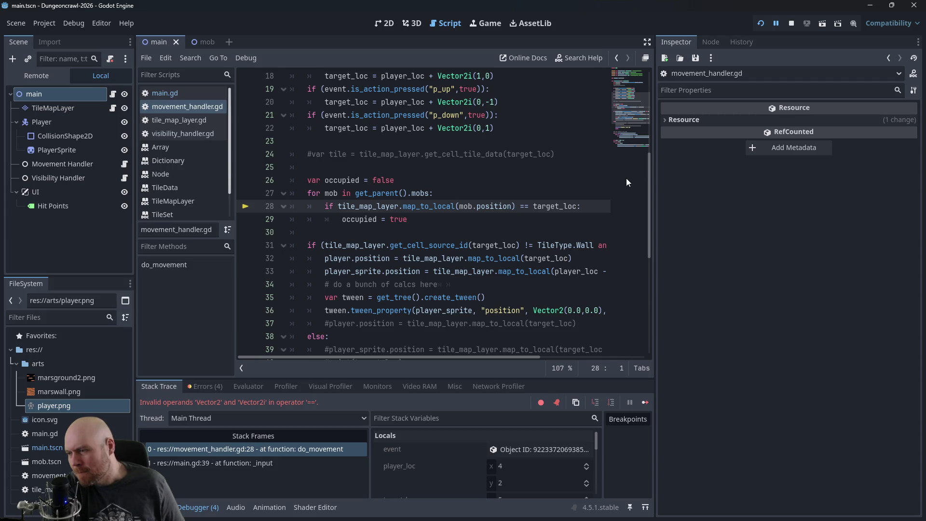
{"action": "left_click", "coordinate": [791, 23]}
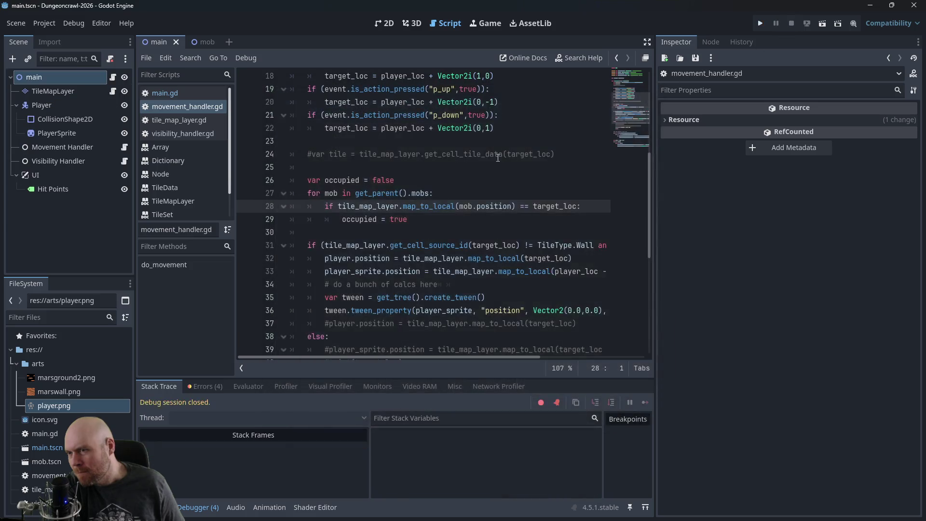
Step: Switch the call to local_to_map, save, and run the game moving the player around the green mob
{"action": "left_click_drag", "start_coordinate": [405, 206], "coordinate": [453, 205]}
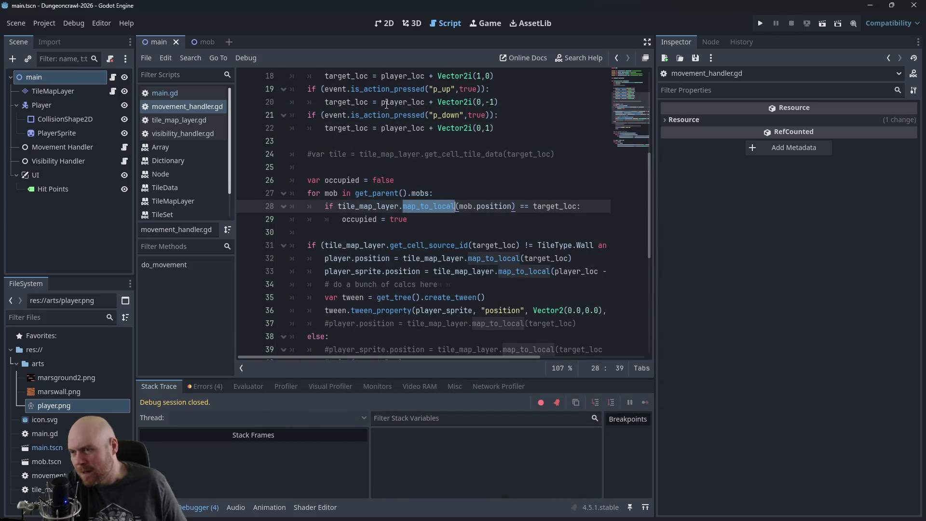
{"action": "type", "text": "local_to_map"}
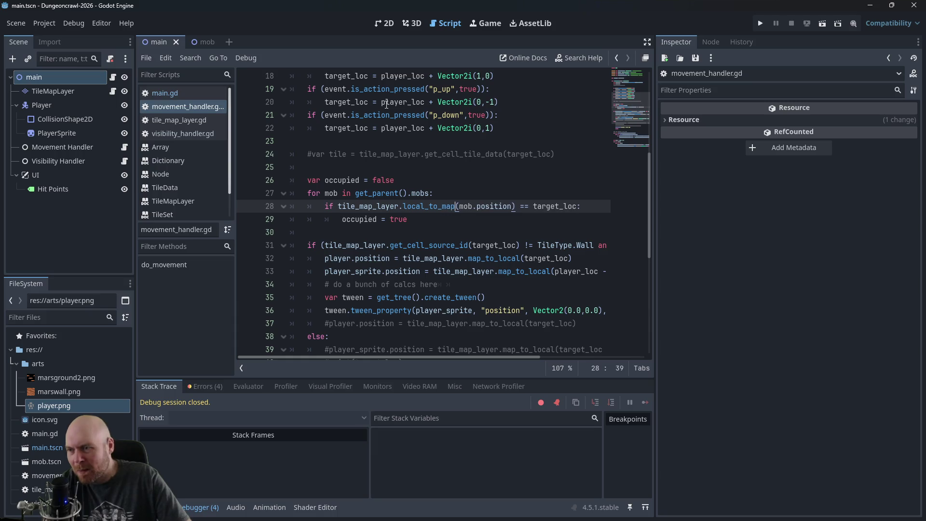
{"action": "key", "text": "ctrl+s"}
{"action": "left_click", "coordinate": [760, 23]}
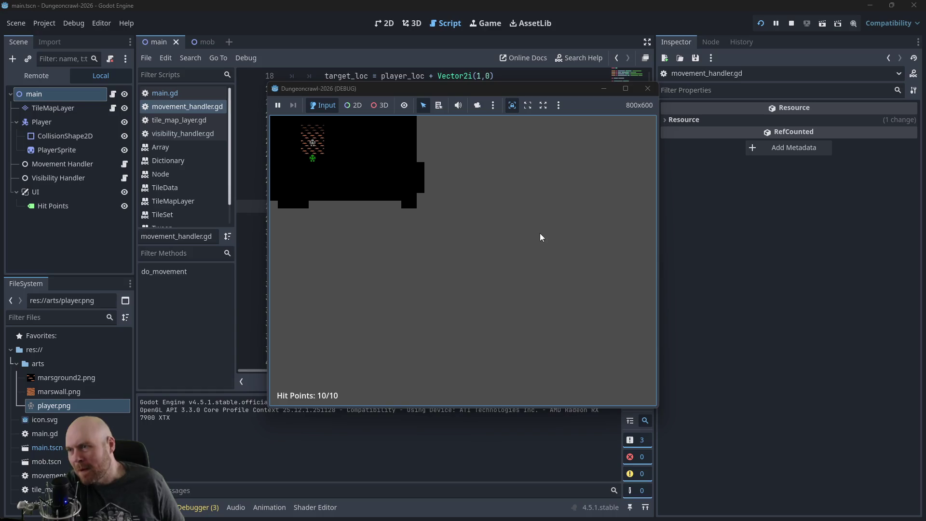
{"action": "key", "text": "Right"}
{"action": "key", "text": "Down"}
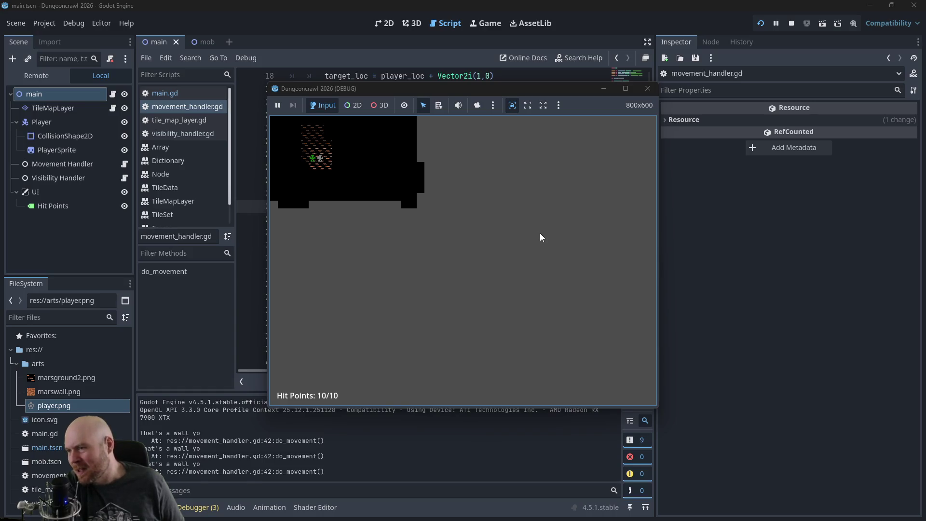
{"action": "key", "text": "Right"}
{"action": "key", "text": "Right"}
{"action": "key", "text": "Right"}
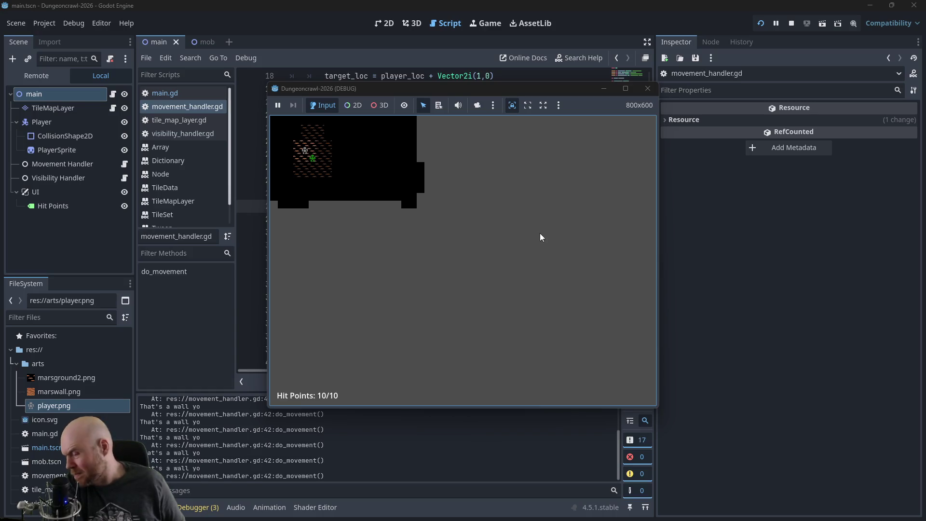
{"action": "key", "text": "Down"}
{"action": "key", "text": "Down"}
{"action": "key", "text": "Down"}
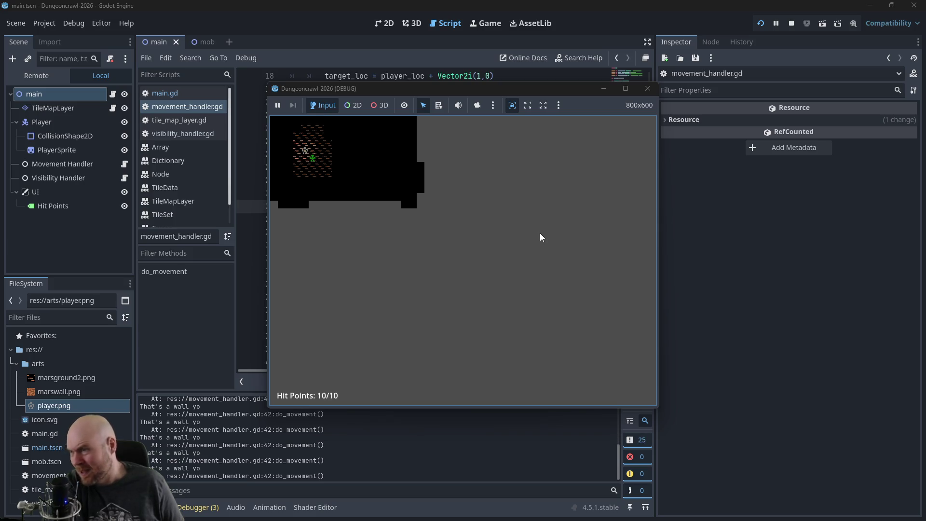
Step: Close the game window, review main.gd's mobs array and _ready code, then switch to the browser
{"action": "left_click", "coordinate": [647, 88]}
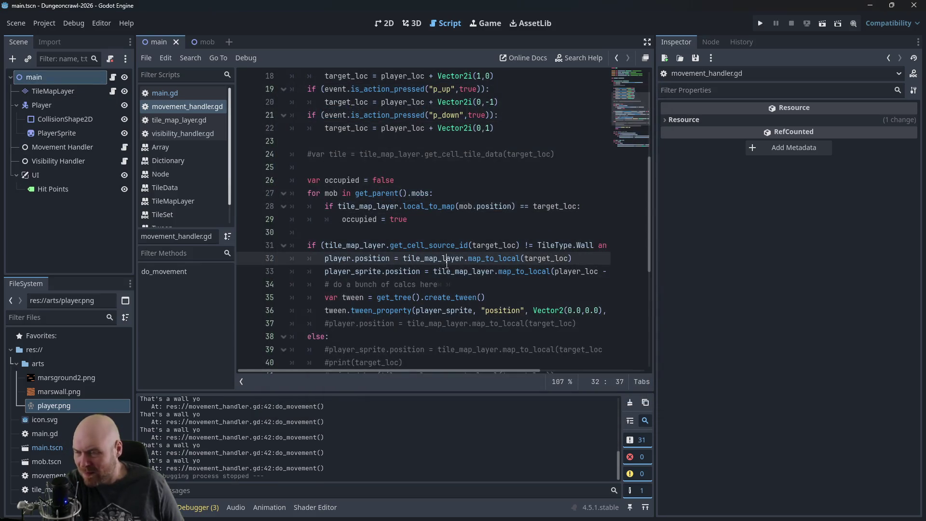
{"action": "scroll", "coordinate": [436, 326], "scroll_direction": "down", "scroll_amount": 2}
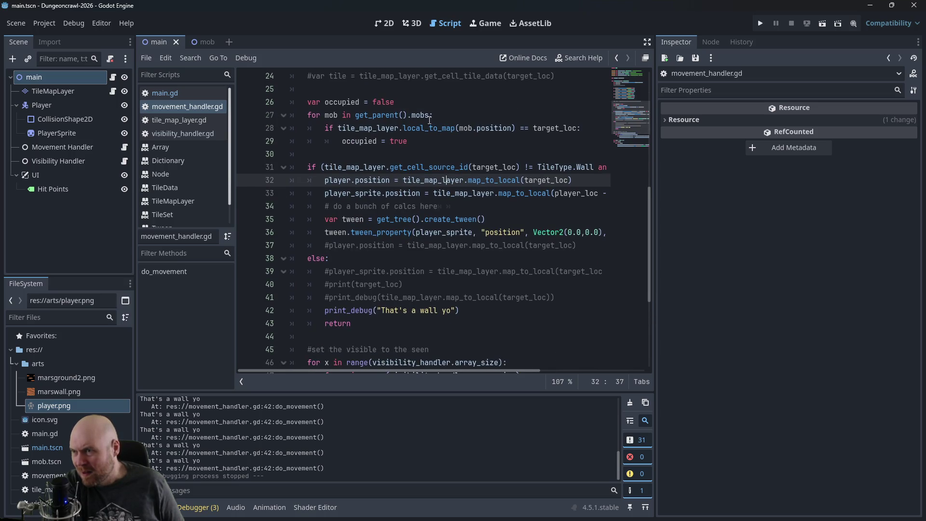
{"action": "left_click_drag", "start_coordinate": [355, 114], "coordinate": [430, 111]}
{"action": "scroll", "coordinate": [397, 308], "scroll_direction": "down", "scroll_amount": 4}
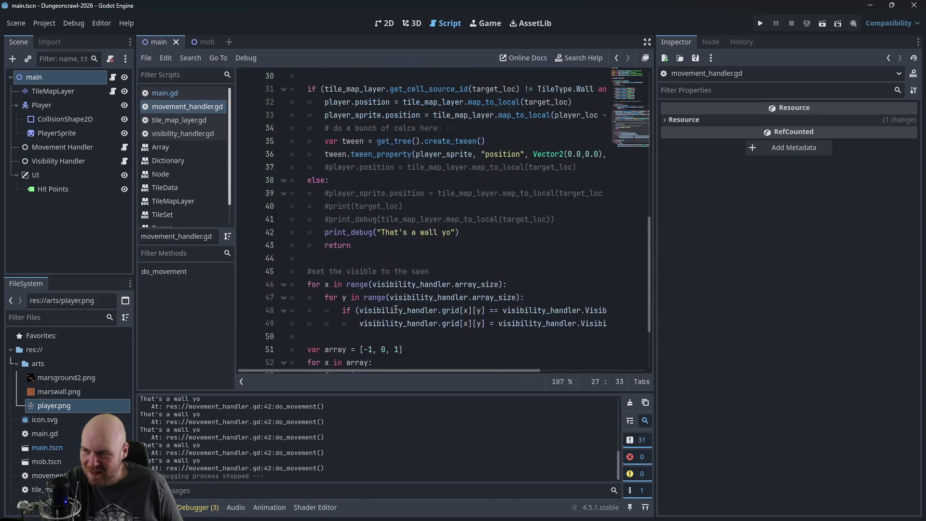
{"action": "left_click", "coordinate": [369, 338]}
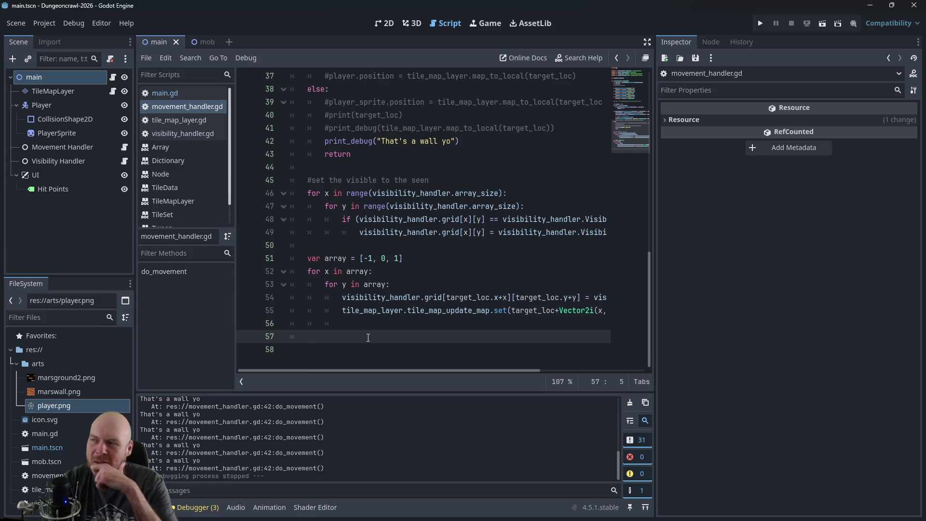
{"action": "left_click", "coordinate": [176, 95]}
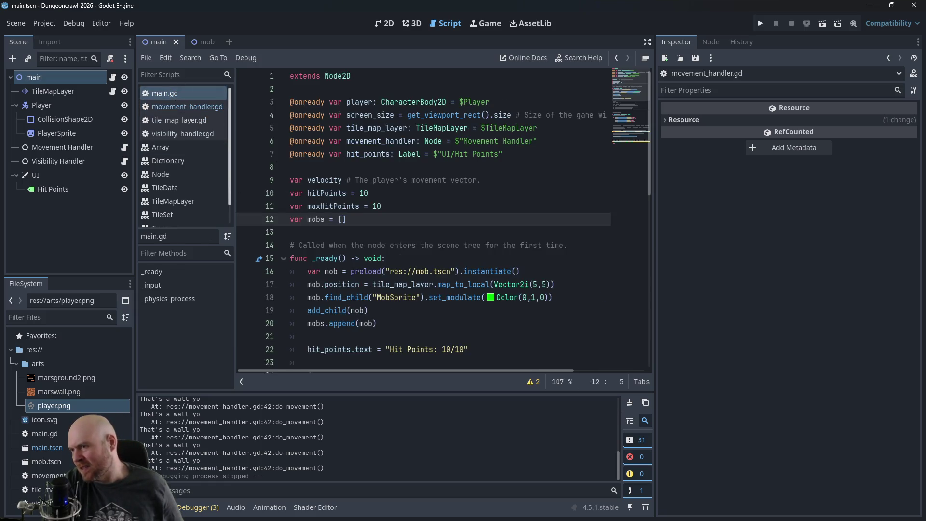
{"action": "left_click", "coordinate": [322, 90]}
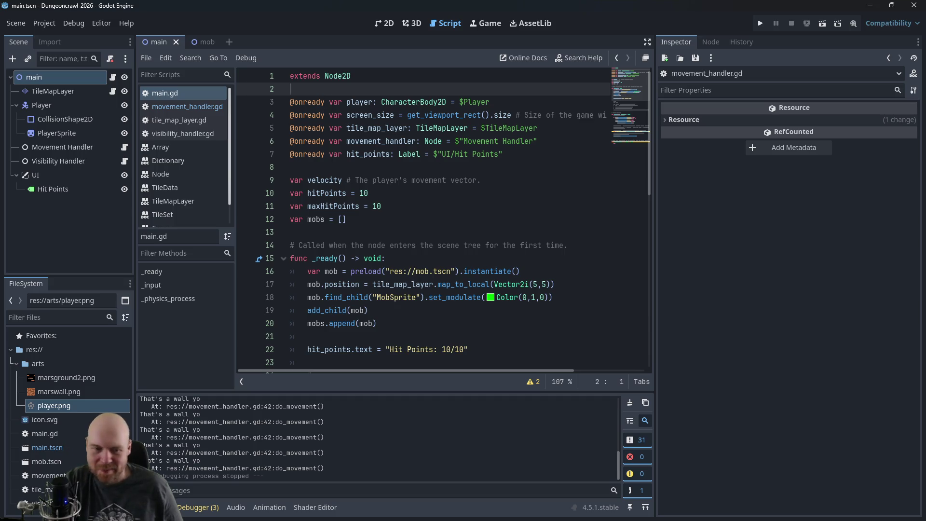
{"action": "key", "text": "alt+Tab"}
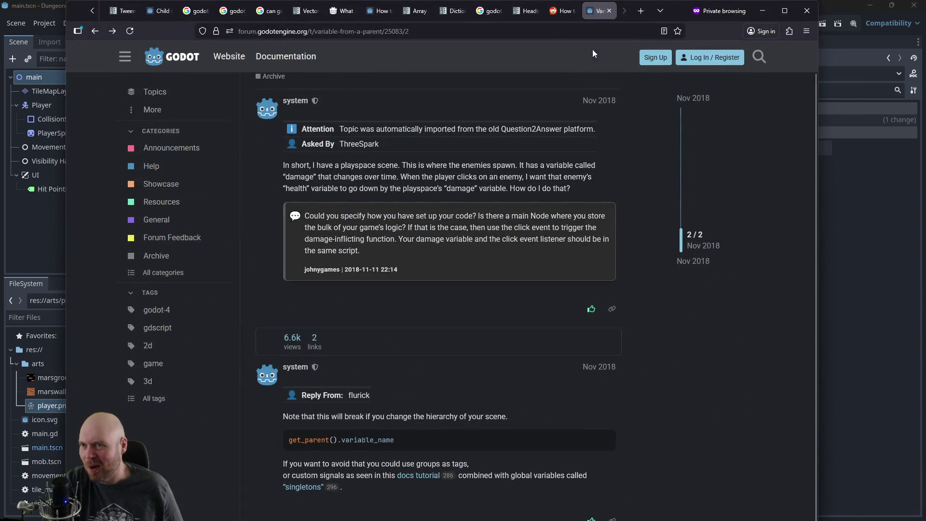
Step: Read the signal usage on the 'Heads up display' docs page, then minimize the browser
{"action": "left_click", "coordinate": [527, 11]}
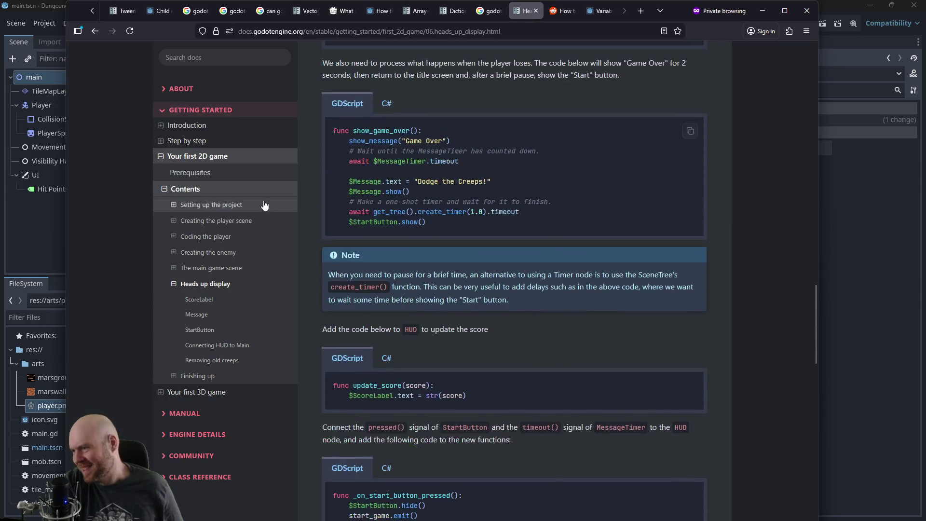
{"action": "middle_click", "coordinate": [606, 318]}
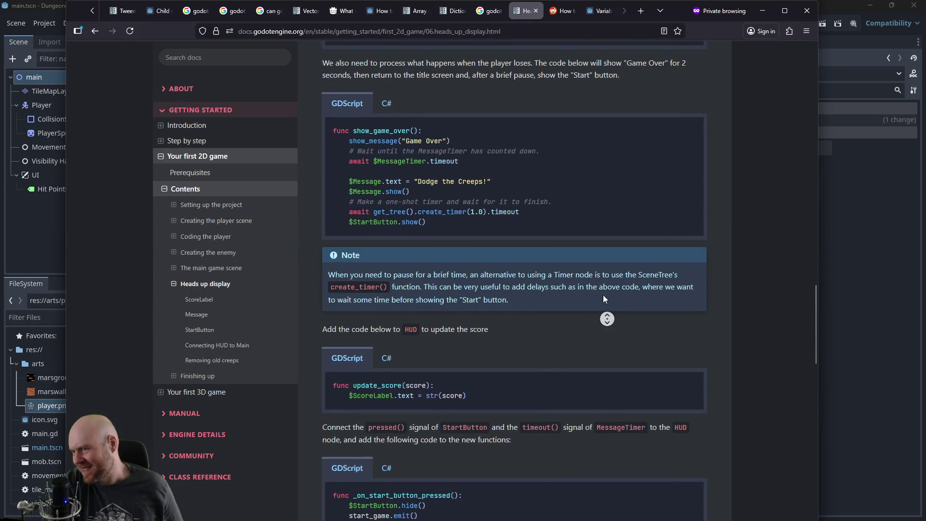
{"action": "scroll", "coordinate": [603, 299], "scroll_direction": "up", "scroll_amount": 15}
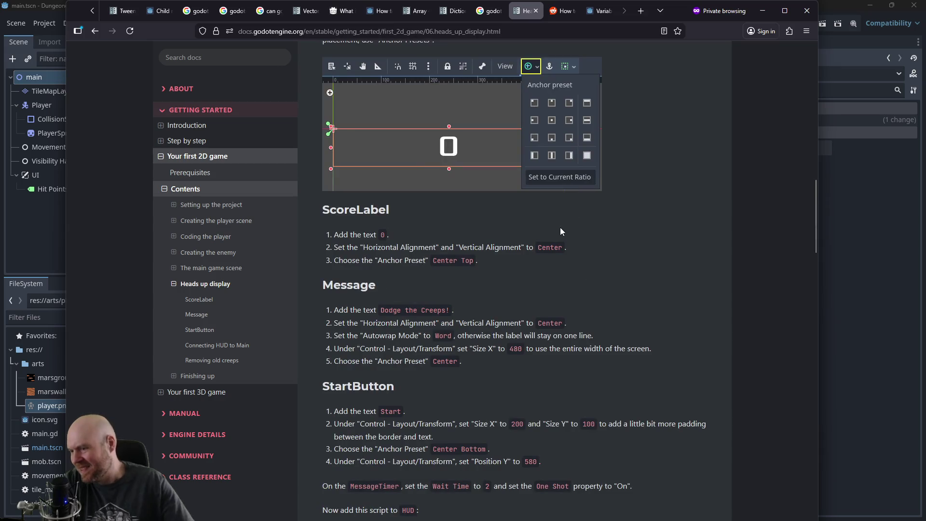
{"action": "scroll", "coordinate": [560, 231], "scroll_direction": "down", "scroll_amount": 5}
{"action": "type", "text": "l"}
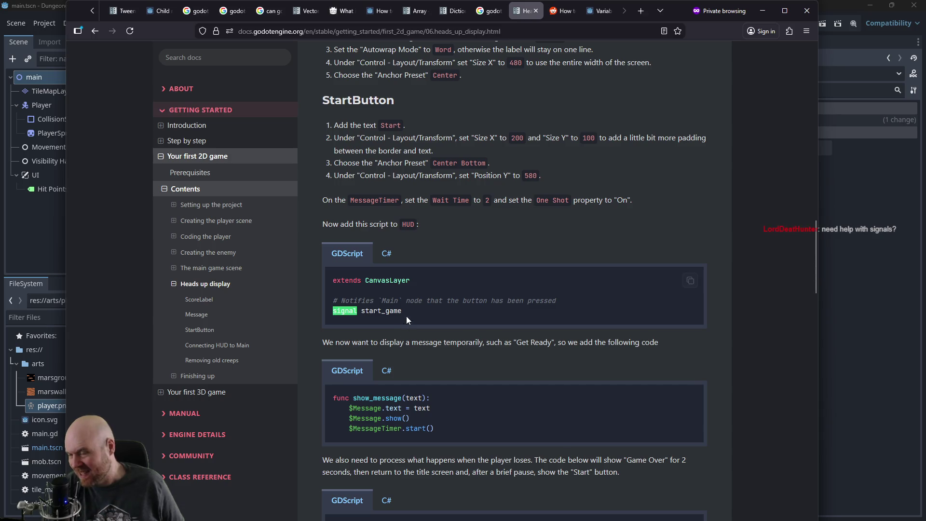
{"action": "scroll", "coordinate": [410, 316], "scroll_direction": "down", "scroll_amount": 1}
{"action": "scroll", "coordinate": [418, 311], "scroll_direction": "down", "scroll_amount": 3}
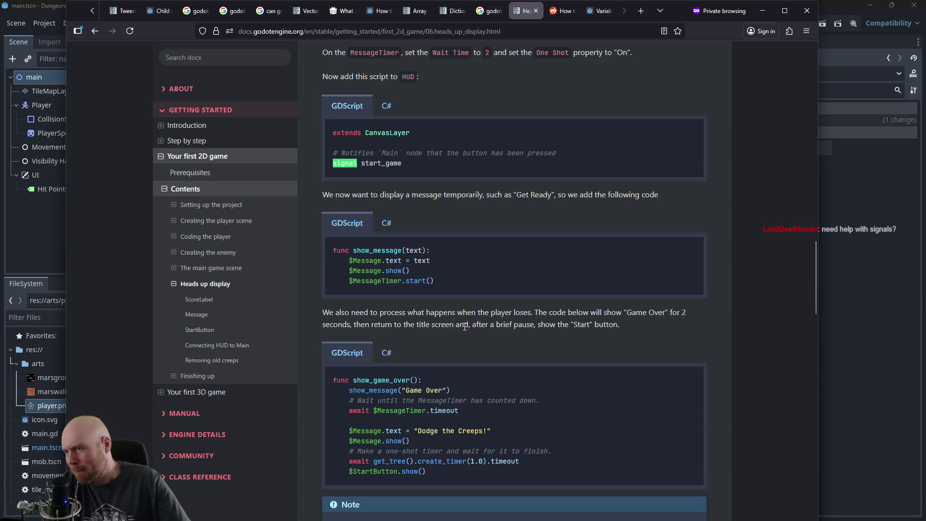
{"action": "scroll", "coordinate": [464, 327], "scroll_direction": "down", "scroll_amount": 8}
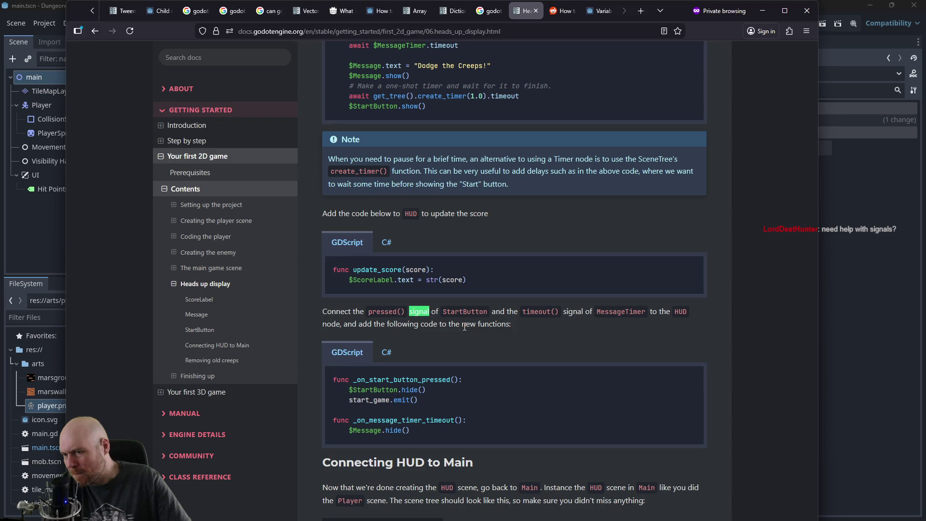
{"action": "scroll", "coordinate": [464, 327], "scroll_direction": "down", "scroll_amount": 9}
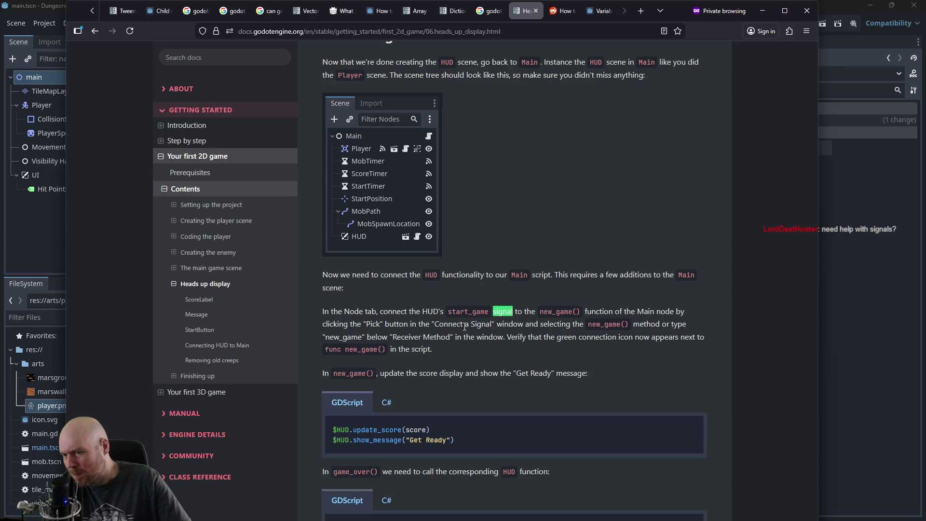
{"action": "key", "text": "Return"}
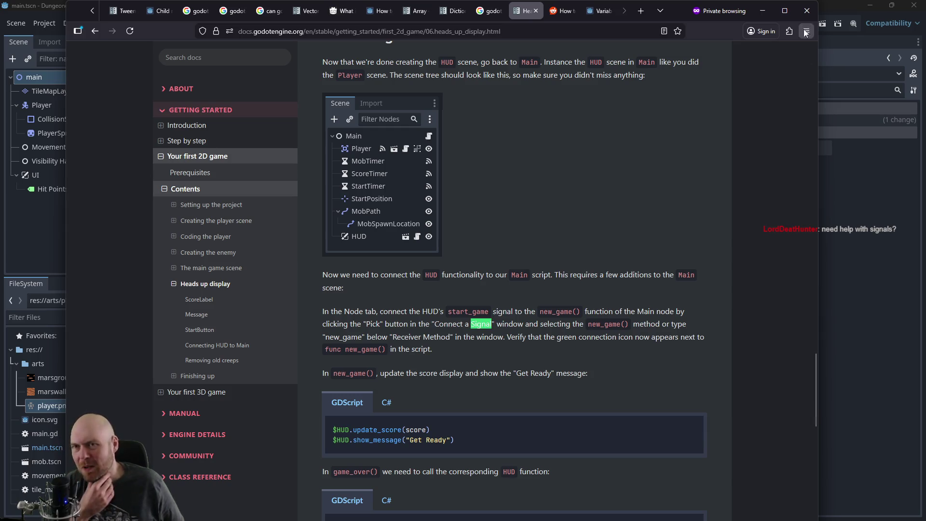
{"action": "left_click", "coordinate": [768, 14]}
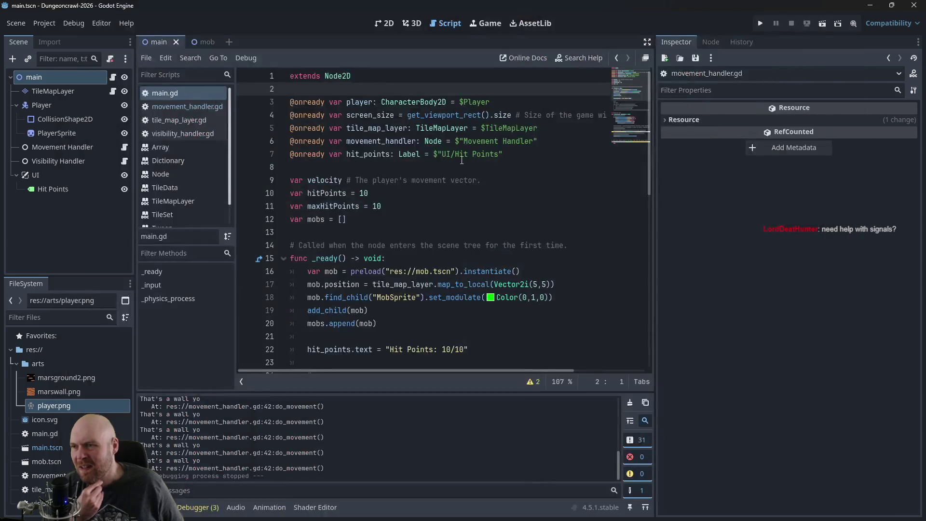
Step: Switch between the two scripts and peek at main's Node and History panels
{"action": "left_click", "coordinate": [163, 105]}
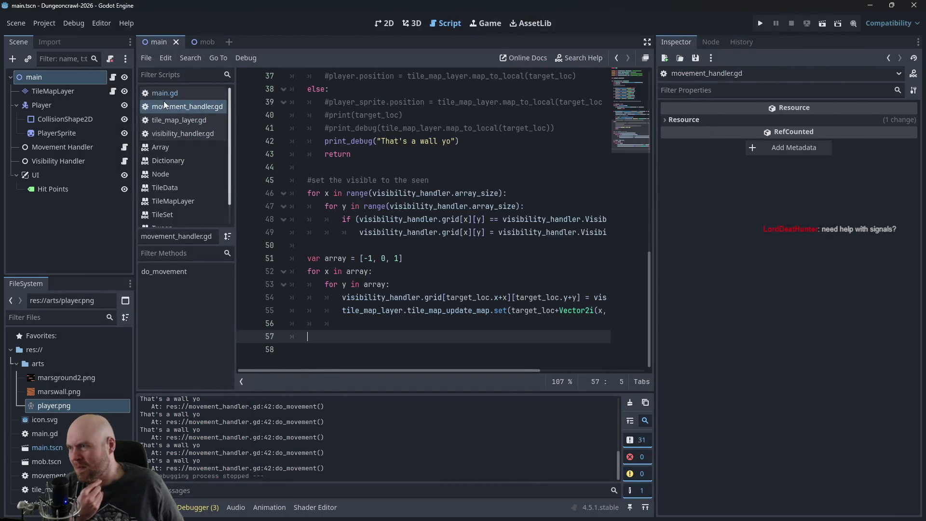
{"action": "left_click", "coordinate": [184, 94]}
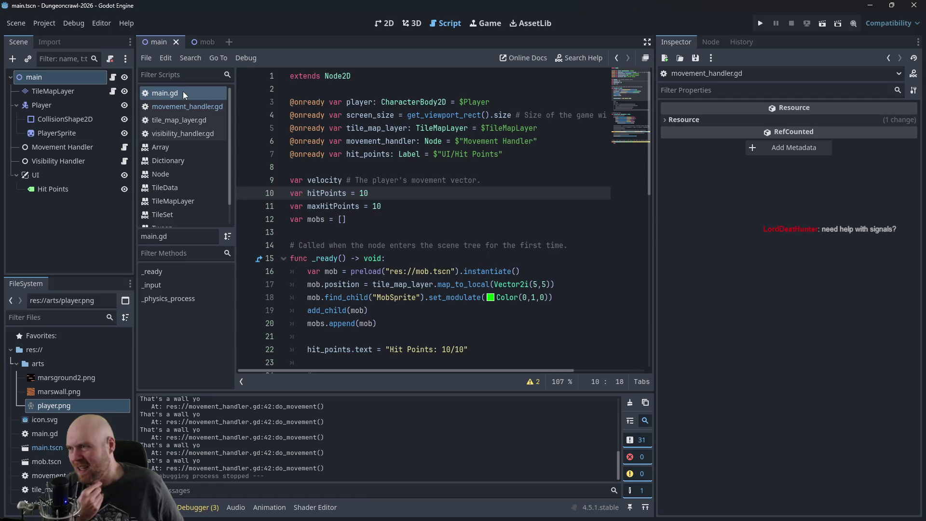
{"action": "left_click", "coordinate": [708, 42]}
{"action": "left_click", "coordinate": [747, 42]}
{"action": "left_click", "coordinate": [677, 39]}
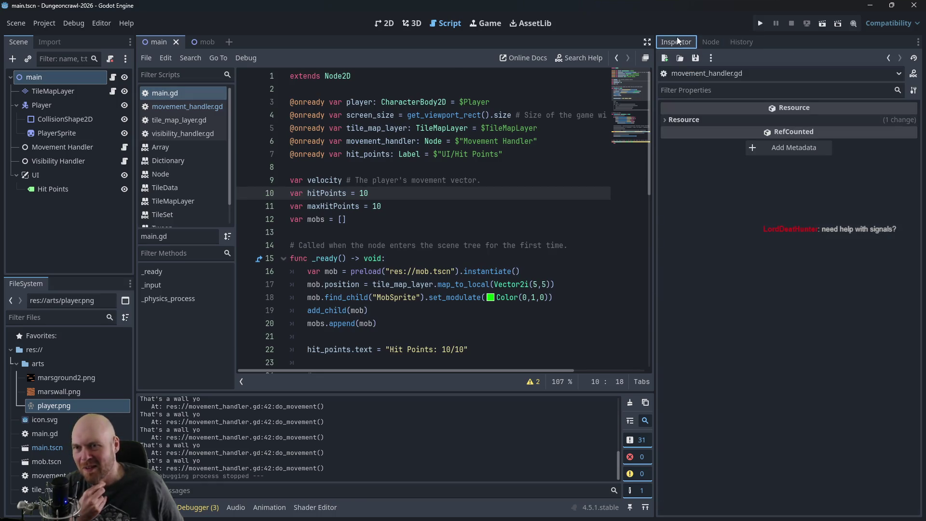
{"action": "left_click", "coordinate": [392, 251]}
{"action": "scroll", "coordinate": [394, 235], "scroll_direction": "down", "scroll_amount": 2}
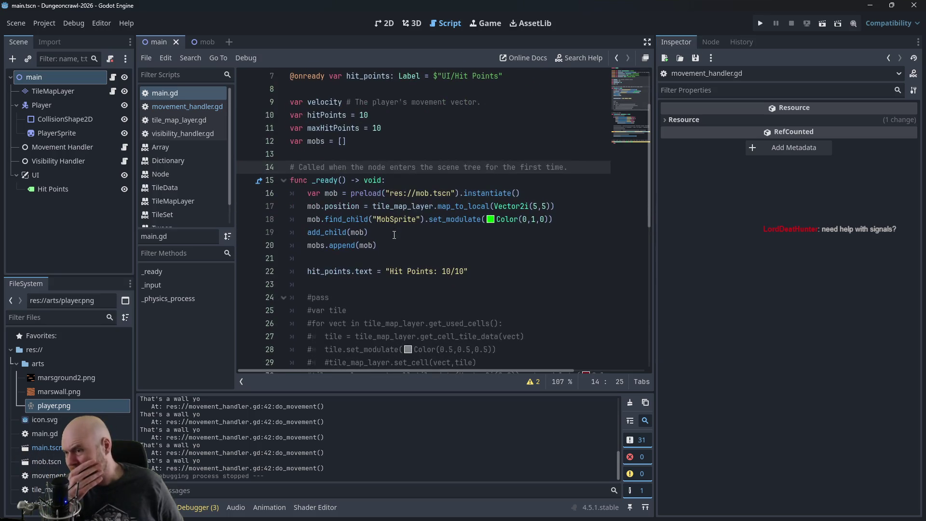
Step: Return to movement_handler.gd and put the caret at the end of line 56
{"action": "left_click", "coordinate": [166, 109]}
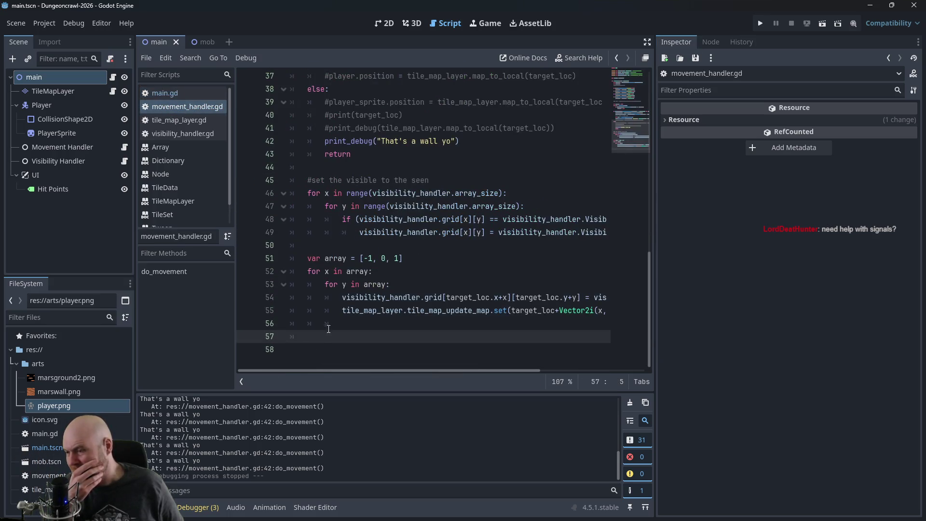
{"action": "left_click", "coordinate": [163, 94]}
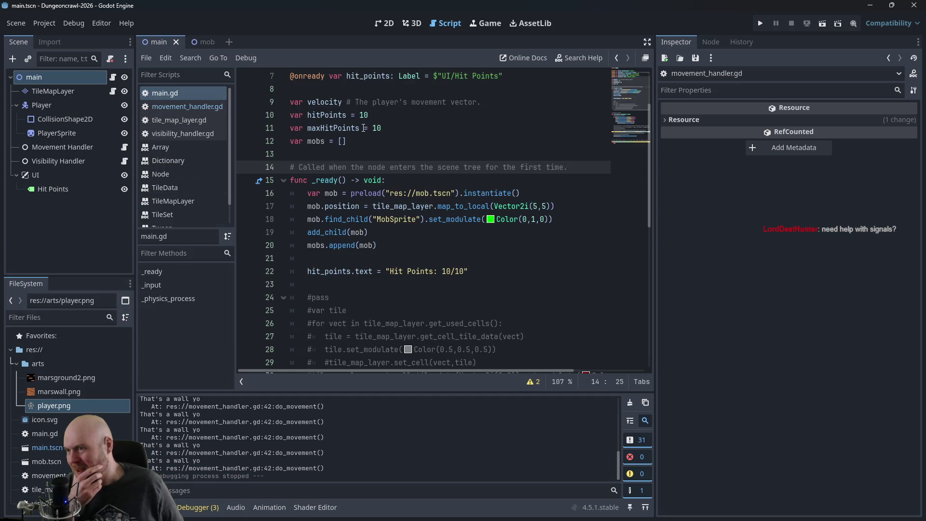
{"action": "left_click", "coordinate": [216, 110]}
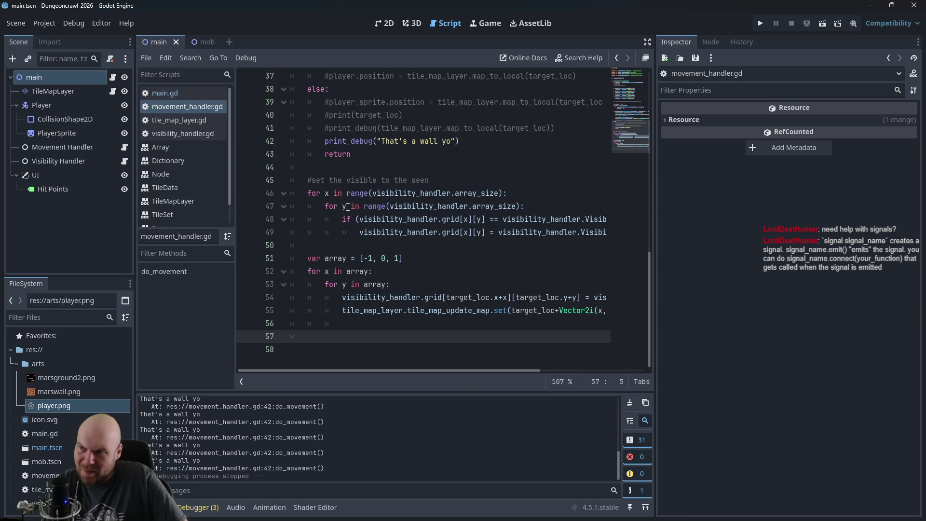
{"action": "scroll", "coordinate": [354, 206], "scroll_direction": "up", "scroll_amount": 7}
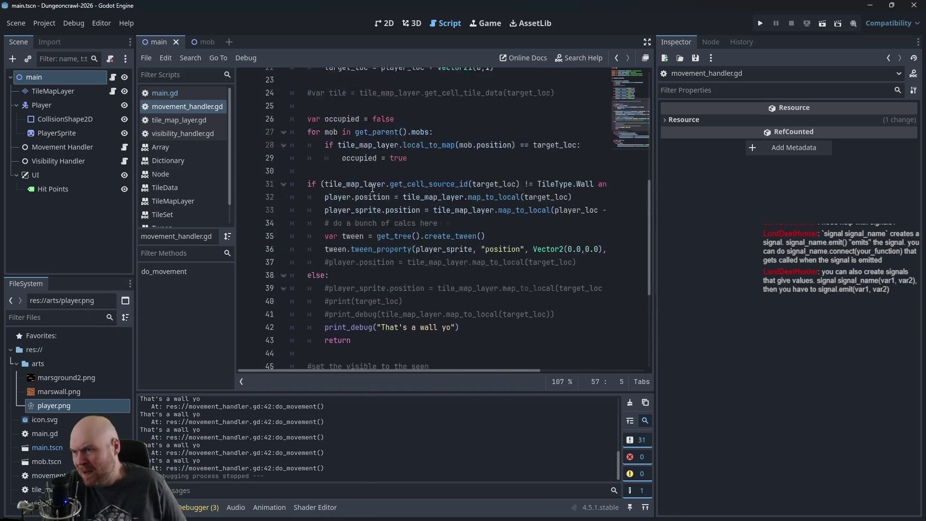
{"action": "scroll", "coordinate": [394, 221], "scroll_direction": "down", "scroll_amount": 7}
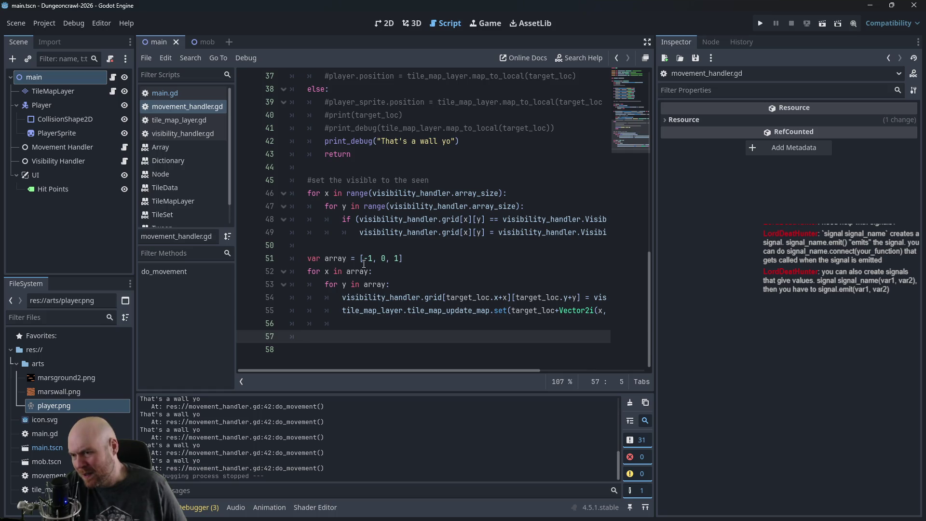
{"action": "left_click", "coordinate": [396, 322]}
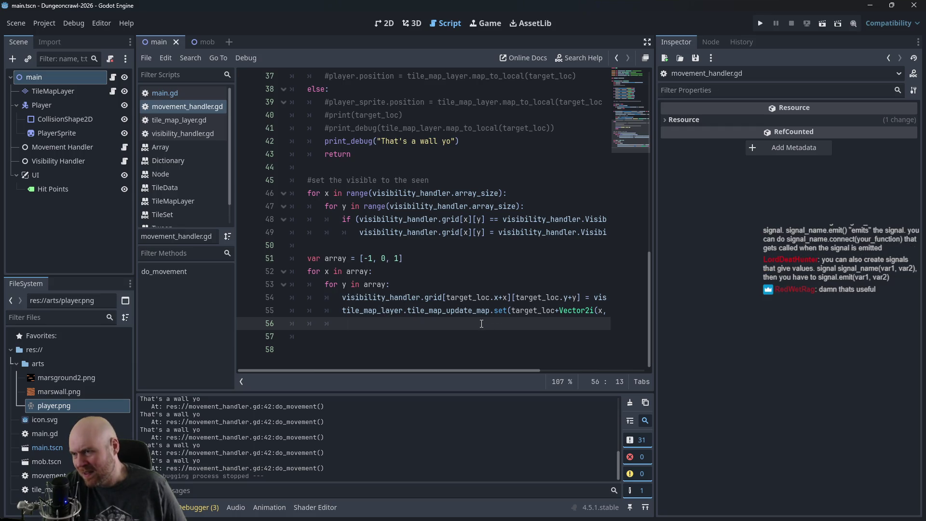
Step: Duplicate the array loops from lines 51–53 at line 57, drop the extra var line, and start an 'if'
{"action": "mouse_move", "coordinate": [436, 370]}
{"action": "left_mouse_down"}
{"action": "mouse_move", "coordinate": [535, 371]}
{"action": "mouse_move", "coordinate": [385, 365]}
{"action": "left_mouse_up"}
{"action": "left_click_drag", "start_coordinate": [401, 279], "coordinate": [289, 258]}
{"action": "key", "text": "ctrl+c"}
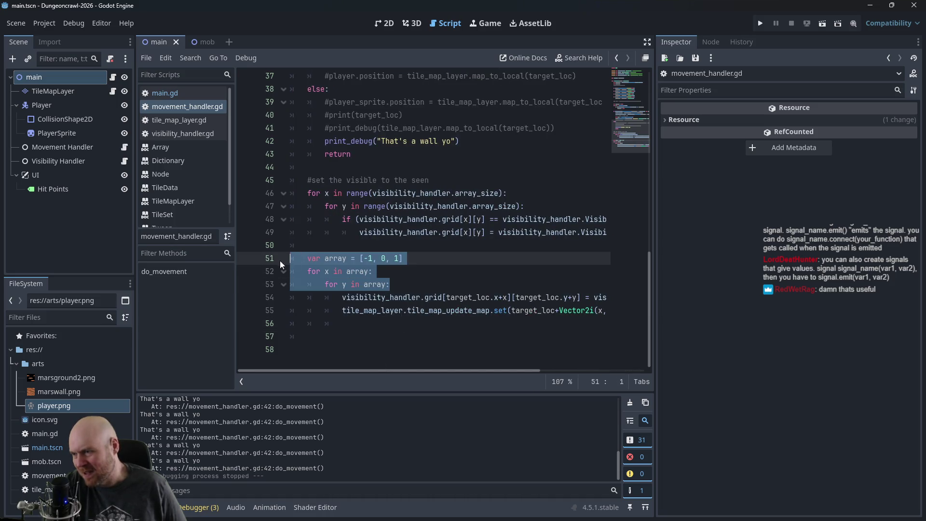
{"action": "left_click", "coordinate": [347, 338]}
{"action": "key", "text": "ctrl+v"}
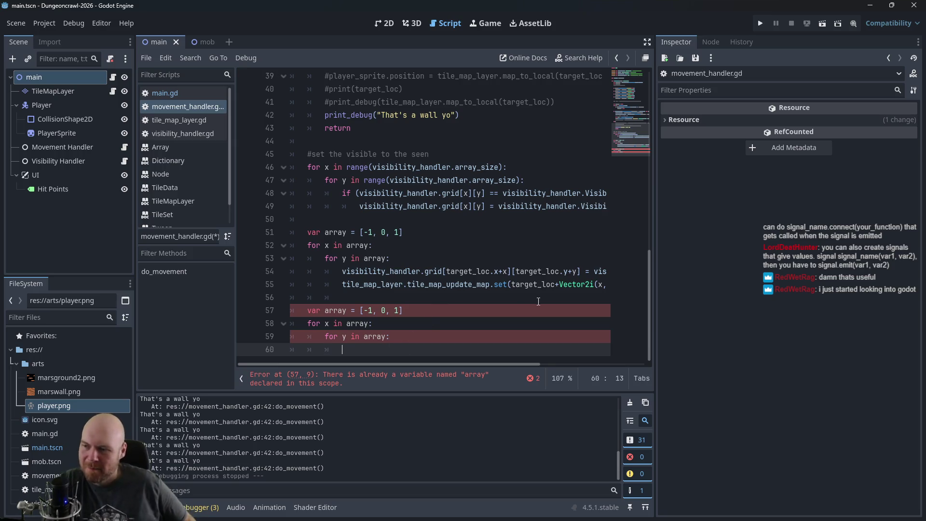
{"action": "left_click", "coordinate": [415, 310]}
{"action": "key", "text": "ctrl+shift+k"}
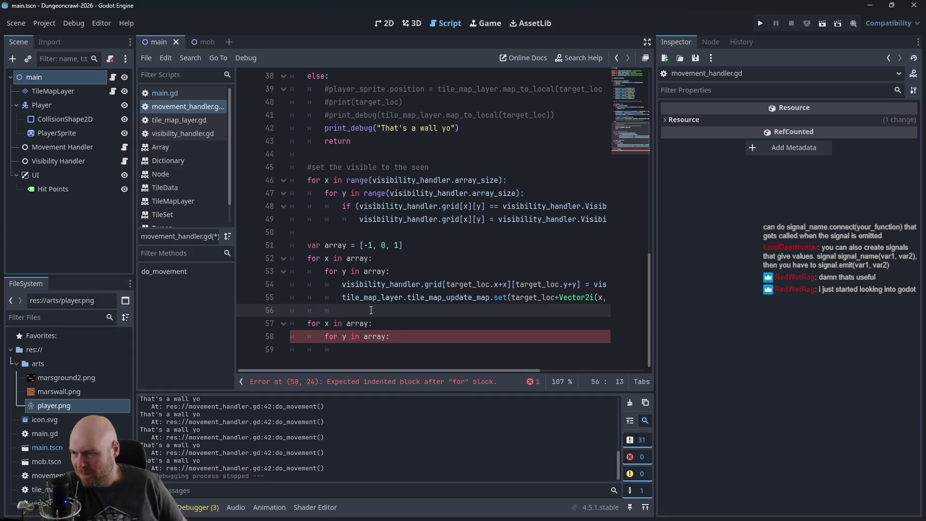
{"action": "left_click", "coordinate": [392, 349]}
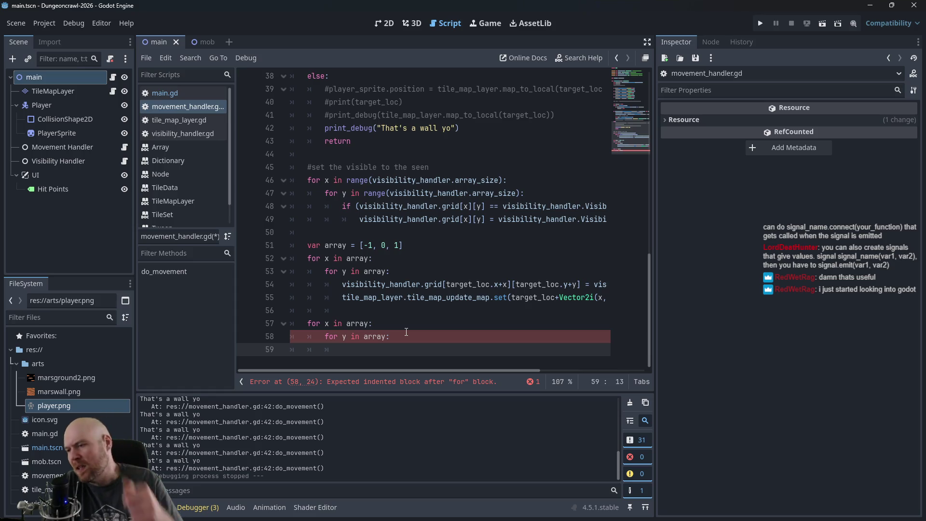
{"action": "type", "text": "if"}
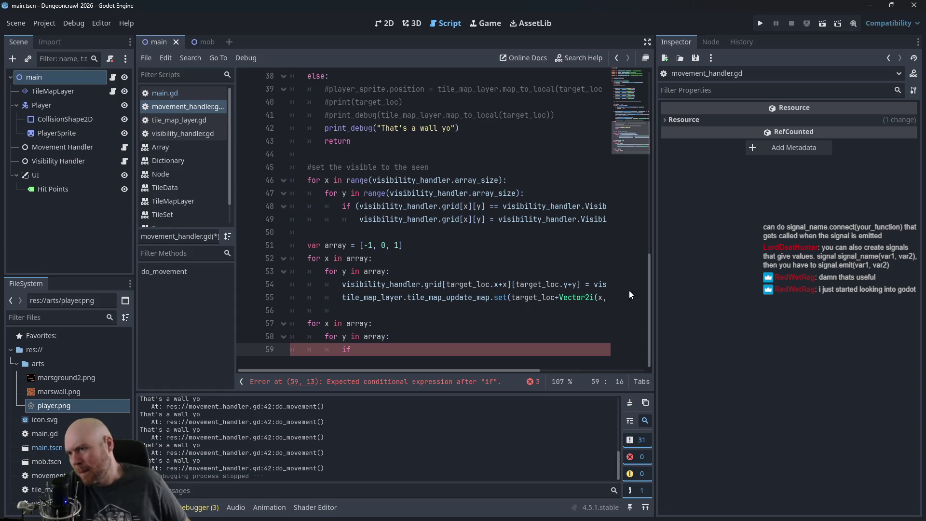
{"action": "scroll", "coordinate": [412, 304], "scroll_direction": "up", "scroll_amount": 3}
{"action": "scroll", "coordinate": [416, 280], "scroll_direction": "up", "scroll_amount": 3}
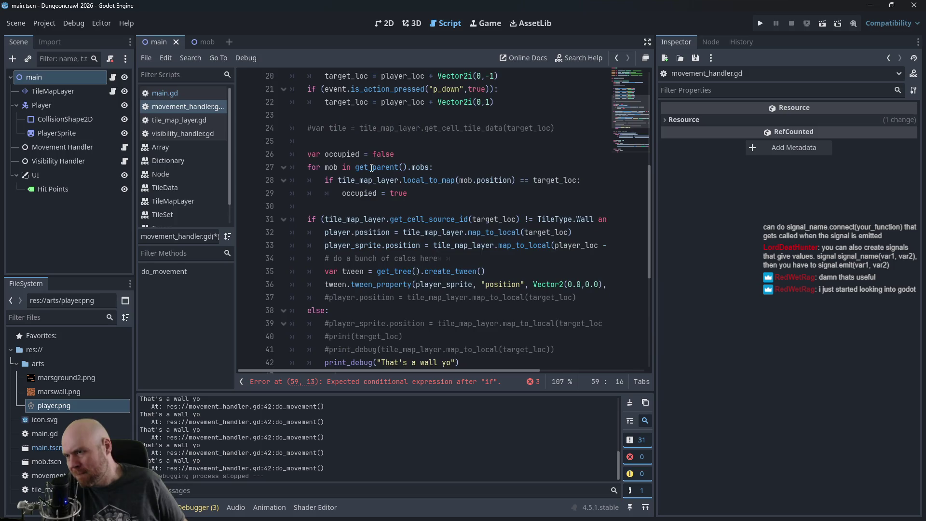
Step: Replace the started if with the mob occupancy check from lines 27–28, indented under the loop
{"action": "left_click_drag", "start_coordinate": [308, 167], "coordinate": [583, 181]}
{"action": "key", "text": "ctrl+c"}
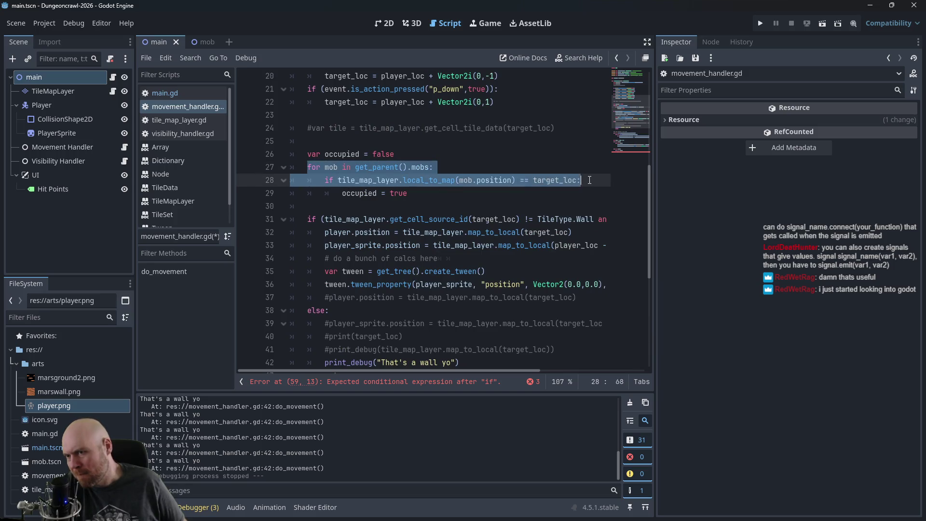
{"action": "scroll", "coordinate": [484, 203], "scroll_direction": "down", "scroll_amount": 6}
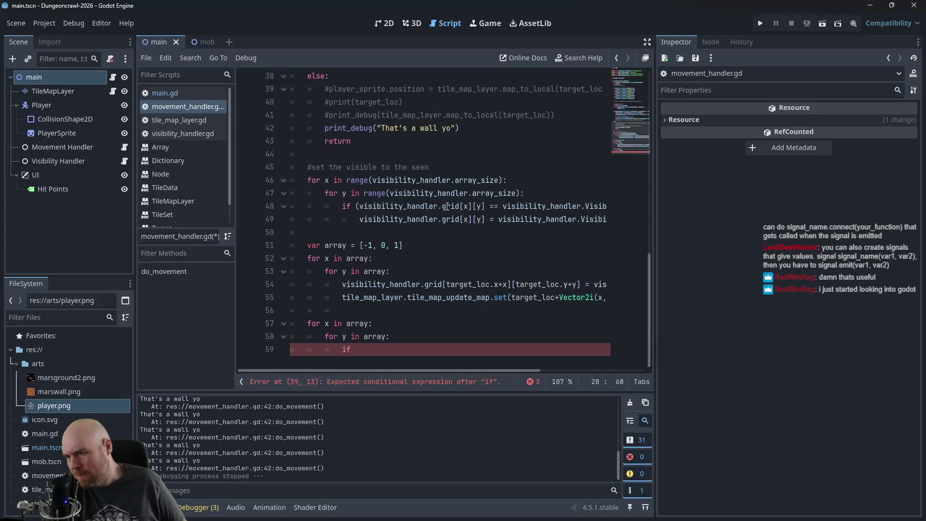
{"action": "key", "text": "BackSpace"}
{"action": "key", "text": "BackSpace"}
{"action": "key", "text": "ctrl+v"}
{"action": "left_click", "coordinate": [322, 362]}
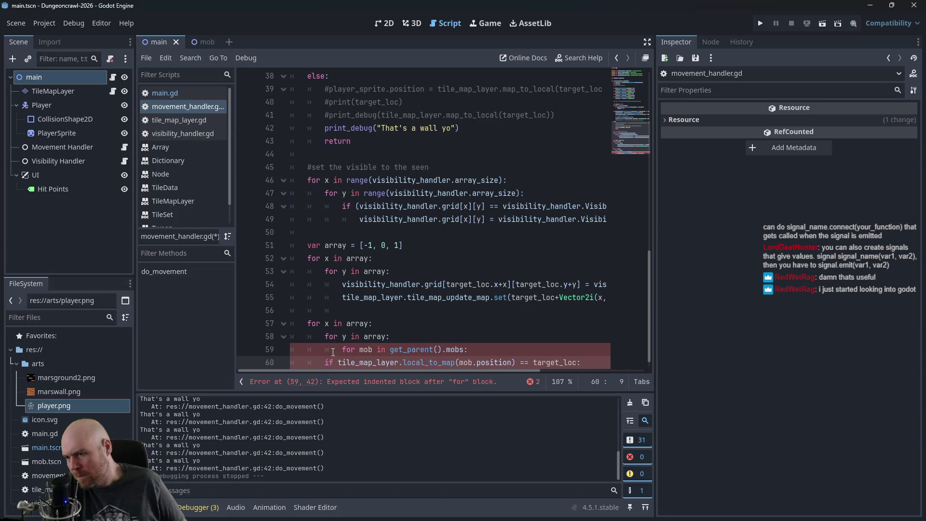
{"action": "key", "text": "Tab"}
{"action": "key", "text": "Tab"}
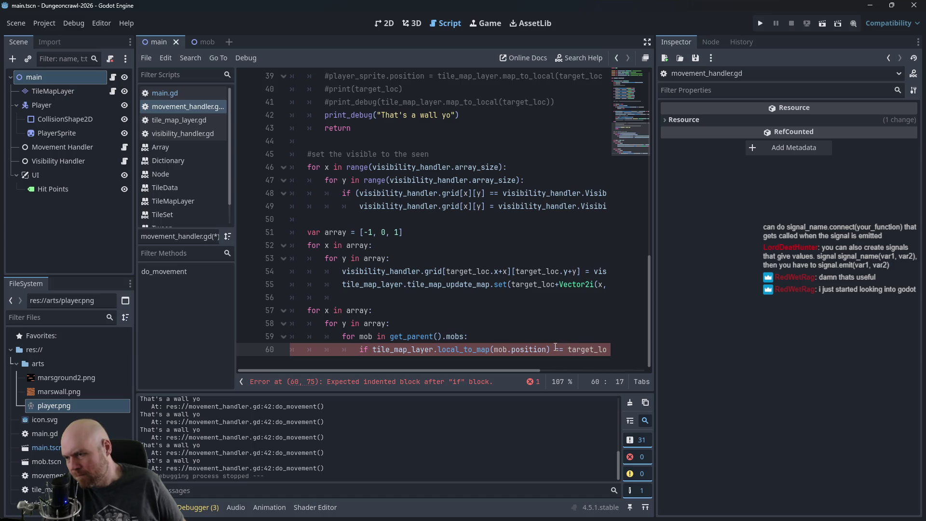
Step: Make the check compare against target_loc + Vector2i(x,y)
{"action": "left_click", "coordinate": [569, 349]}
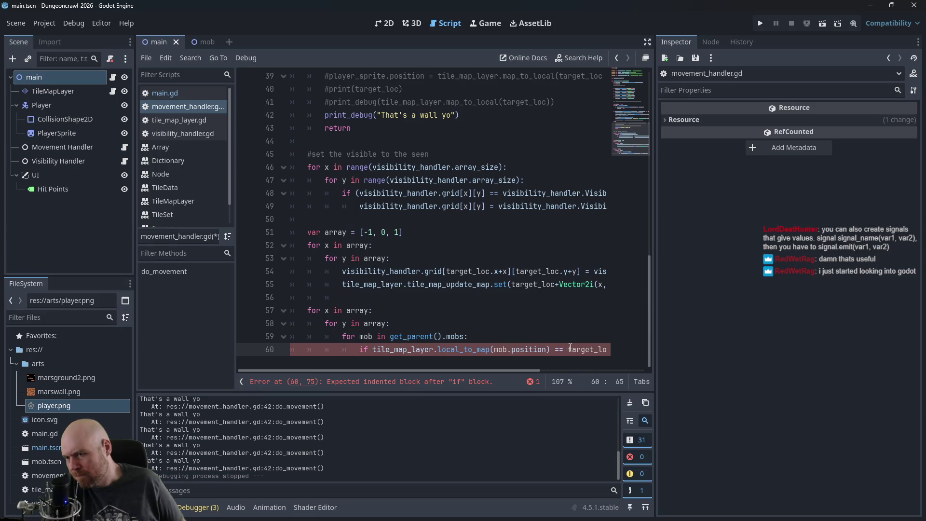
{"action": "scroll", "coordinate": [506, 357], "scroll_direction": "up", "scroll_amount": 2}
{"action": "scroll", "coordinate": [482, 362], "scroll_direction": "down", "scroll_amount": 2}
{"action": "mouse_move", "coordinate": [441, 371]}
{"action": "left_mouse_down"}
{"action": "mouse_move", "coordinate": [484, 362]}
{"action": "mouse_move", "coordinate": [453, 361]}
{"action": "mouse_move", "coordinate": [461, 355]}
{"action": "left_mouse_up"}
{"action": "left_click", "coordinate": [582, 349]}
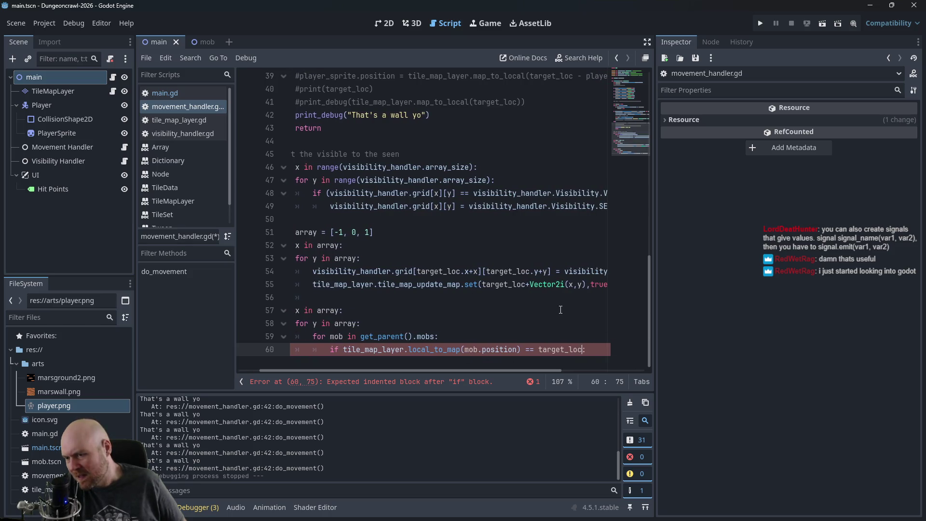
{"action": "type", "text": "+ Vecto"}
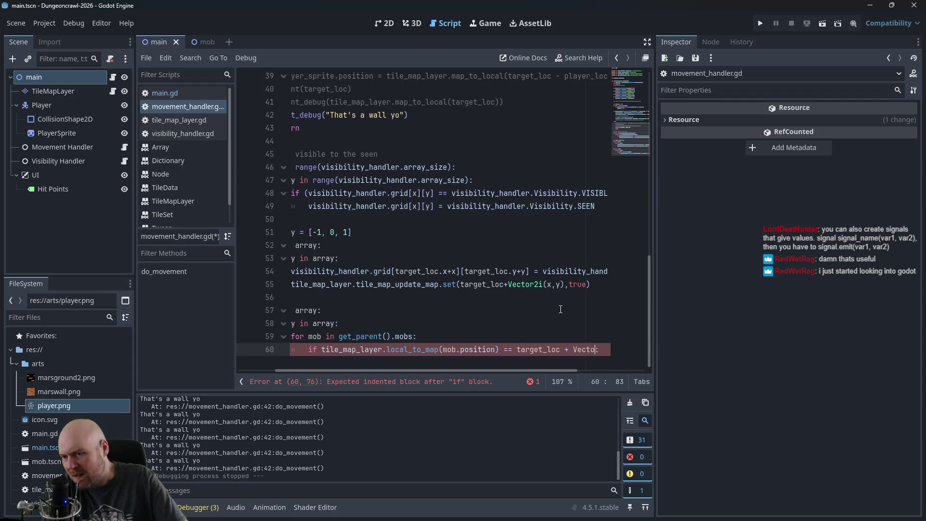
{"action": "type", "text": "r2i(x,y):"}
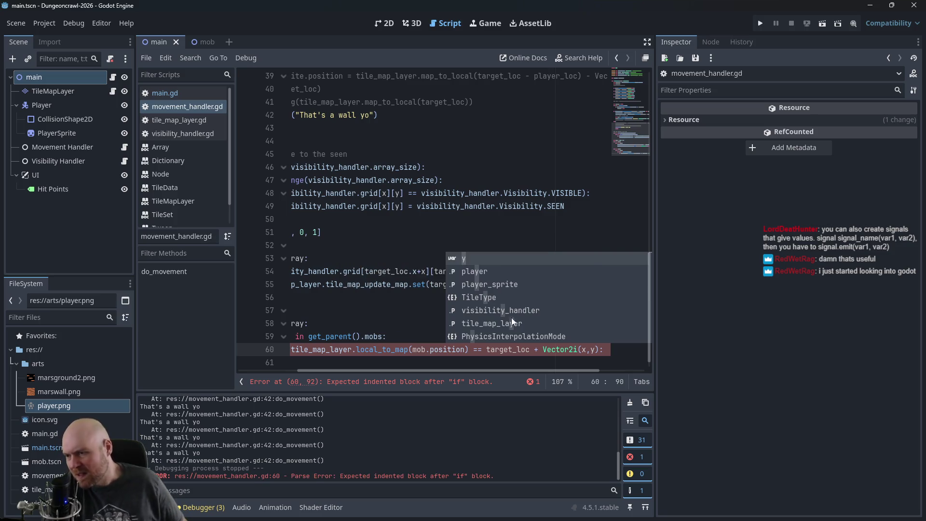
{"action": "left_click", "coordinate": [387, 336]}
{"action": "mouse_move", "coordinate": [389, 370]}
{"action": "left_mouse_down"}
{"action": "mouse_move", "coordinate": [325, 370]}
{"action": "mouse_move", "coordinate": [388, 370]}
{"action": "left_mouse_up"}
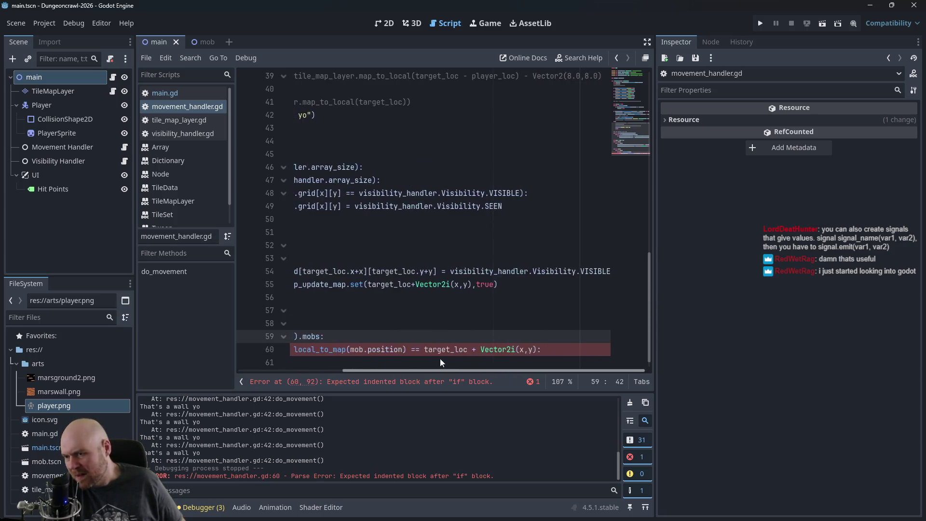
Step: Add print("Mob found") inside the if and save the script
{"action": "left_click", "coordinate": [600, 349]}
{"action": "key", "text": "Return"}
{"action": "type", "text": "p"}
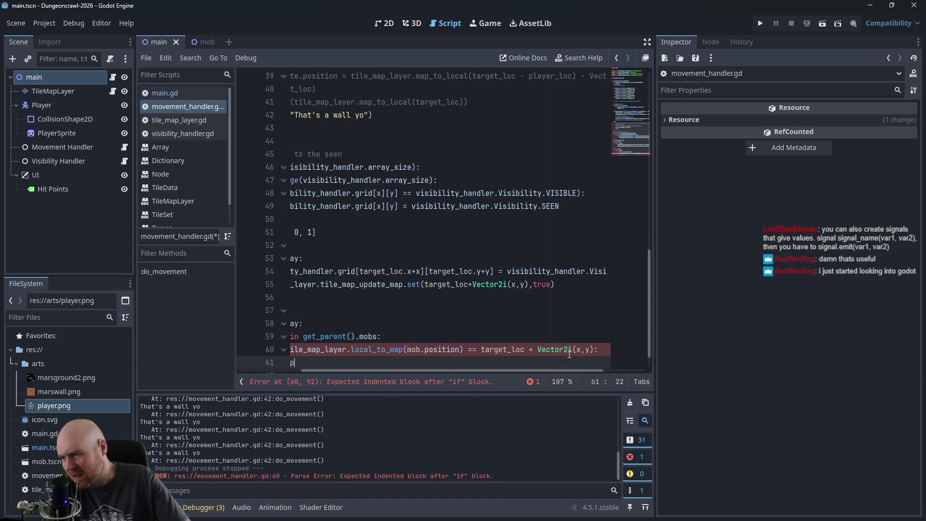
{"action": "type", "text": "rint(\"Mob found"}
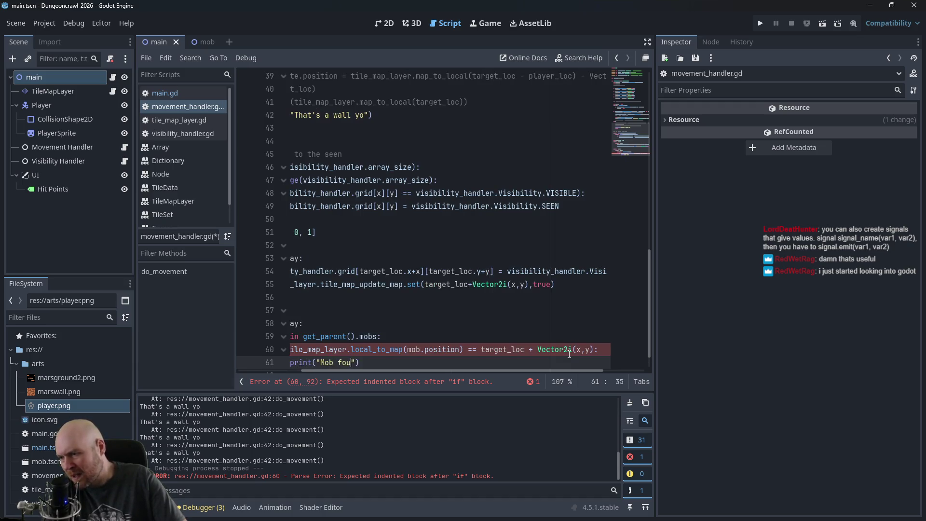
{"action": "key", "text": "ctrl+s"}
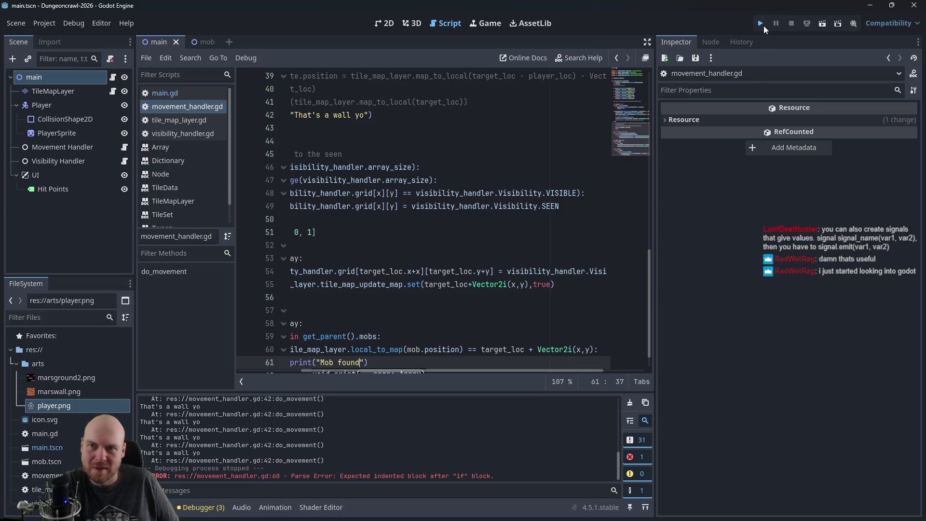
Step: Run the project, walk the player beside the green mob until "Mob found" prints, then stop it
{"action": "left_click", "coordinate": [761, 24]}
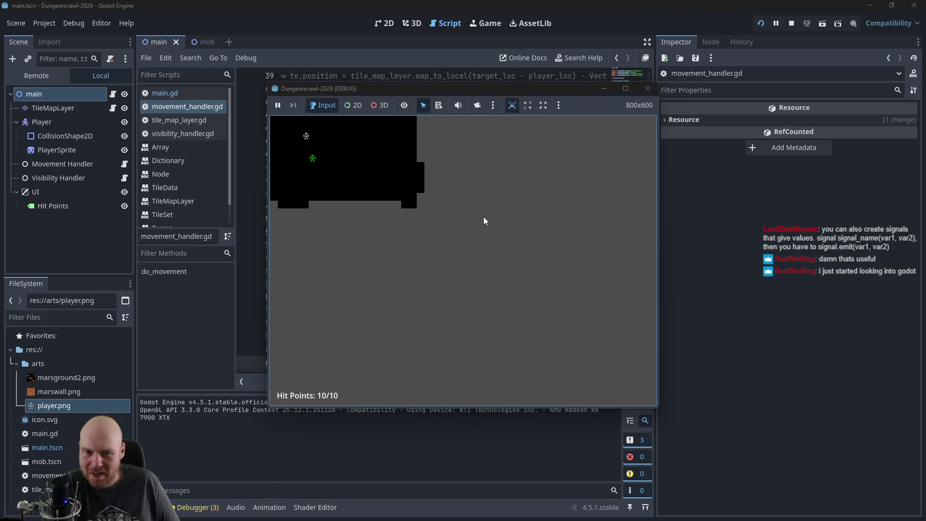
{"action": "key", "text": "Down"}
{"action": "key", "text": "Left"}
{"action": "key", "text": "Down"}
{"action": "key", "text": "Down"}
{"action": "key", "text": "Right"}
{"action": "key", "text": "Down"}
{"action": "key", "text": "Up"}
{"action": "key", "text": "Up"}
{"action": "key", "text": "Up"}
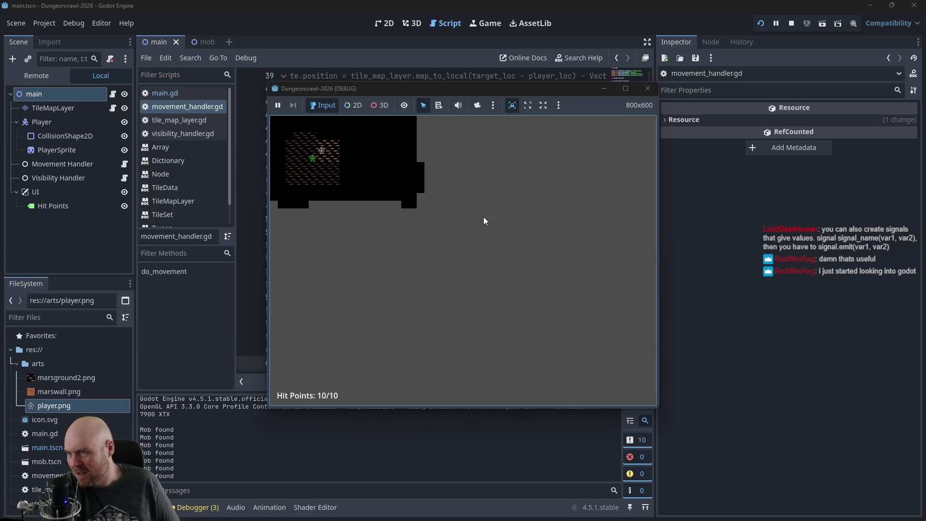
{"action": "key", "text": "F8"}
{"action": "scroll", "coordinate": [426, 261], "scroll_direction": "up", "scroll_amount": 5}
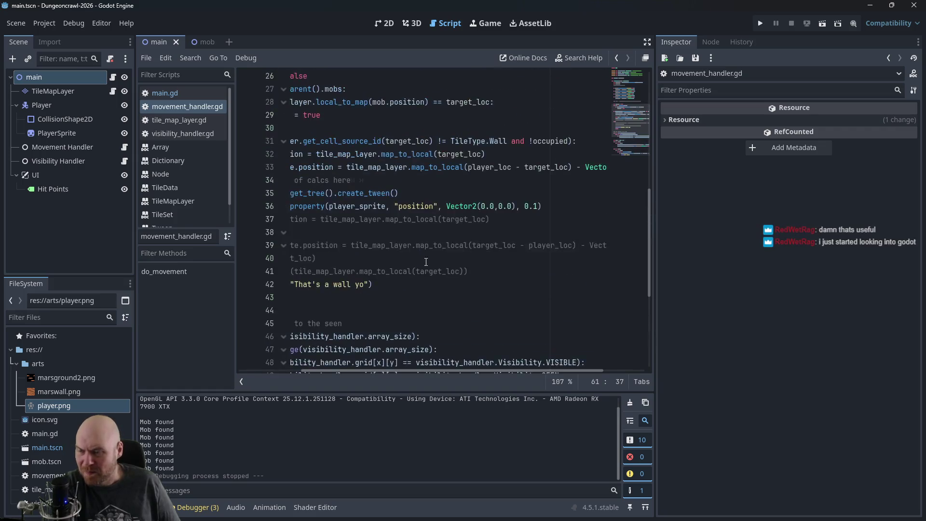
{"action": "scroll", "coordinate": [426, 262], "scroll_direction": "up", "scroll_amount": 8}
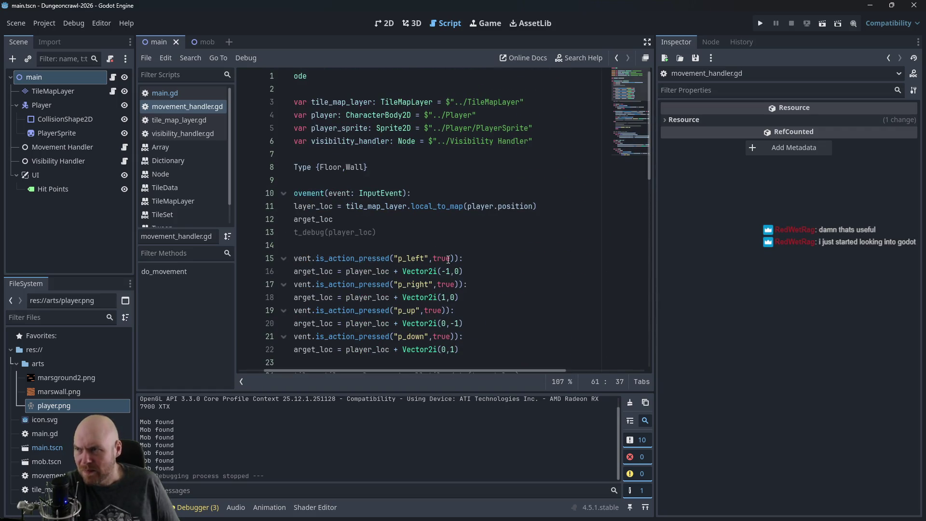
Step: Declare 'signal hit' just below extends Node in movement_handler.gd
{"action": "left_click_drag", "start_coordinate": [370, 368], "coordinate": [288, 367]}
{"action": "left_click", "coordinate": [330, 87]}
{"action": "key", "text": "Return"}
{"action": "key", "text": "Return"}
{"action": "key", "text": "Up"}
{"action": "type", "text": "signal "}
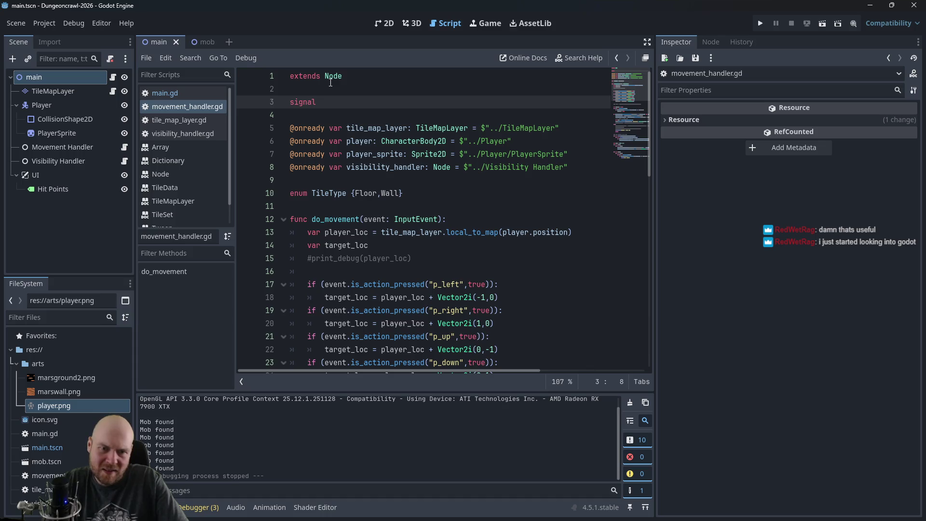
{"action": "type", "text": "hit"}
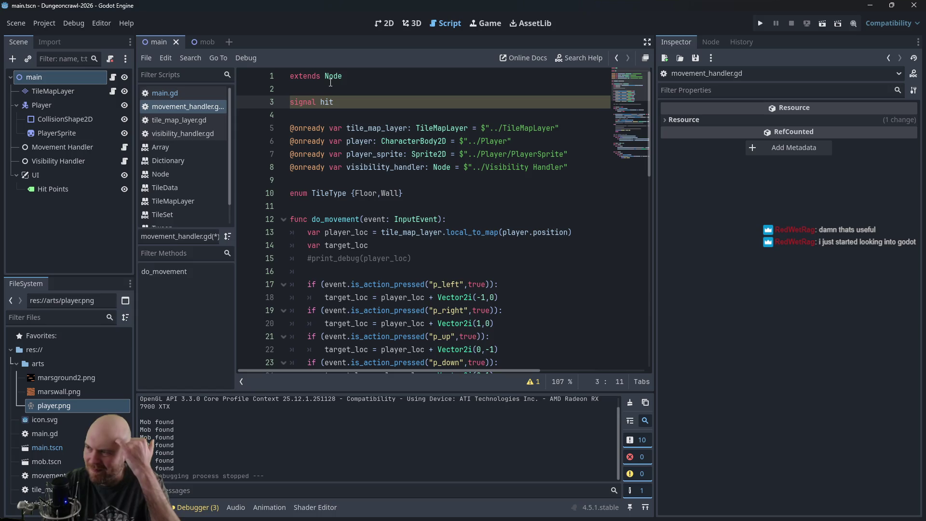
Step: Replace print("Mob found") with hit.emit()
{"action": "scroll", "coordinate": [495, 216], "scroll_direction": "down", "scroll_amount": 13}
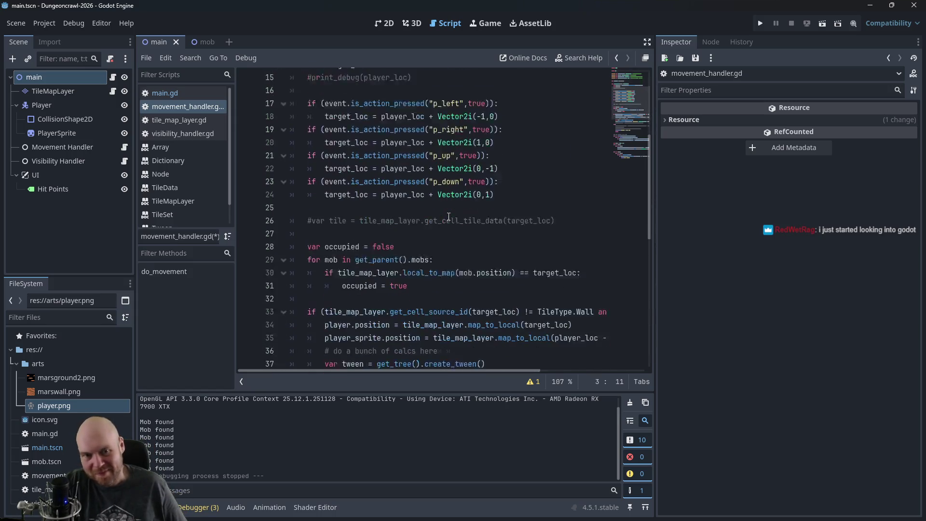
{"action": "scroll", "coordinate": [439, 214], "scroll_direction": "down", "scroll_amount": 1}
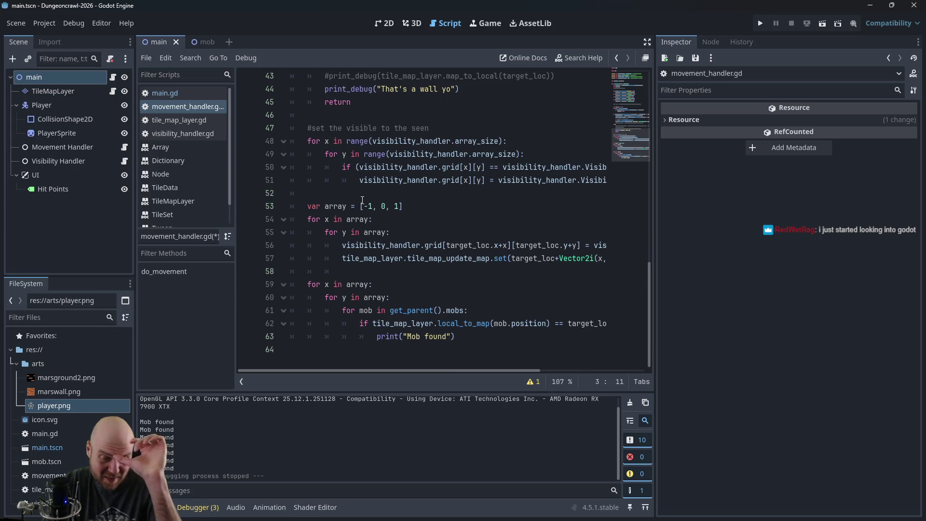
{"action": "left_click_drag", "start_coordinate": [377, 336], "coordinate": [470, 337]}
{"action": "type", "text": "hit.e"}
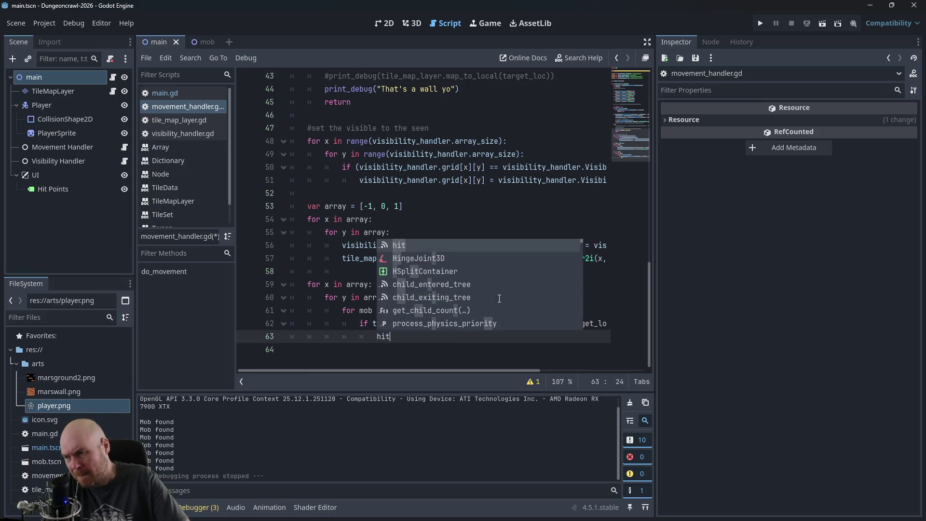
{"action": "key", "text": "Return"}
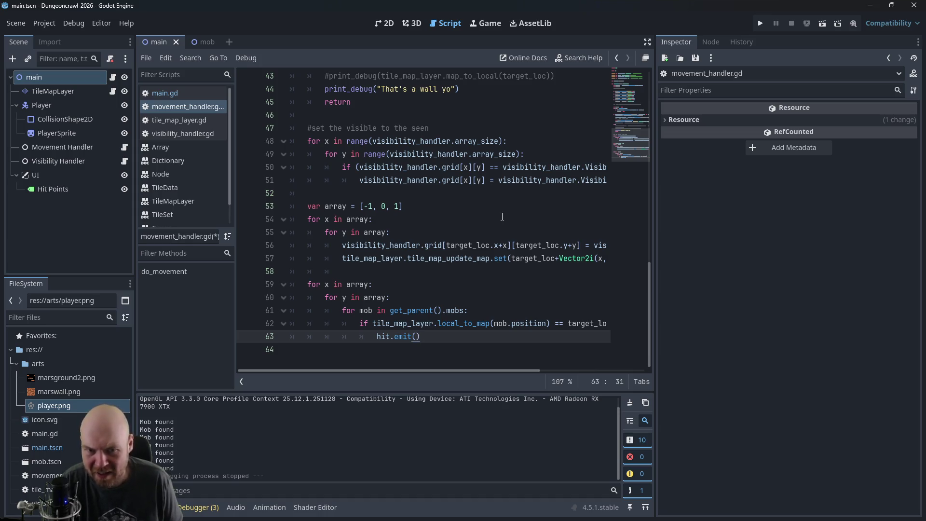
Step: Glance at the Node and Inspector panels, then open main.gd
{"action": "scroll", "coordinate": [509, 218], "scroll_direction": "up", "scroll_amount": 5}
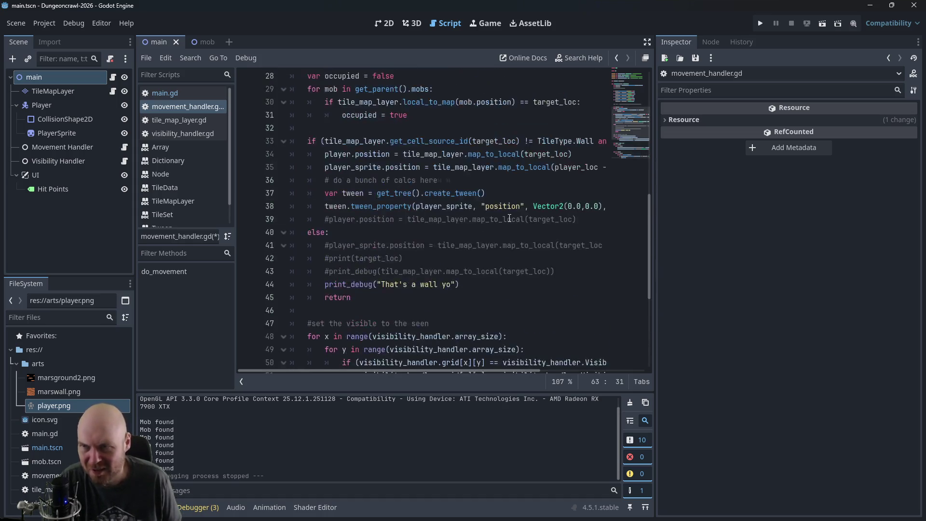
{"action": "scroll", "coordinate": [579, 145], "scroll_direction": "down", "scroll_amount": 2}
{"action": "left_click", "coordinate": [712, 43]}
{"action": "left_click", "coordinate": [679, 44]}
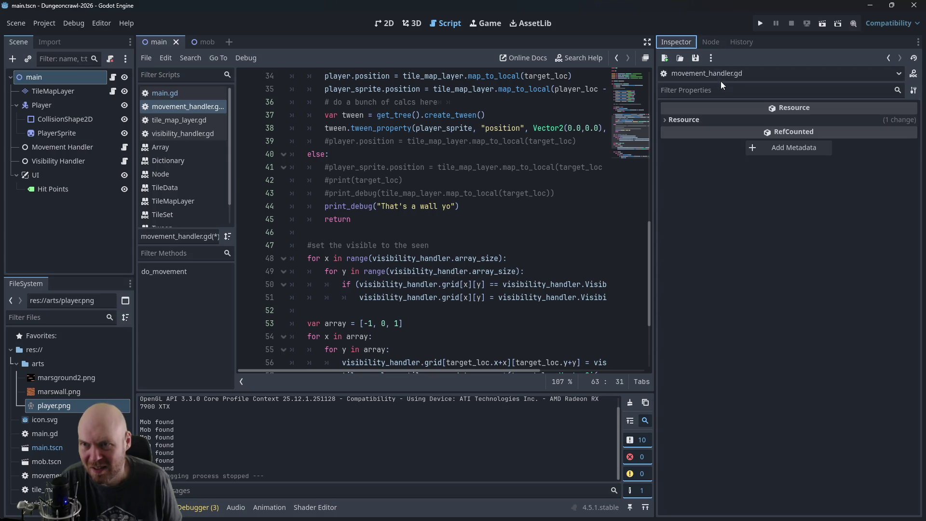
{"action": "left_click", "coordinate": [678, 120]}
{"action": "left_click", "coordinate": [677, 122]}
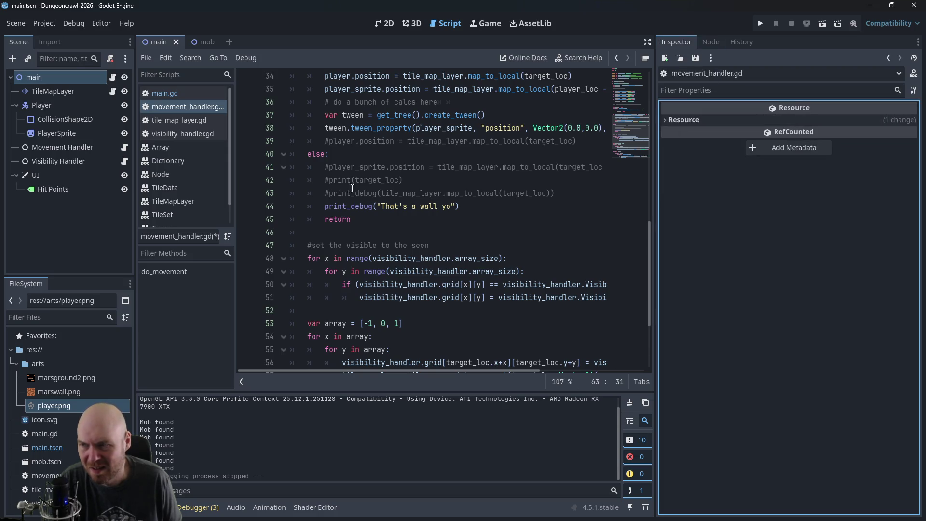
{"action": "scroll", "coordinate": [334, 191], "scroll_direction": "up", "scroll_amount": 7}
{"action": "scroll", "coordinate": [334, 192], "scroll_direction": "up", "scroll_amount": 4}
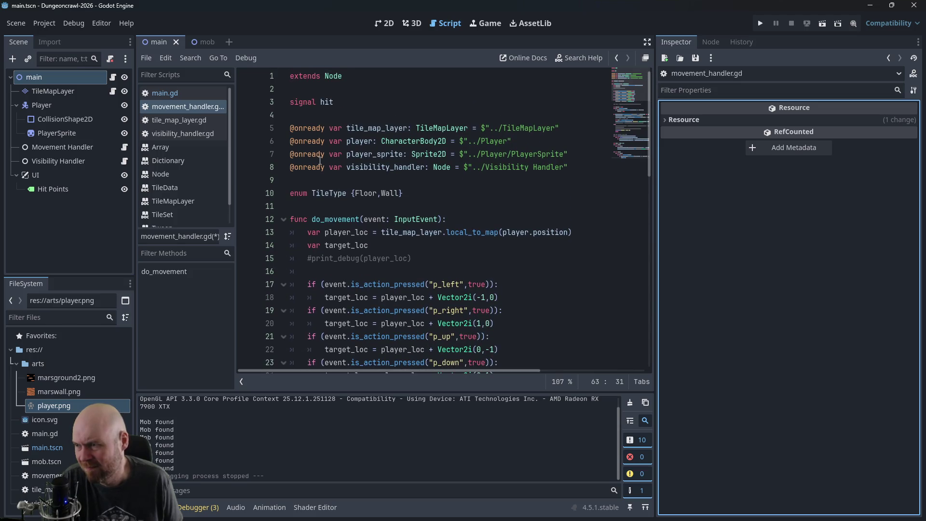
{"action": "left_click", "coordinate": [198, 93]}
{"action": "scroll", "coordinate": [332, 198], "scroll_direction": "down", "scroll_amount": 9}
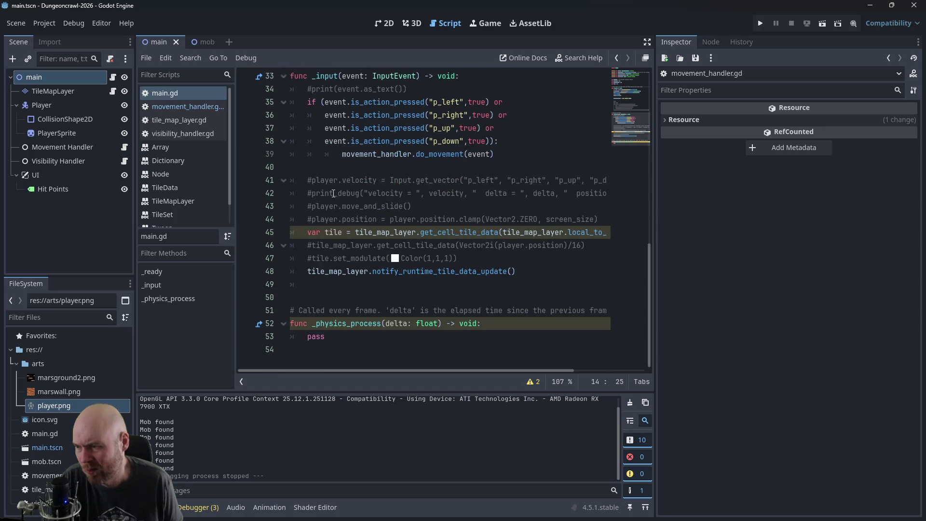
Step: Start a new onHit() function at the end of main.gd
{"action": "left_click", "coordinate": [452, 356]}
{"action": "key", "text": "Return"}
{"action": "key", "text": "Return"}
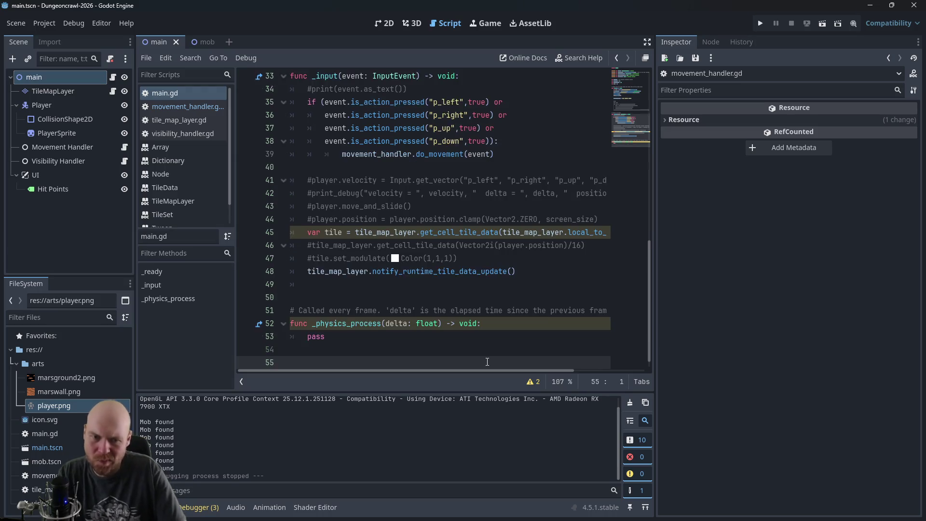
{"action": "type", "text": "func "}
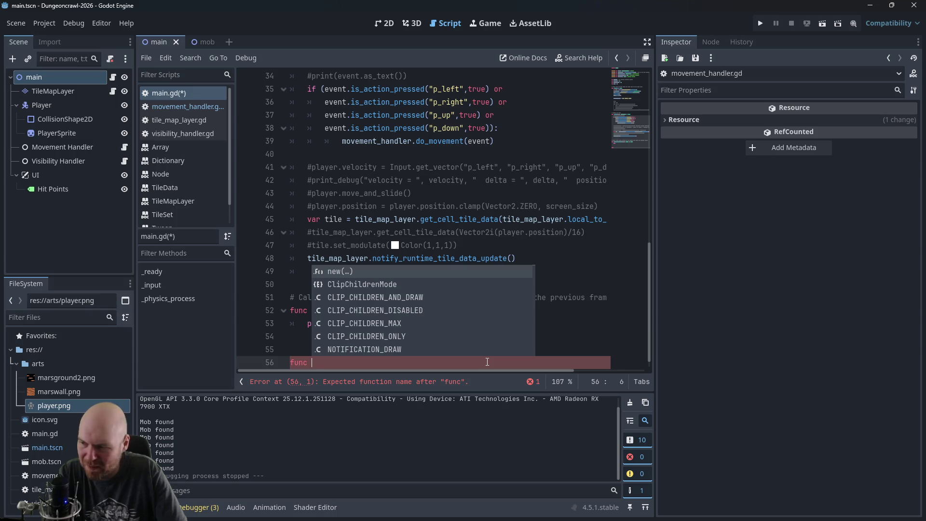
{"action": "type", "text": "on"}
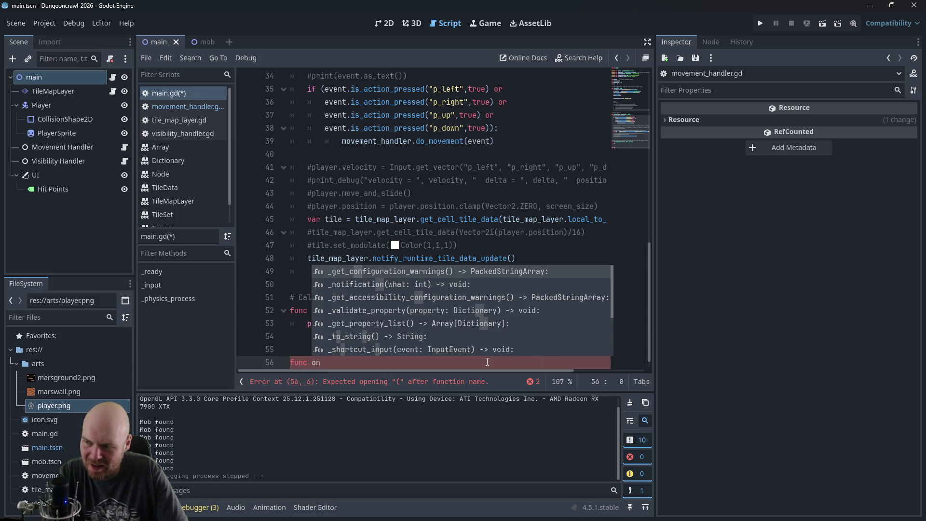
{"action": "type", "text": "Hi"}
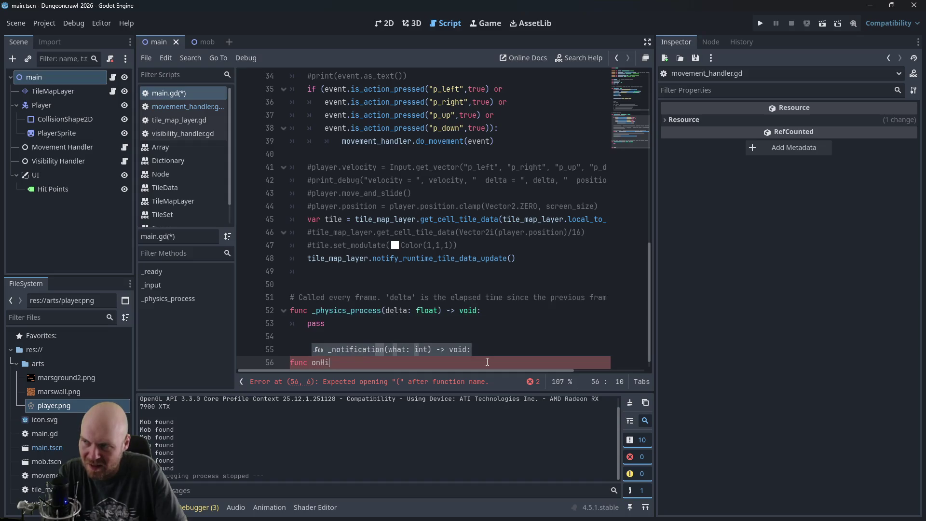
{"action": "type", "text": "t():"}
{"action": "key", "text": "Return"}
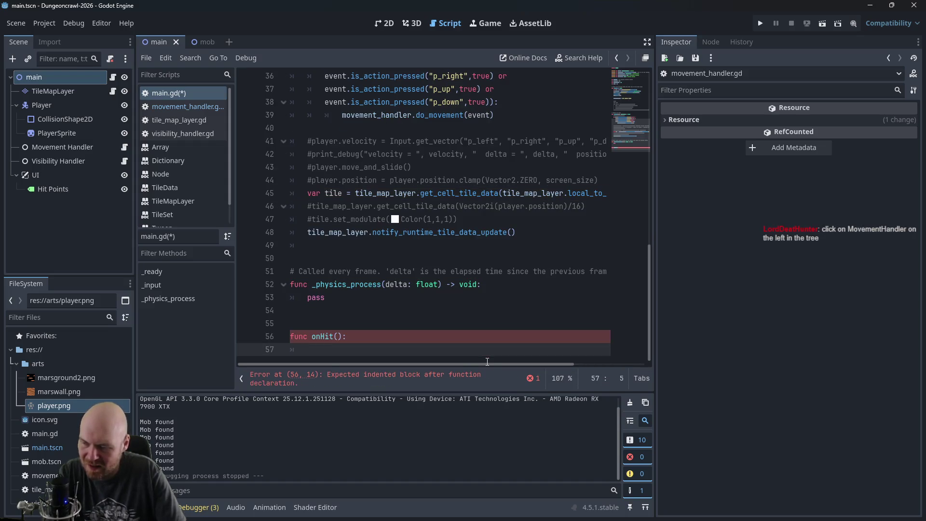
Step: Make onHit subtract 1 from hitPoints
{"action": "scroll", "coordinate": [406, 249], "scroll_direction": "up", "scroll_amount": 9}
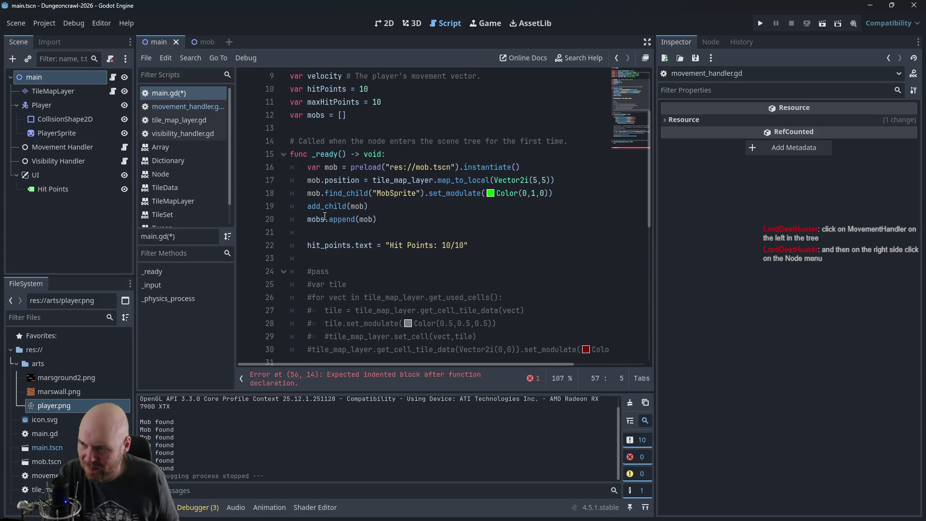
{"action": "scroll", "coordinate": [325, 217], "scroll_direction": "up", "scroll_amount": 2}
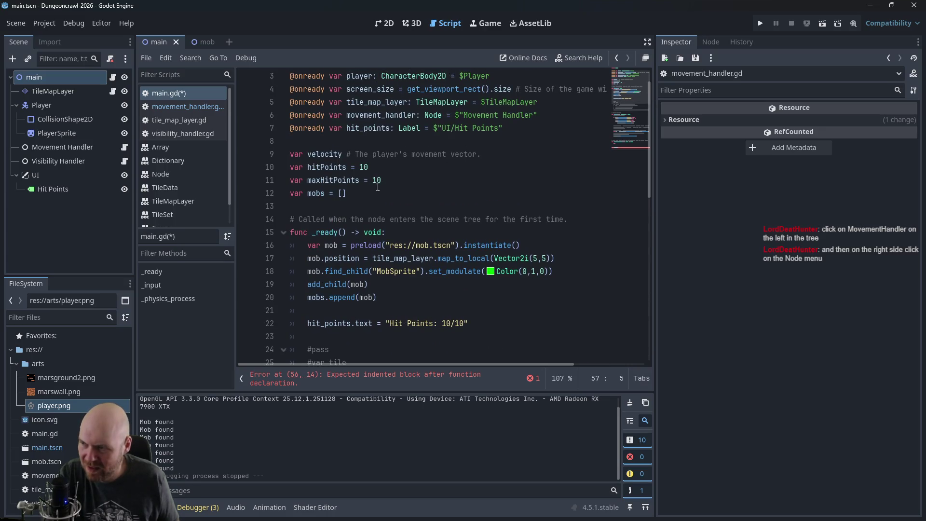
{"action": "left_click", "coordinate": [447, 323]}
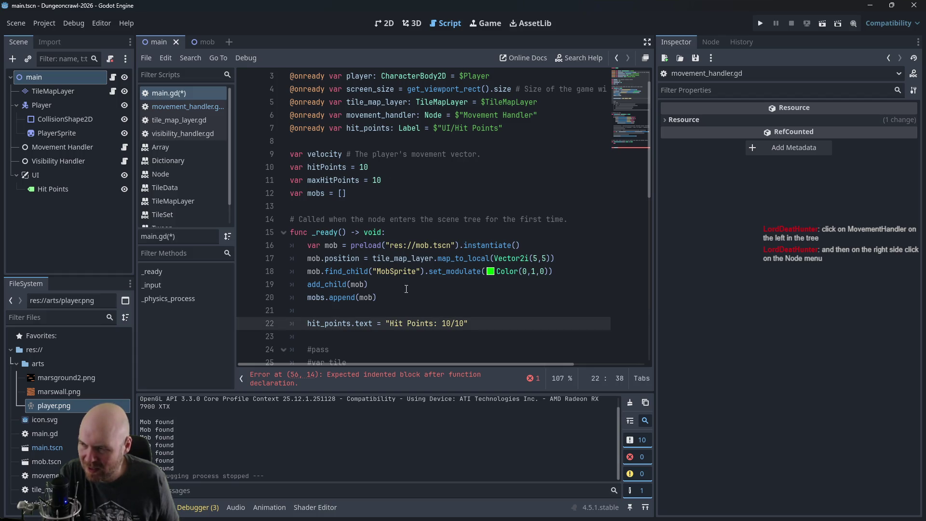
{"action": "scroll", "coordinate": [406, 289], "scroll_direction": "down", "scroll_amount": 11}
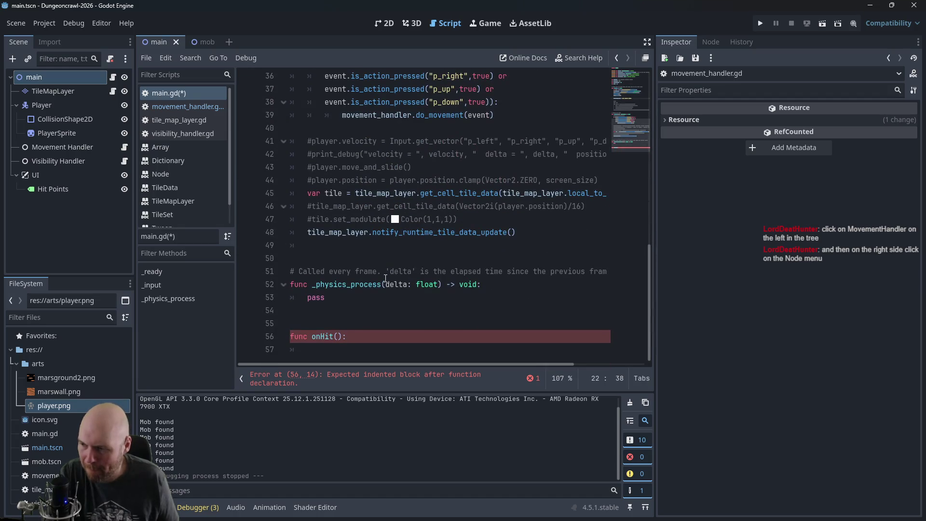
{"action": "left_click", "coordinate": [431, 349]}
{"action": "type", "text": "hit"}
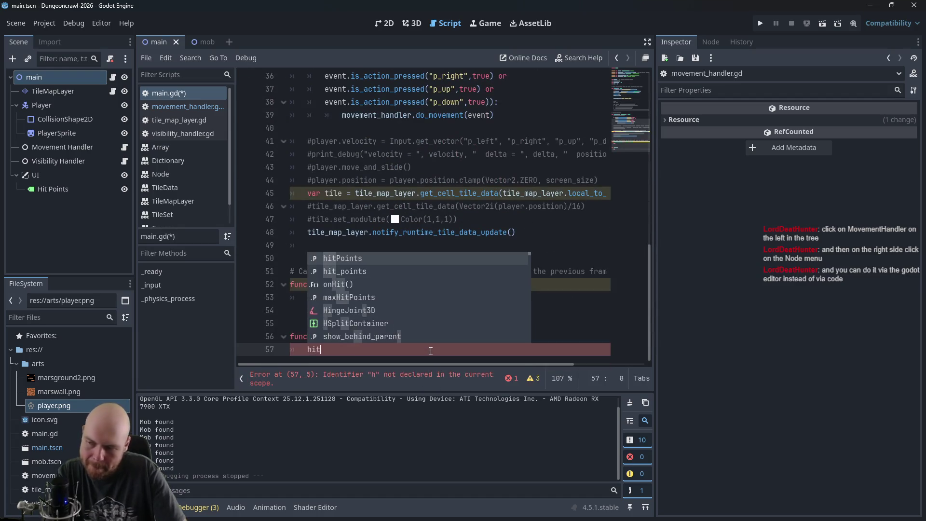
{"action": "type", "text": "Points -= 1"}
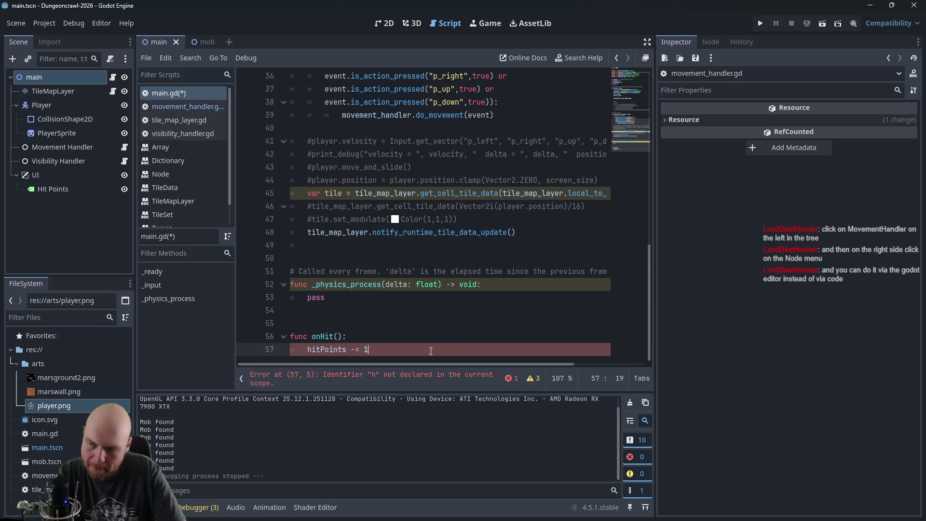
{"action": "key", "text": "Return"}
Step: Copy the "Hit Points: 10/10" label line into onHit and delete the current-value 10
{"action": "scroll", "coordinate": [366, 215], "scroll_direction": "up", "scroll_amount": 1}
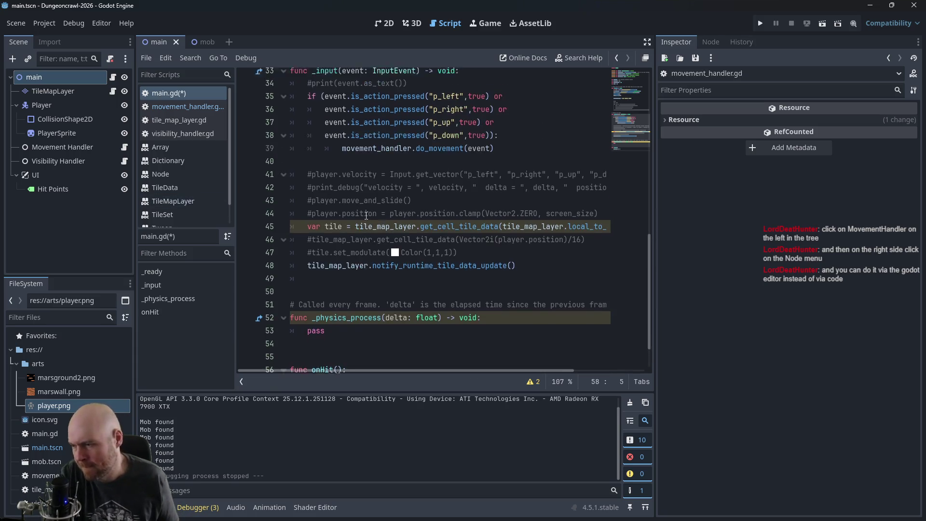
{"action": "scroll", "coordinate": [366, 215], "scroll_direction": "up", "scroll_amount": 10}
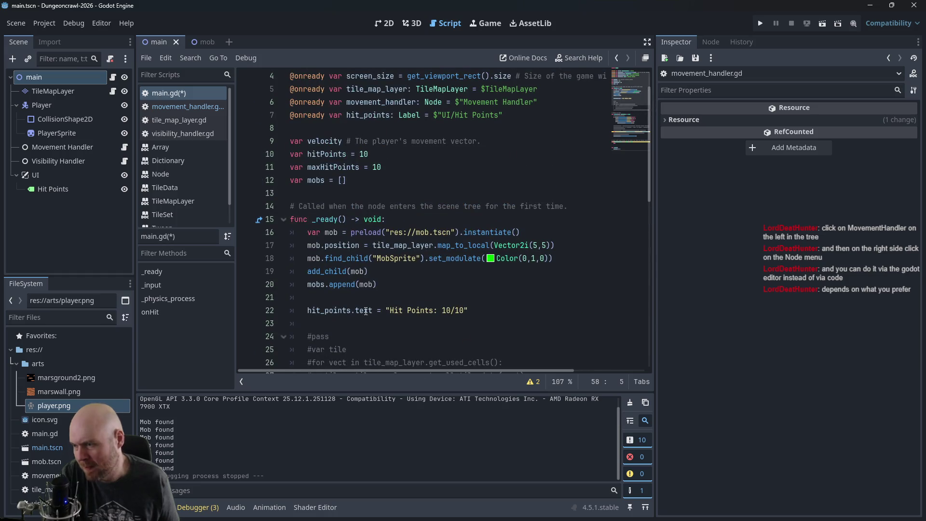
{"action": "left_click_drag", "start_coordinate": [307, 309], "coordinate": [506, 317]}
{"action": "key", "text": "ctrl+c"}
{"action": "scroll", "coordinate": [511, 316], "scroll_direction": "down", "scroll_amount": 11}
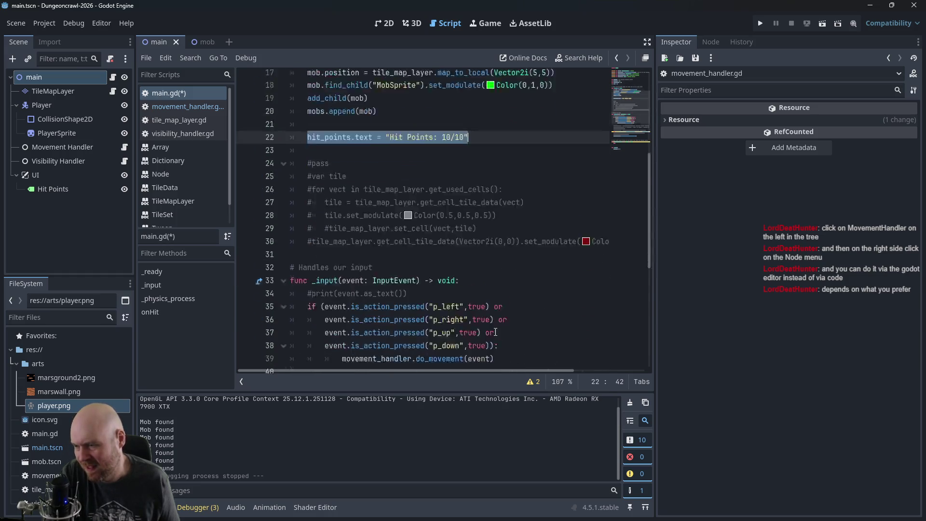
{"action": "left_click", "coordinate": [361, 350]}
{"action": "key", "text": "ctrl+v"}
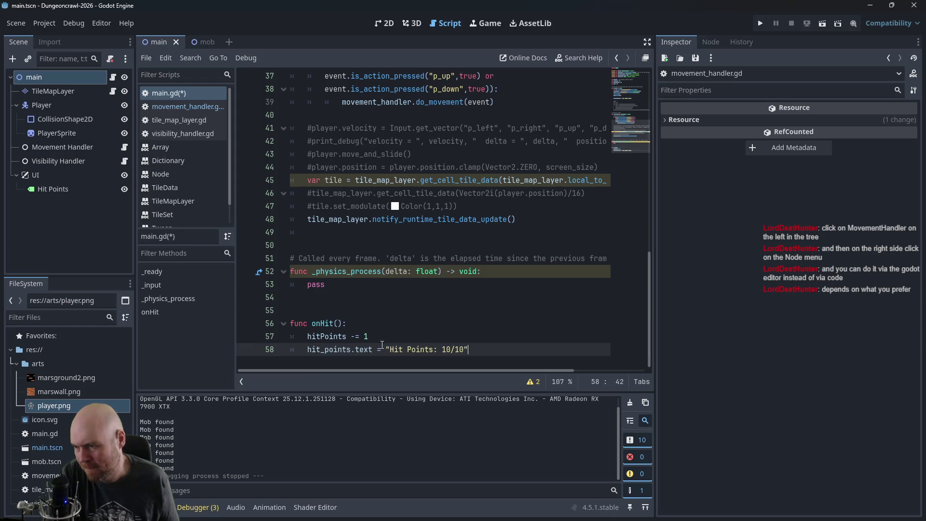
{"action": "double_click", "coordinate": [444, 348]}
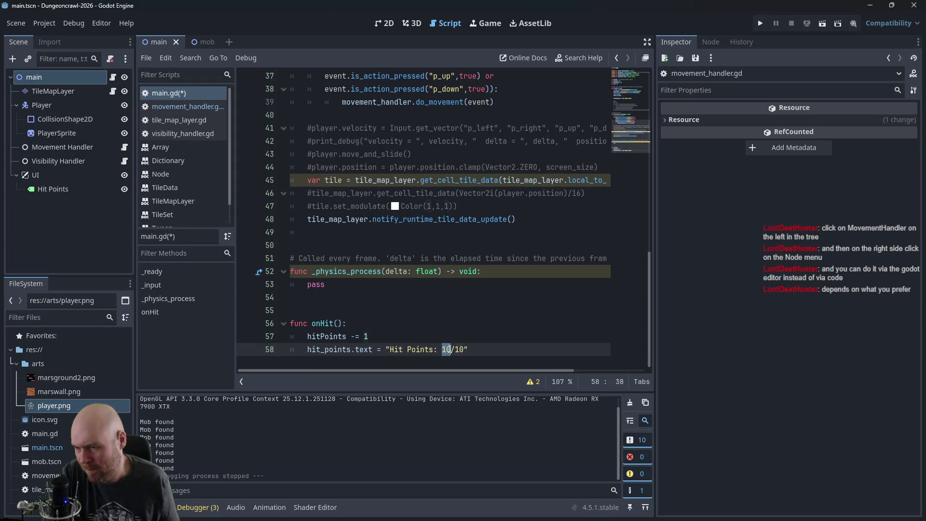
{"action": "key", "text": "BackSpace"}
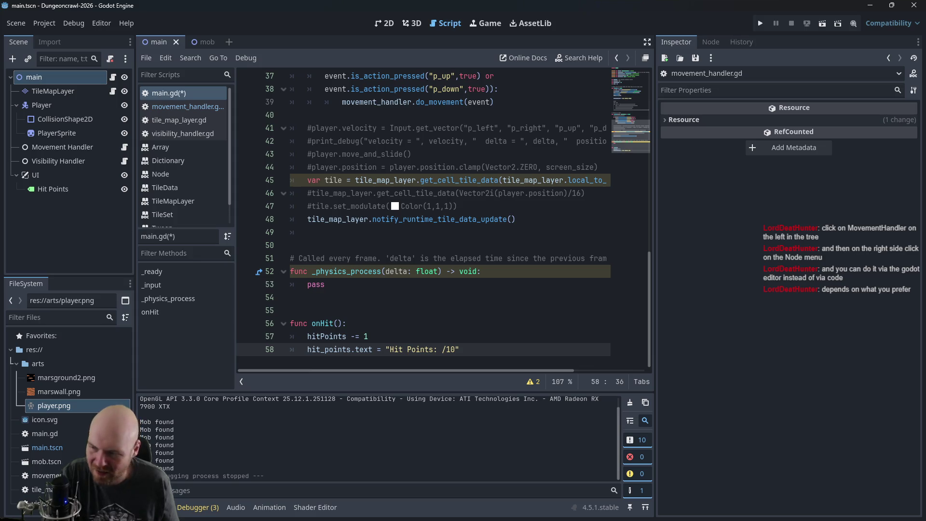
{"action": "key", "text": "alt+Tab"}
Step: Search 'godot format strings' and study the {0} placeholder format() example in the docs
{"action": "key", "text": "ctrl+t"}
{"action": "type", "text": "g"}
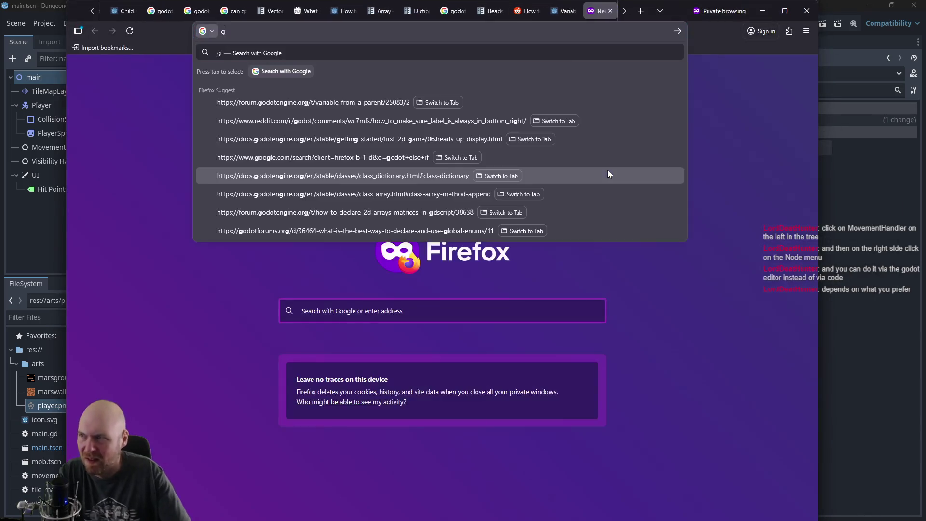
{"action": "type", "text": "odot format strings"}
{"action": "key", "text": "Return"}
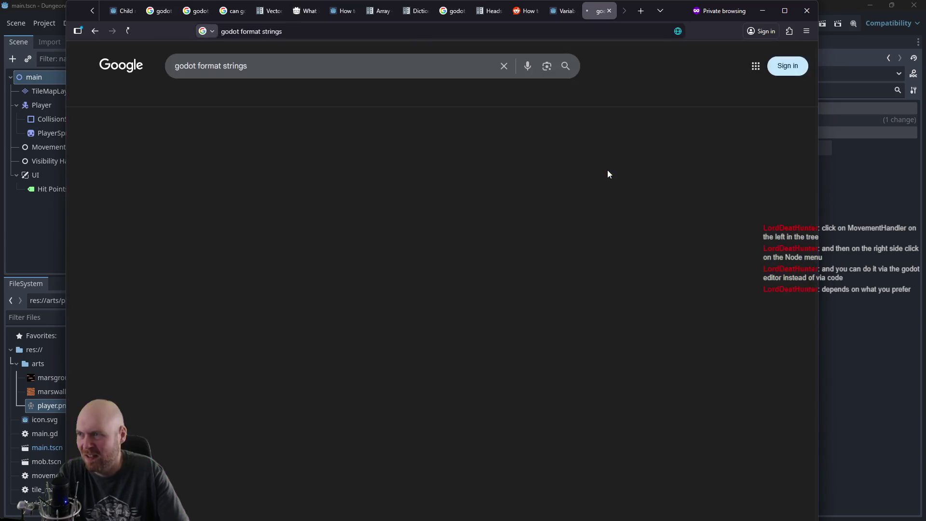
{"action": "left_click", "coordinate": [287, 149]}
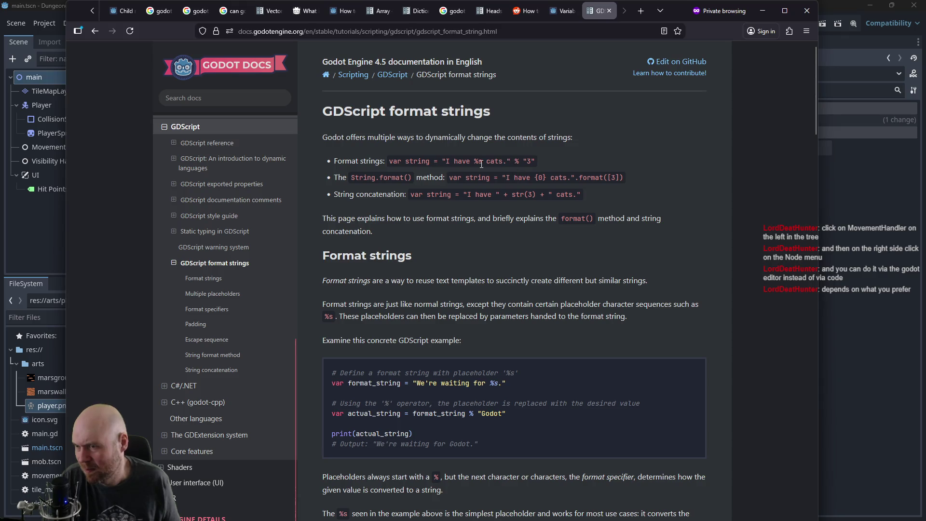
{"action": "left_click_drag", "start_coordinate": [533, 176], "coordinate": [547, 175]}
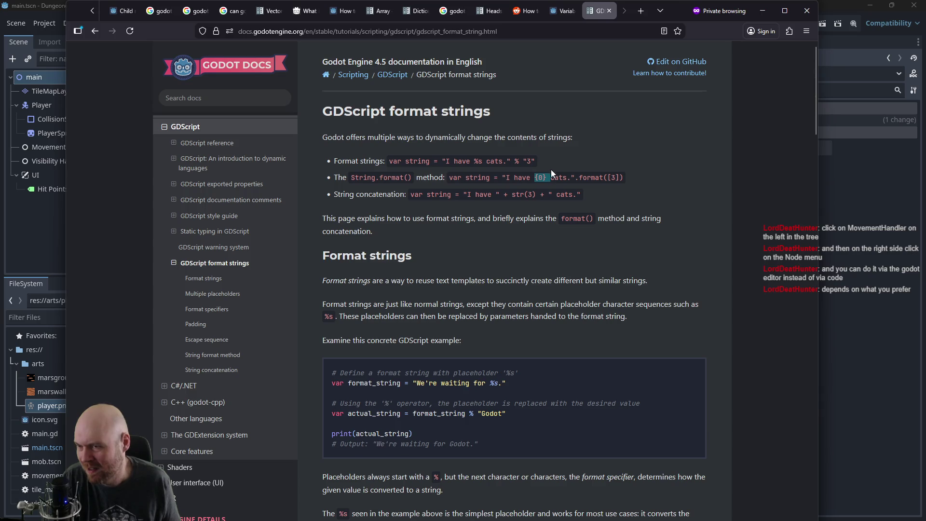
{"action": "left_click", "coordinate": [548, 147]}
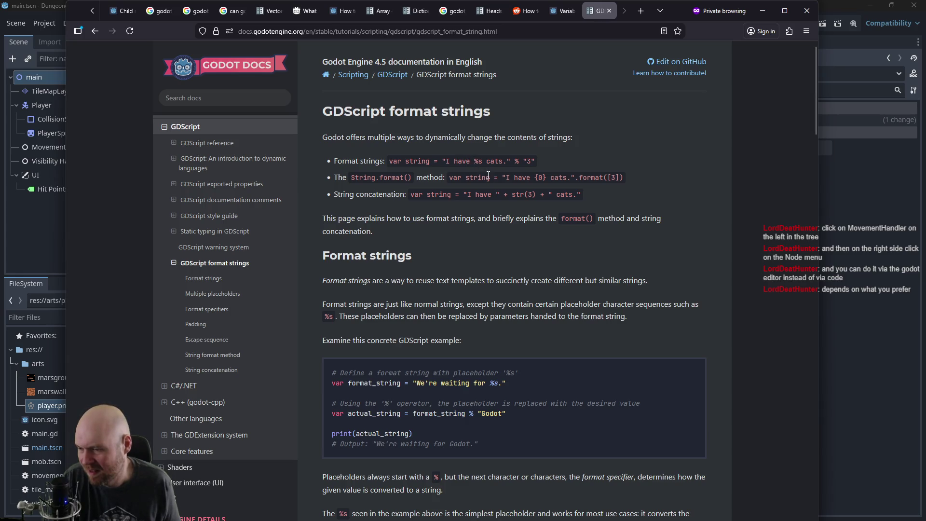
Step: Insert {0} and append .format([hitPoints,maxHitPoints]) to the label text on line 58
{"action": "left_click", "coordinate": [764, 10]}
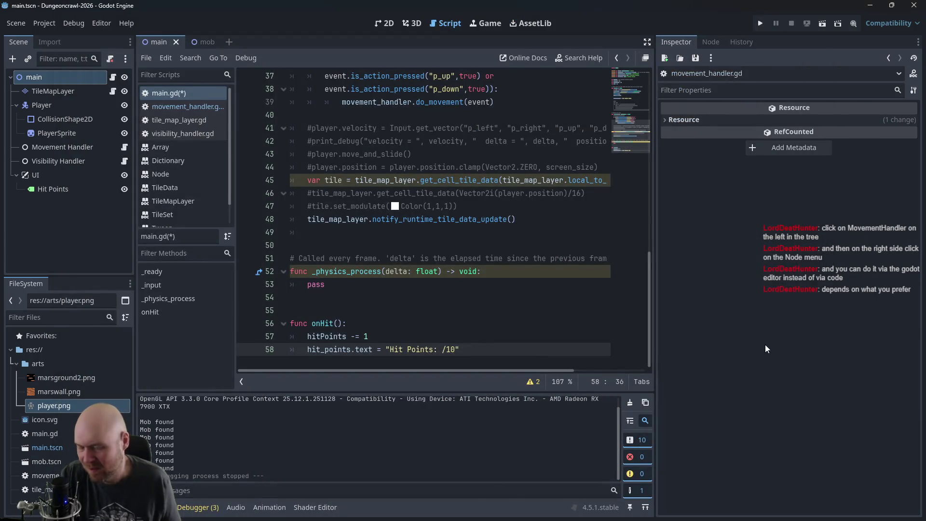
{"action": "type", "text": "{0"}
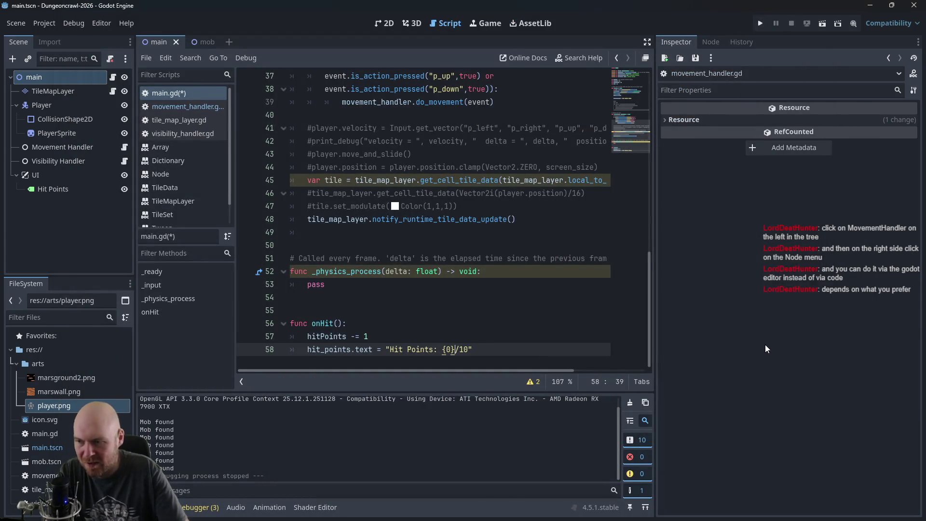
{"action": "key", "text": "alt+Tab"}
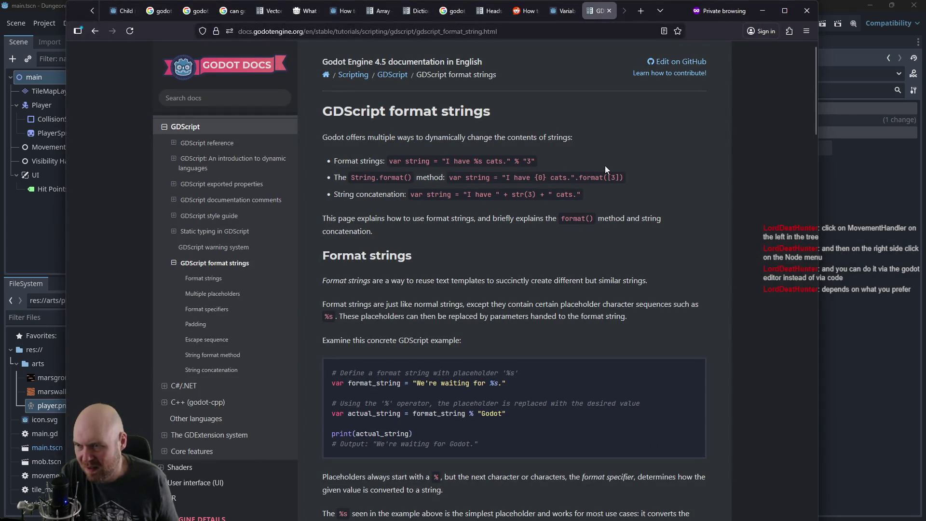
{"action": "key", "text": "alt+Tab"}
{"action": "left_click", "coordinate": [496, 347]}
{"action": "type", "text": "([hi"}
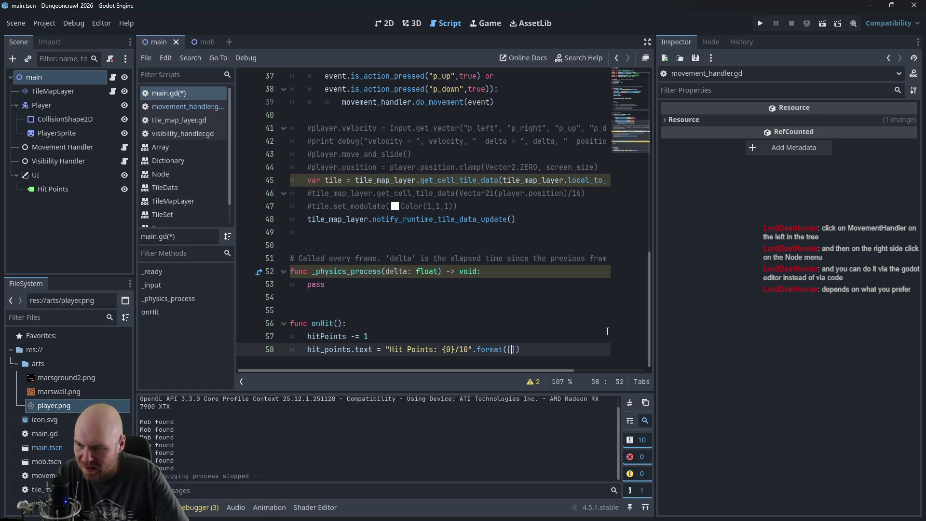
{"action": "type", "text": "tPoints,"}
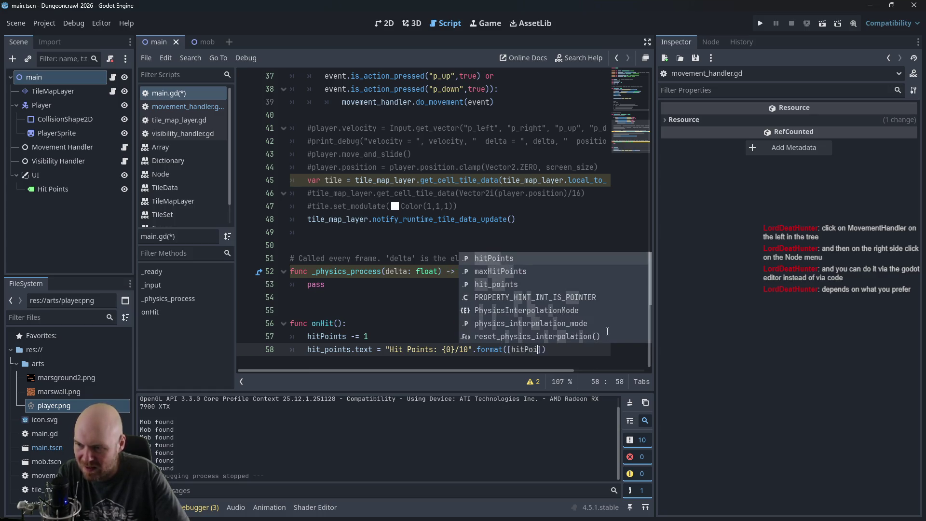
{"action": "type", "text": "max"}
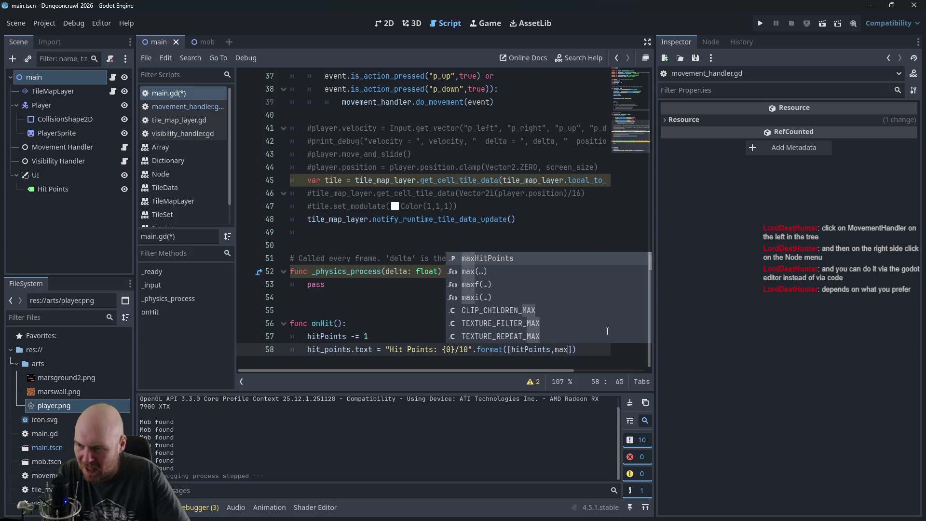
{"action": "type", "text": "HitPoints"}
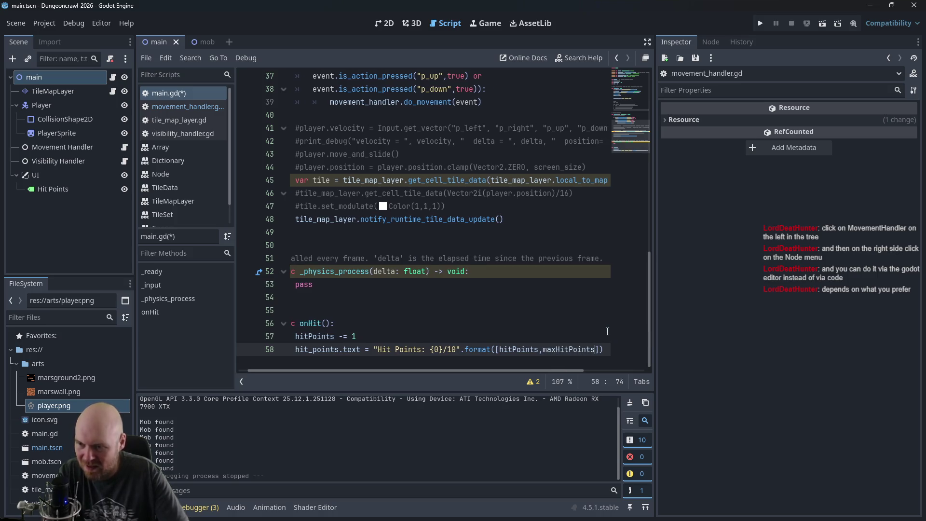
Step: Replace the hardcoded maximum 10 with {1} in the format string
{"action": "double_click", "coordinate": [450, 349]}
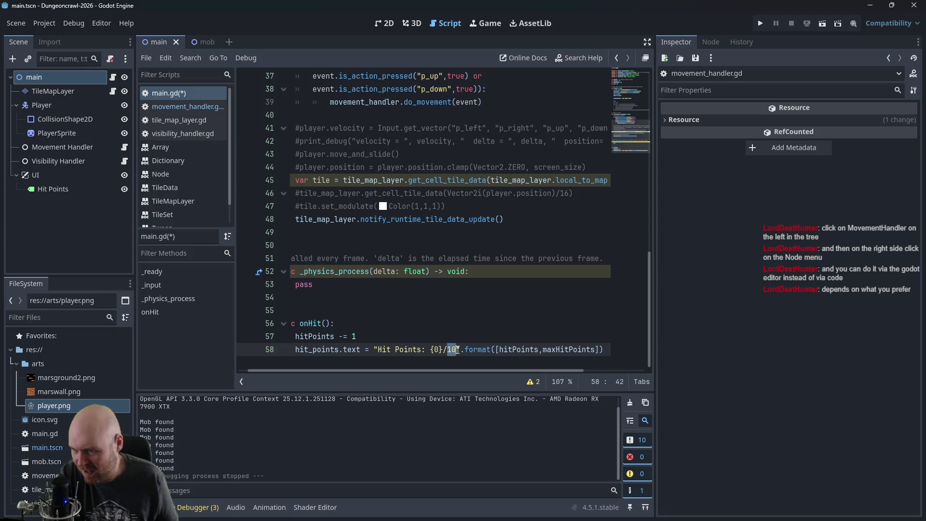
{"action": "type", "text": "{1"}
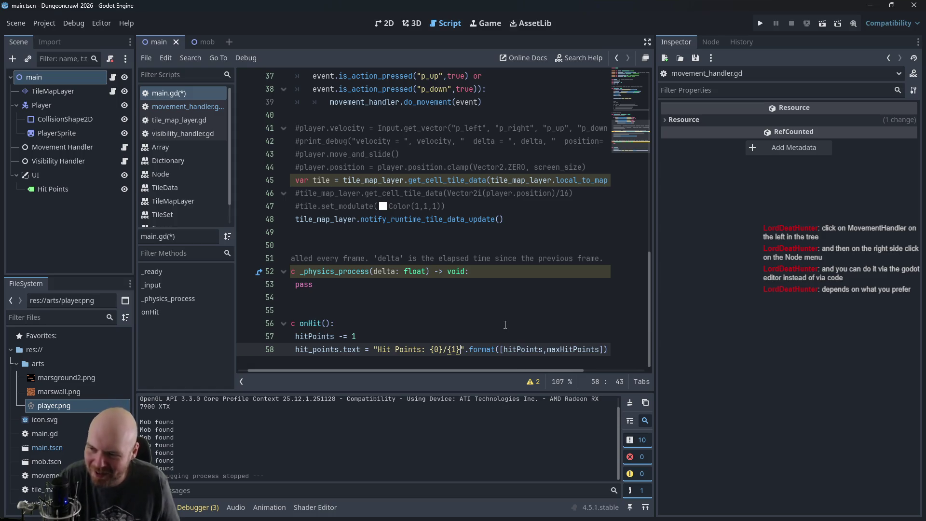
{"action": "key", "text": "Up"}
{"action": "left_click", "coordinate": [449, 350]}
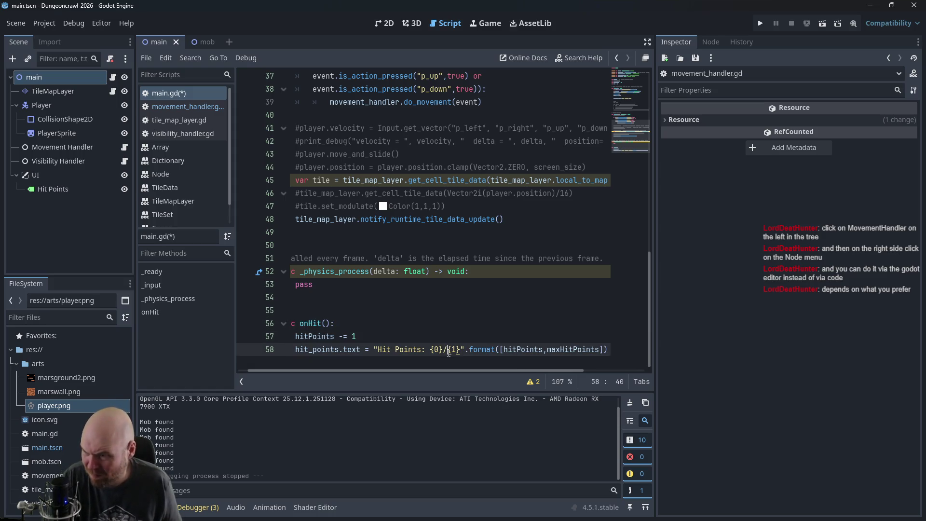
{"action": "left_click_drag", "start_coordinate": [325, 369], "coordinate": [315, 370]}
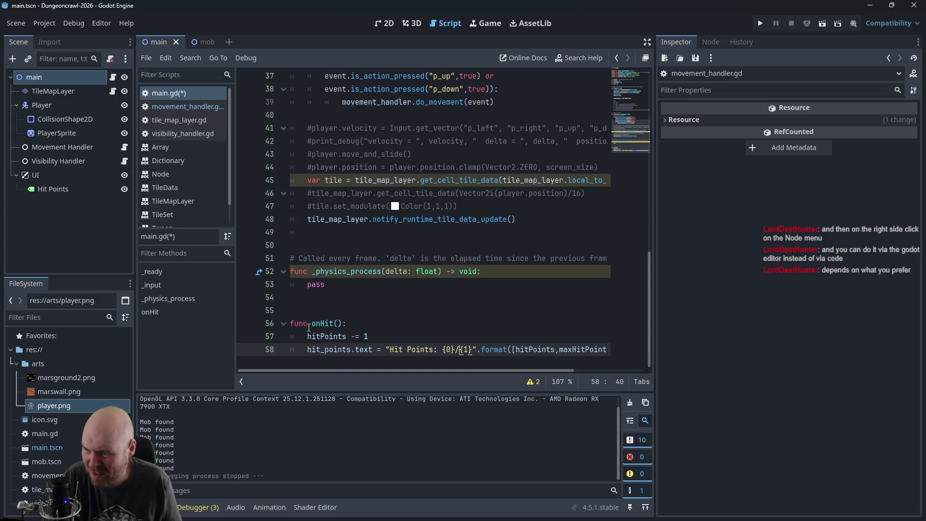
{"action": "left_click", "coordinate": [305, 323]}
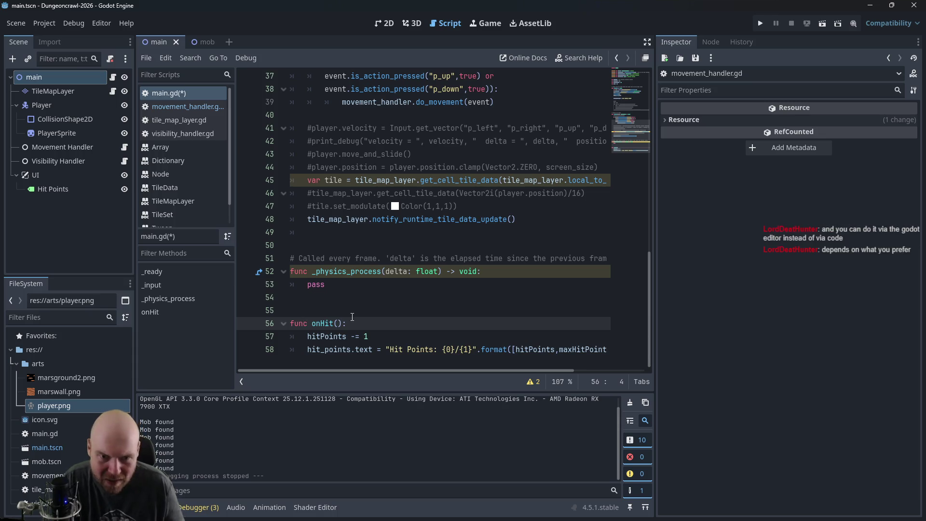
{"action": "left_click", "coordinate": [181, 108]}
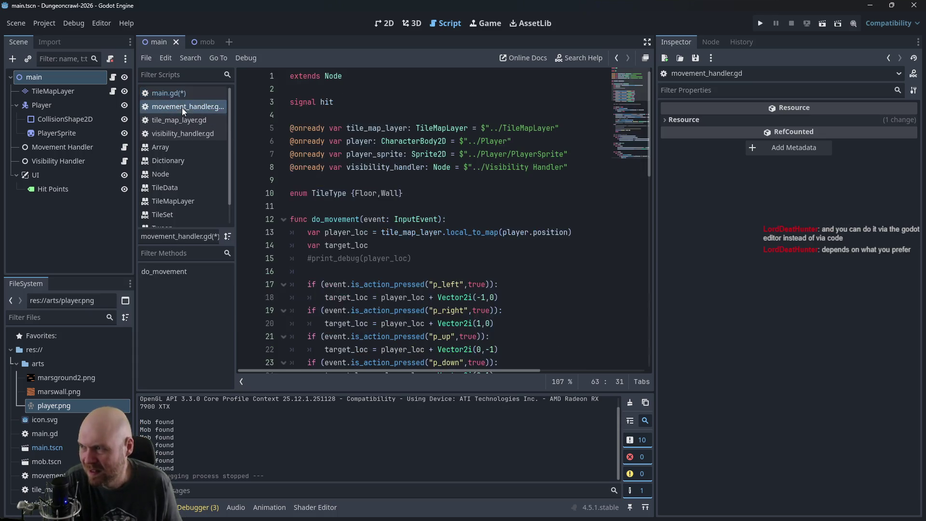
Step: Connect Movement Handler's hit() signal to main with receiver method _on_movement_handler_hit
{"action": "left_click", "coordinate": [57, 148]}
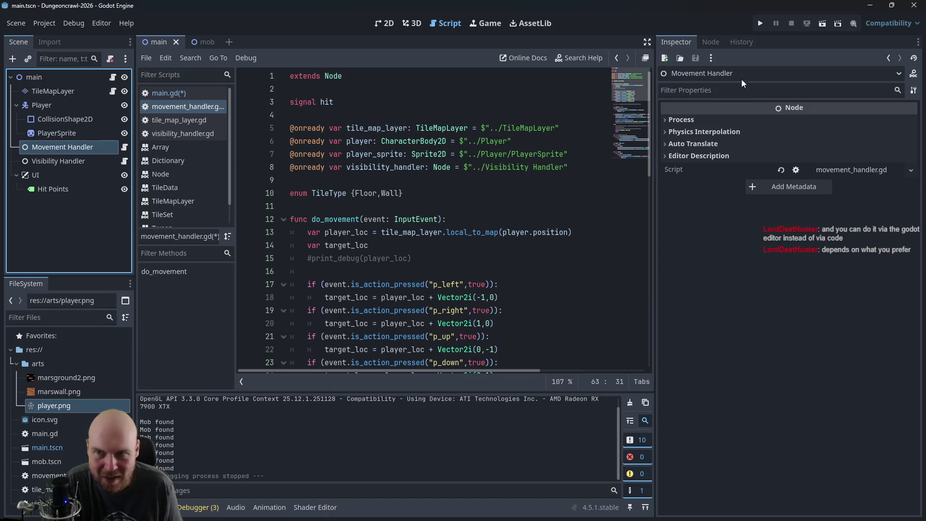
{"action": "left_click", "coordinate": [709, 42]}
{"action": "left_click", "coordinate": [692, 111]}
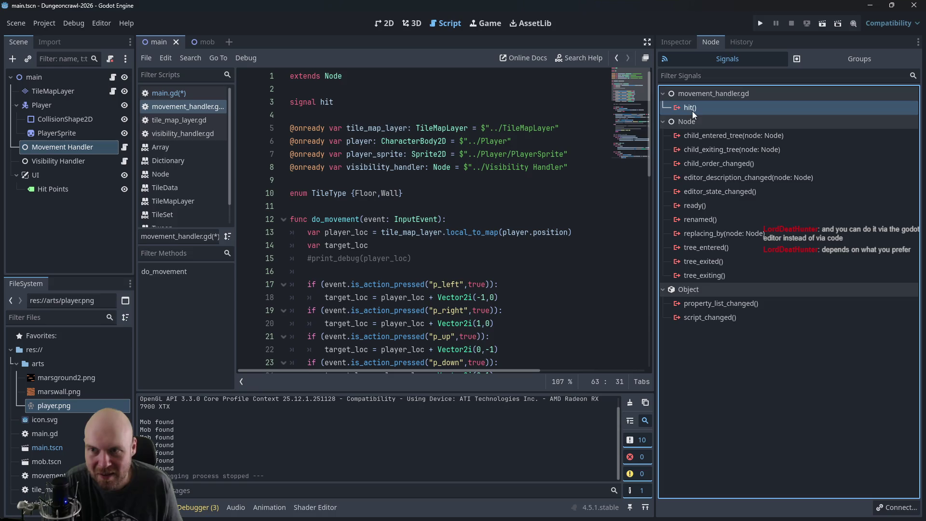
{"action": "right_click", "coordinate": [693, 111]}
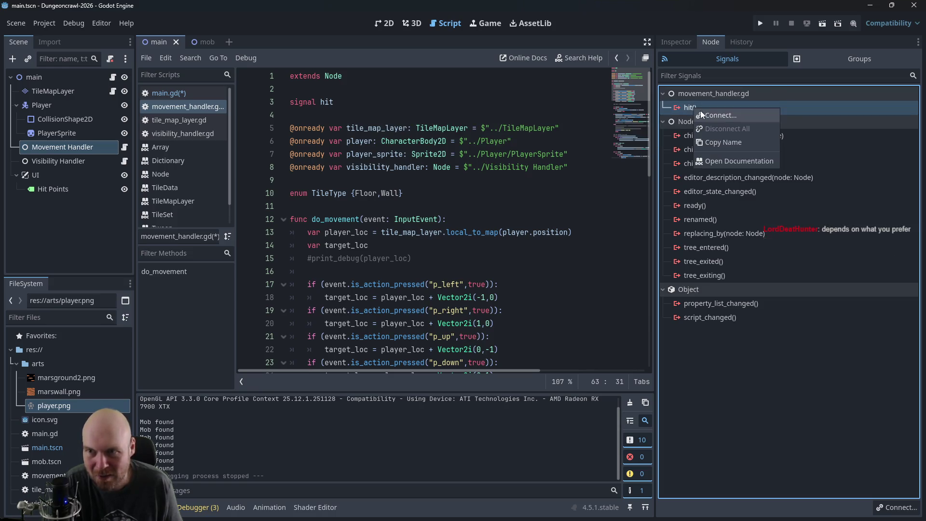
{"action": "left_click", "coordinate": [702, 114]}
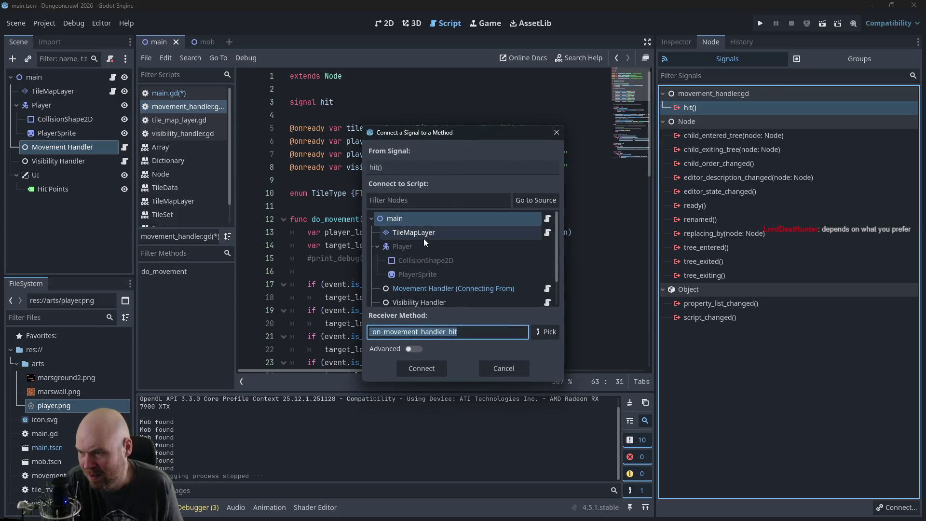
{"action": "scroll", "coordinate": [432, 252], "scroll_direction": "down", "scroll_amount": 2}
{"action": "scroll", "coordinate": [435, 250], "scroll_direction": "up", "scroll_amount": 3}
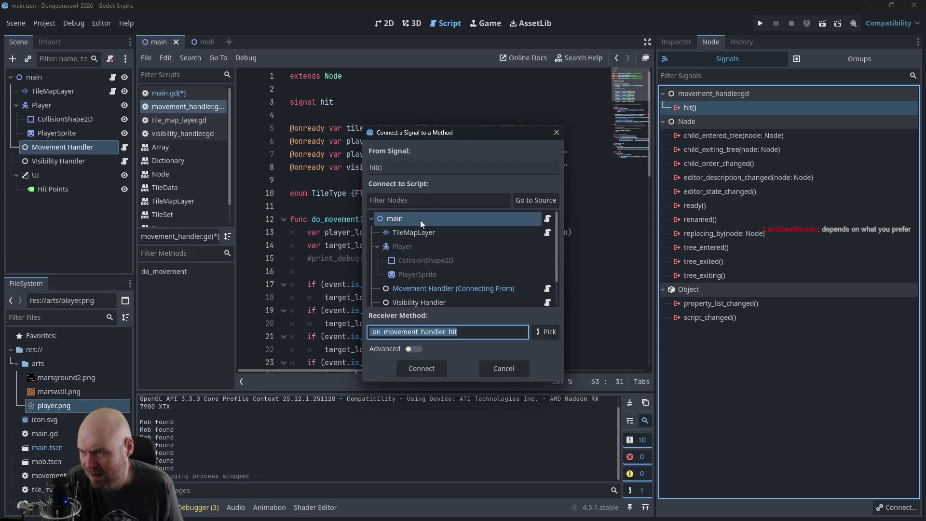
{"action": "left_click", "coordinate": [452, 331]}
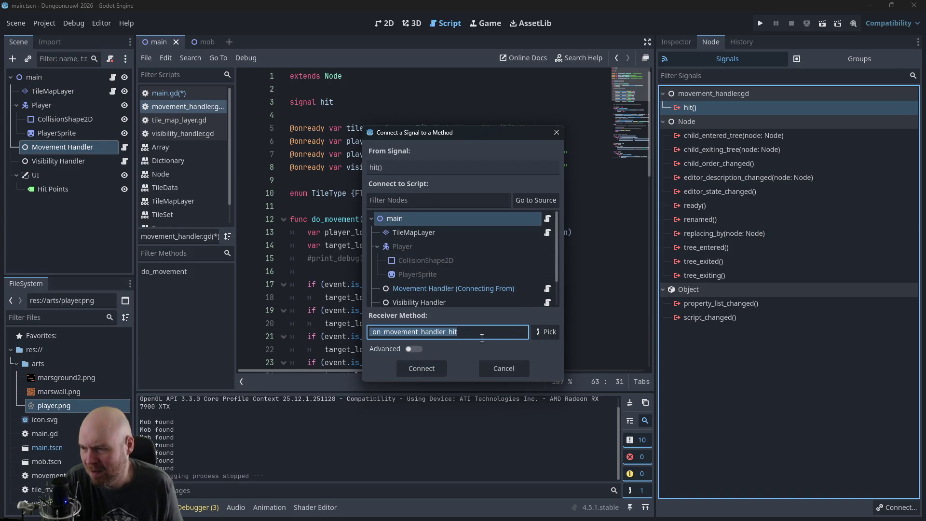
{"action": "left_click", "coordinate": [415, 373]}
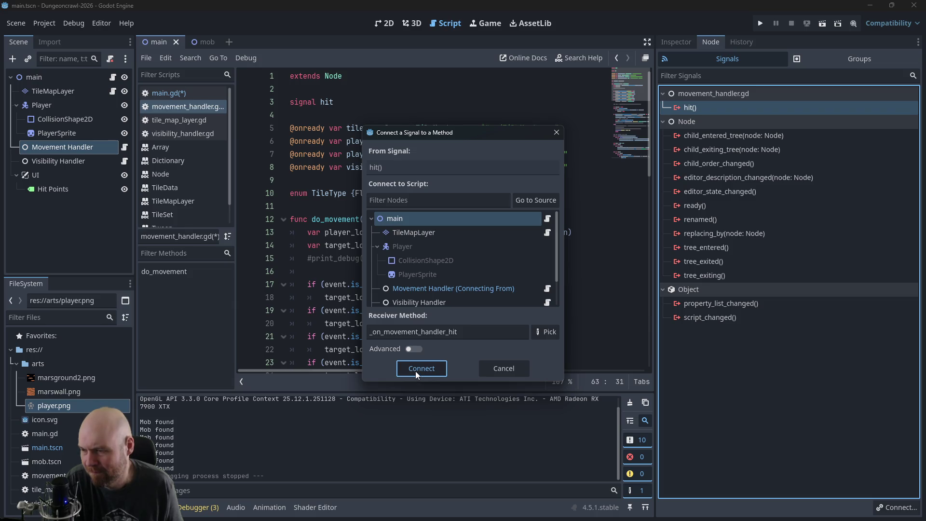
{"action": "left_click", "coordinate": [415, 372]}
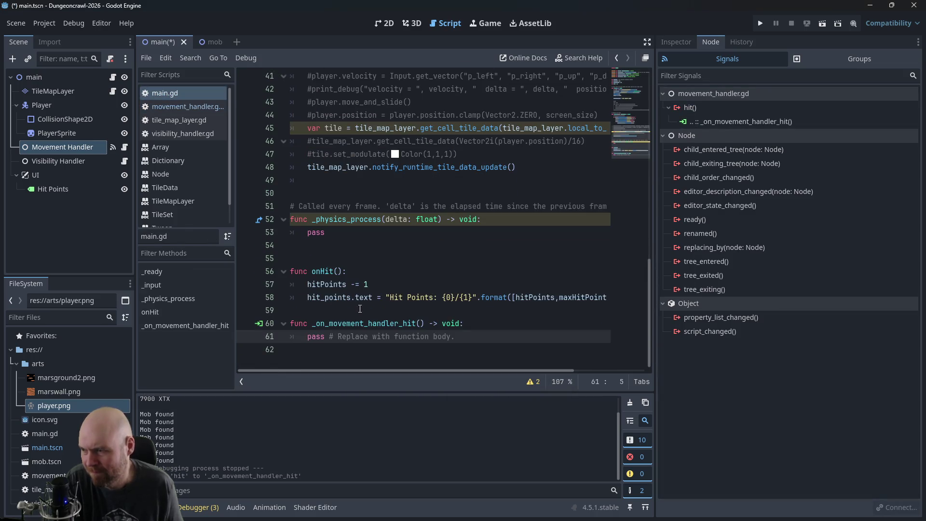
Step: Move the hit-handling lines from onHit into the new hit handler and delete the leftover onHit function
{"action": "left_click", "coordinate": [360, 308]}
{"action": "key", "text": "shift+Up"}
{"action": "key", "text": "shift+Up"}
{"action": "key", "text": "BackSpace"}
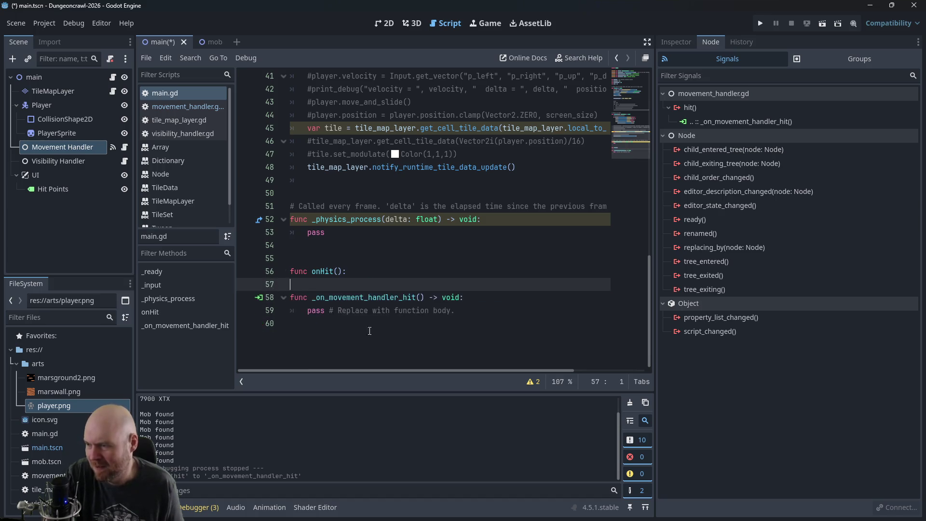
{"action": "left_click", "coordinate": [369, 330]}
{"action": "key", "text": "shift+Up"}
{"action": "key", "text": "ctrl+v"}
{"action": "left_click_drag", "start_coordinate": [337, 275], "coordinate": [287, 257]}
{"action": "key", "text": "BackSpace"}
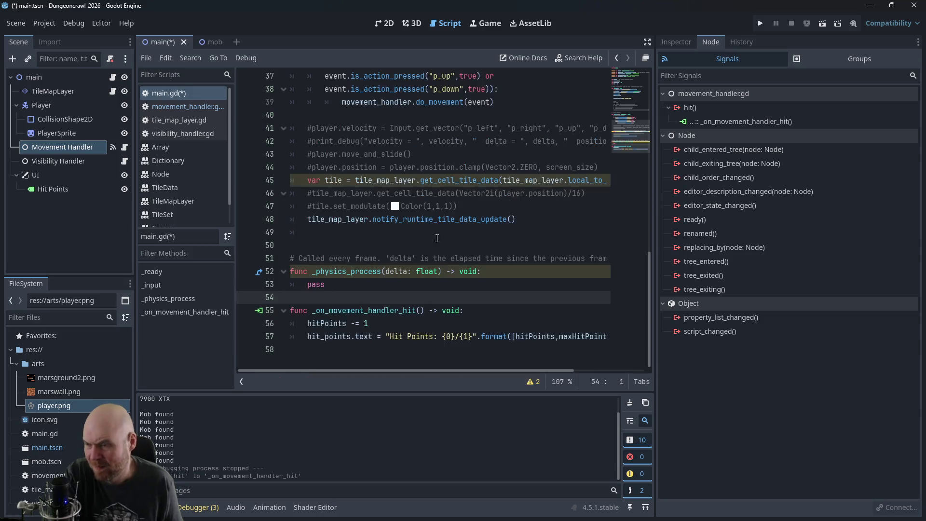
Step: Save and run the game, walking into walls until Hit Points go below zero, then close it
{"action": "left_click", "coordinate": [760, 23]}
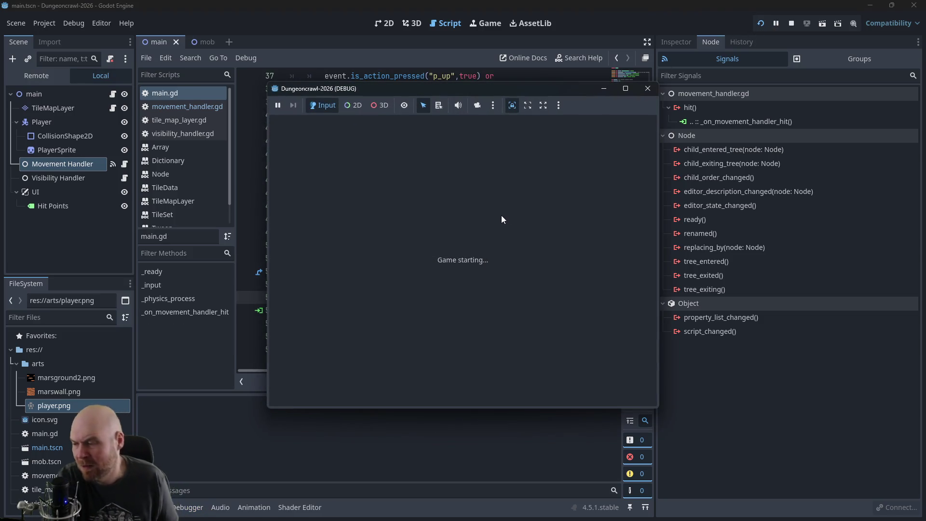
{"action": "key", "text": "Down"}
{"action": "key", "text": "Down"}
{"action": "key", "text": "Down"}
{"action": "key", "text": "Left"}
{"action": "key", "text": "Left"}
{"action": "key", "text": "Right"}
{"action": "key", "text": "Up"}
{"action": "key", "text": "Right"}
{"action": "key", "text": "Down"}
{"action": "key", "text": "Down"}
{"action": "key", "text": "Up"}
{"action": "key", "text": "Up"}
{"action": "key", "text": "Right"}
{"action": "key", "text": "Down"}
{"action": "key", "text": "Right"}
{"action": "key", "text": "Left"}
{"action": "key", "text": "Left"}
{"action": "key", "text": "Left"}
{"action": "key", "text": "Up"}
{"action": "key", "text": "Right"}
{"action": "key", "text": "Down"}
{"action": "key", "text": "Left"}
{"action": "key", "text": "Up"}
{"action": "key", "text": "Right"}
{"action": "key", "text": "Down"}
{"action": "key", "text": "Left"}
{"action": "key", "text": "Up"}
{"action": "key", "text": "Right"}
{"action": "key", "text": "Down"}
{"action": "key", "text": "Left"}
{"action": "key", "text": "Left"}
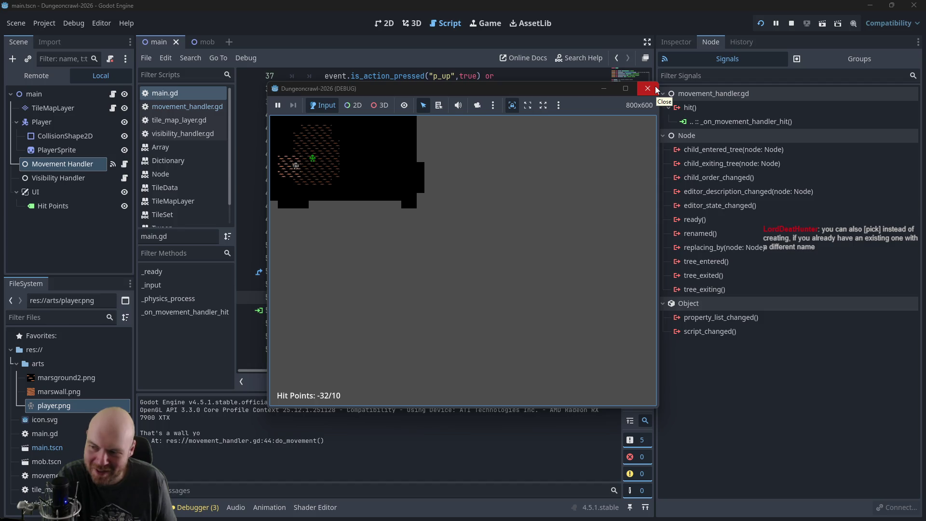
{"action": "left_click", "coordinate": [654, 89]}
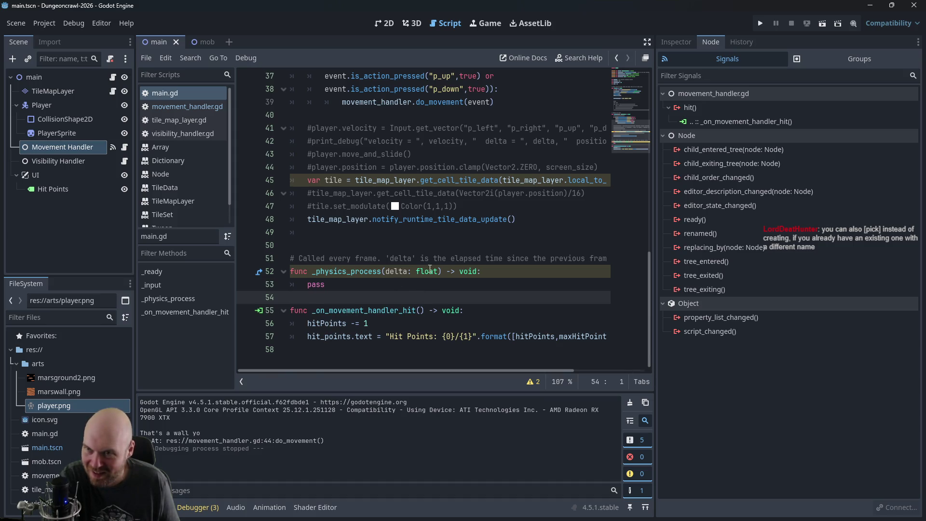
{"action": "left_click", "coordinate": [727, 57]}
Step: Edit the hit signal connection so its receiver method is _on_hit
{"action": "left_click", "coordinate": [709, 123]}
{"action": "right_click", "coordinate": [700, 122]}
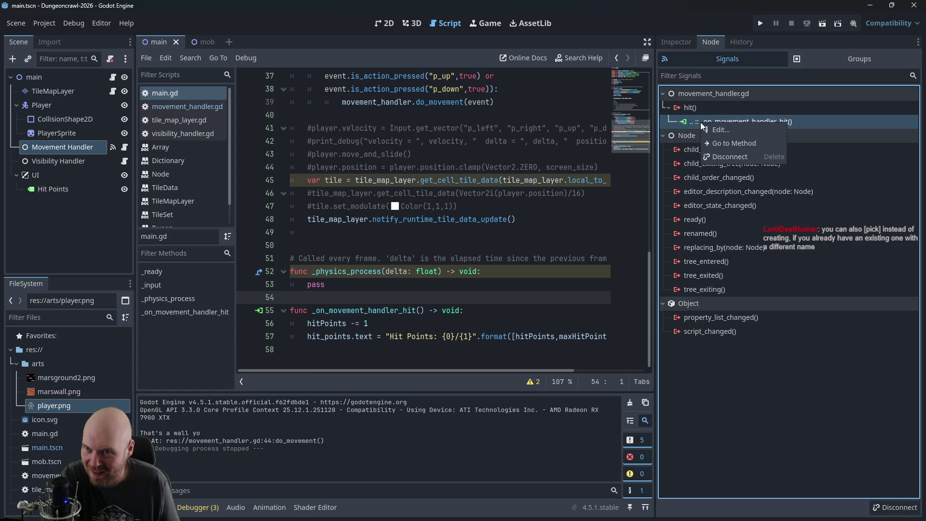
{"action": "left_click", "coordinate": [730, 134]}
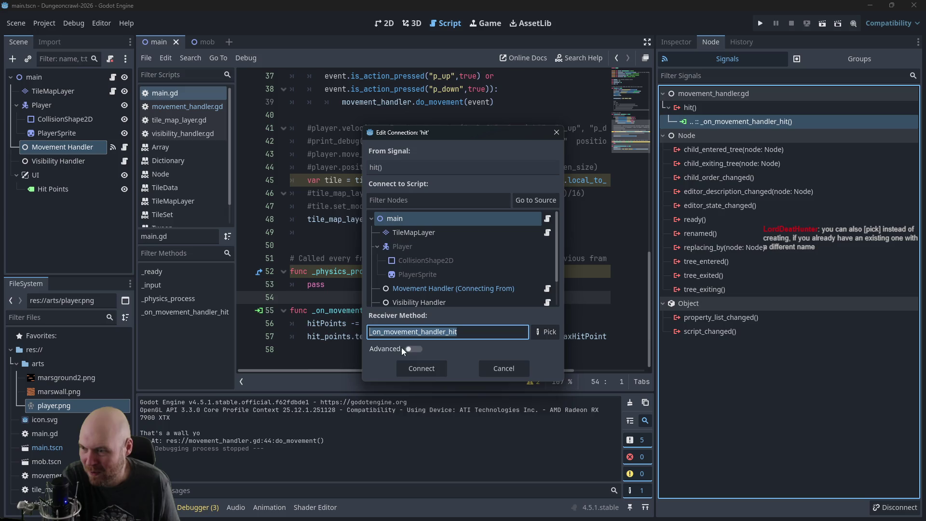
{"action": "left_click", "coordinate": [401, 332]}
{"action": "left_click_drag", "start_coordinate": [456, 331], "coordinate": [381, 331]}
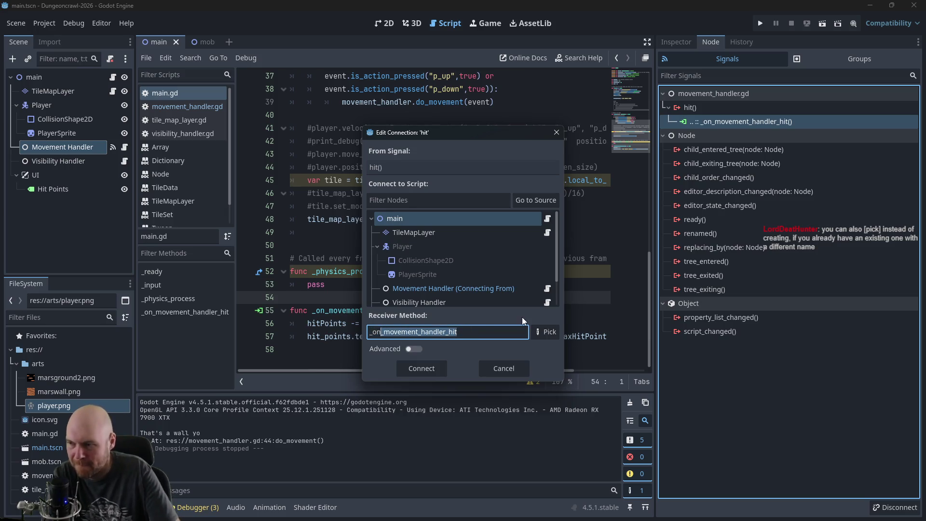
{"action": "type", "text": "_hit"}
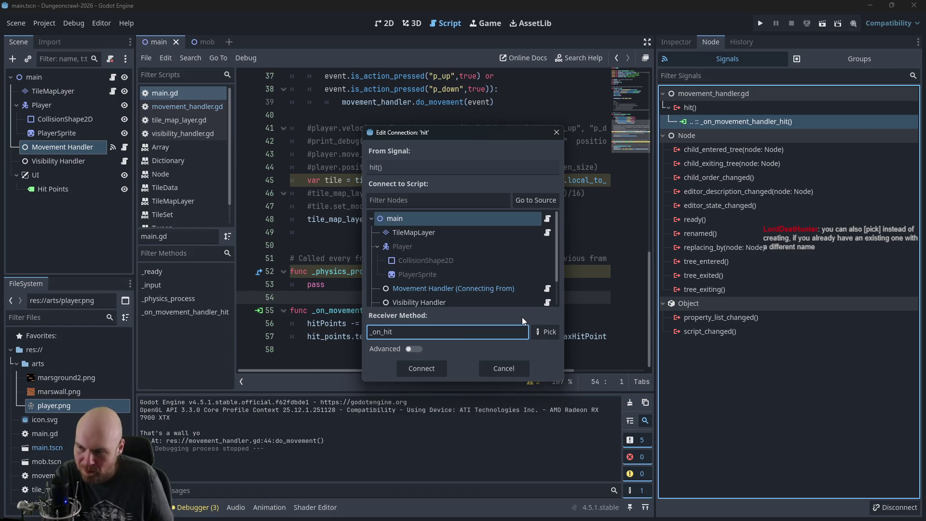
{"action": "left_click", "coordinate": [441, 369]}
Step: Rename _on_movement_handler_hit to _on_hit and delete the duplicate generated _on_hit stub
{"action": "left_click_drag", "start_coordinate": [326, 310], "coordinate": [400, 311]}
{"action": "key", "text": "BackSpace"}
{"action": "scroll", "coordinate": [391, 325], "scroll_direction": "down", "scroll_amount": 2}
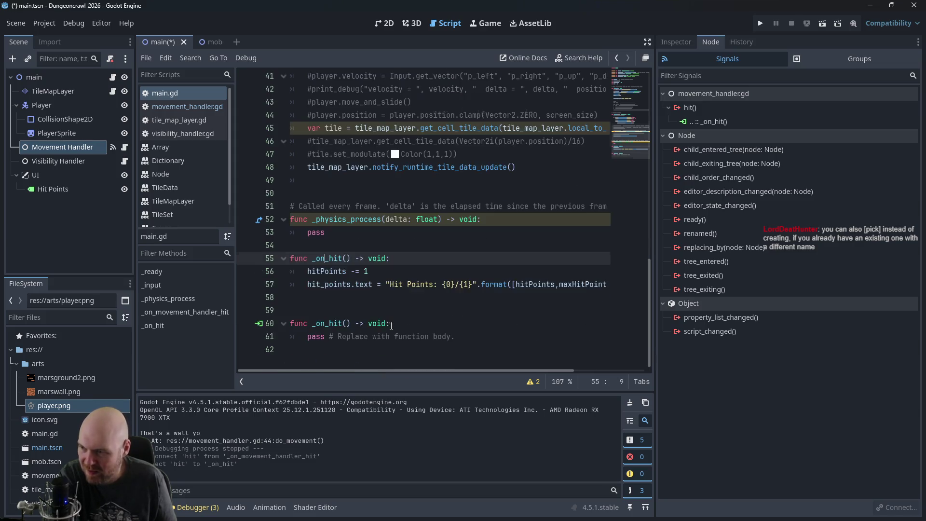
{"action": "left_click_drag", "start_coordinate": [451, 343], "coordinate": [384, 298]}
{"action": "key", "text": "BackSpace"}
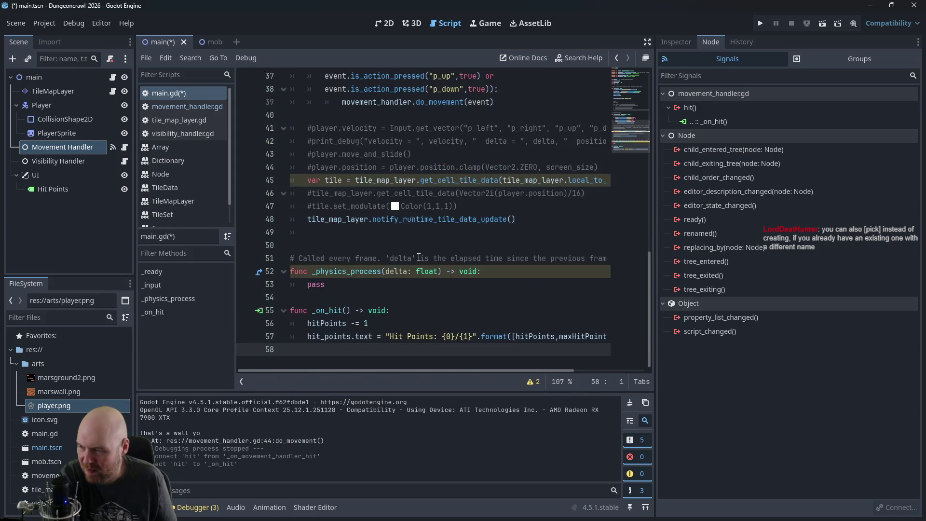
{"action": "scroll", "coordinate": [393, 290], "scroll_direction": "up", "scroll_amount": 1}
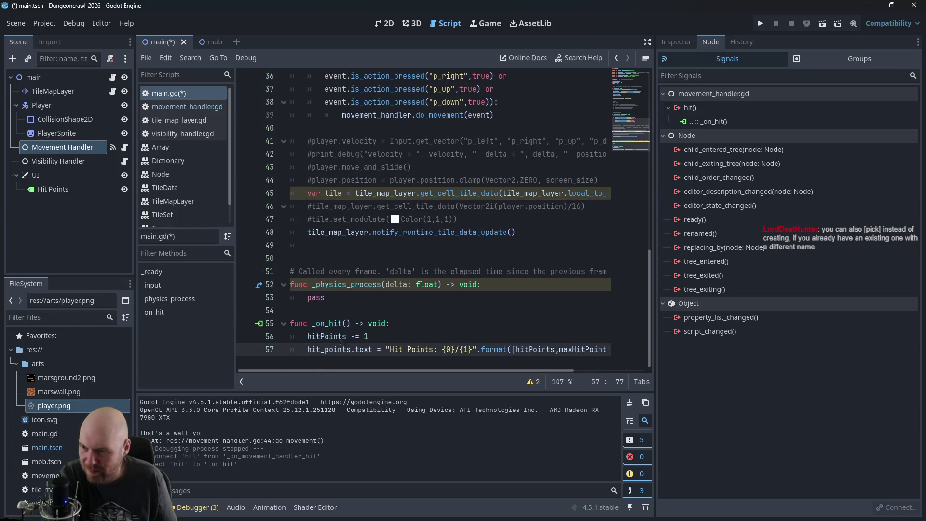
Step: Replace the hard-coded label text in _ready with the formatted hitPoints/maxHitPoints line and save
{"action": "left_click", "coordinate": [398, 310]}
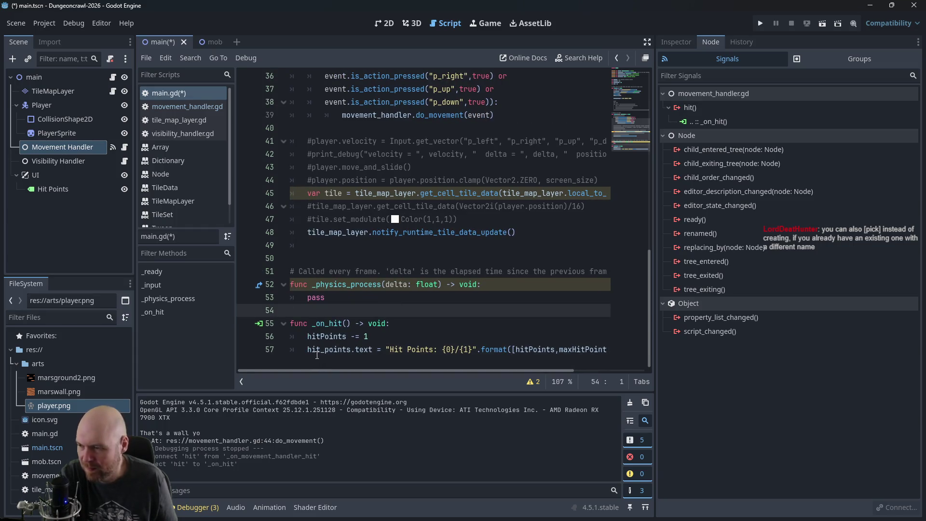
{"action": "left_click_drag", "start_coordinate": [310, 349], "coordinate": [608, 349]}
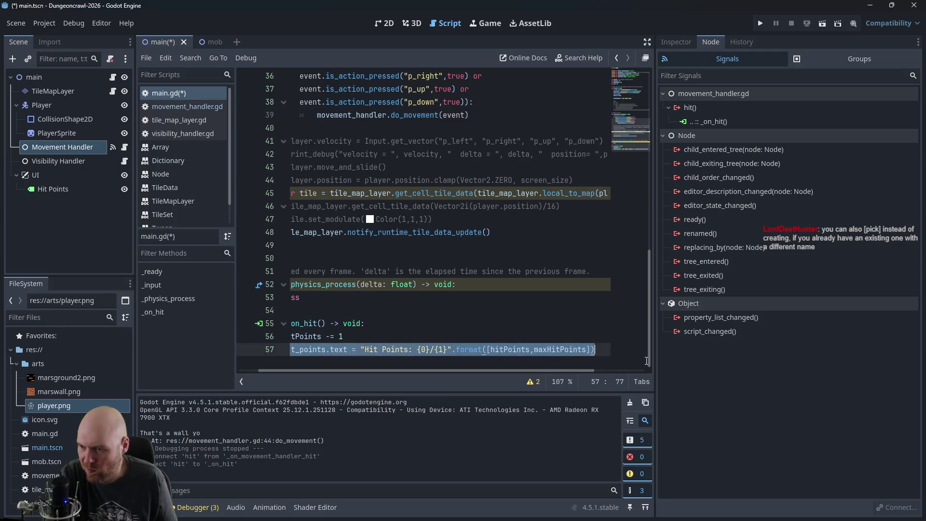
{"action": "scroll", "coordinate": [447, 233], "scroll_direction": "up", "scroll_amount": 3}
{"action": "scroll", "coordinate": [447, 234], "scroll_direction": "up", "scroll_amount": 5}
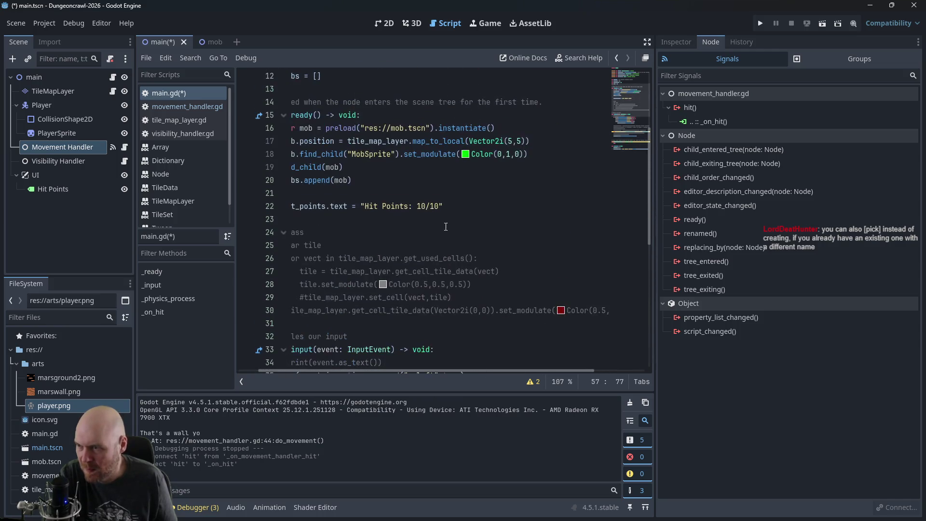
{"action": "mouse_move", "coordinate": [448, 208]}
{"action": "left_mouse_down"}
{"action": "mouse_move", "coordinate": [270, 208]}
{"action": "mouse_move", "coordinate": [291, 212]}
{"action": "left_mouse_up"}
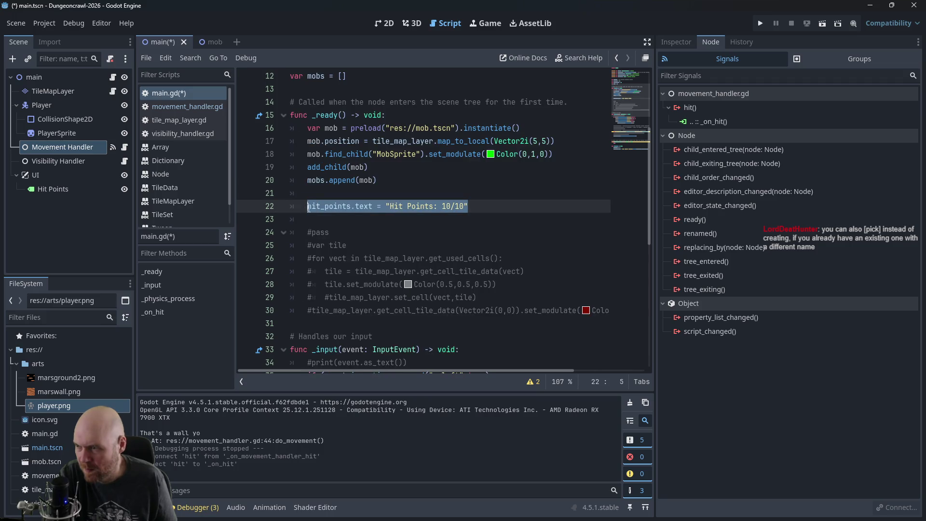
{"action": "type", "text": "hit_points.text = \"Hit Points: {0}/{1}\".format([hitPoints,maxHitPoints])"}
{"action": "left_click", "coordinate": [367, 221]}
{"action": "key", "text": "ctrl+s"}
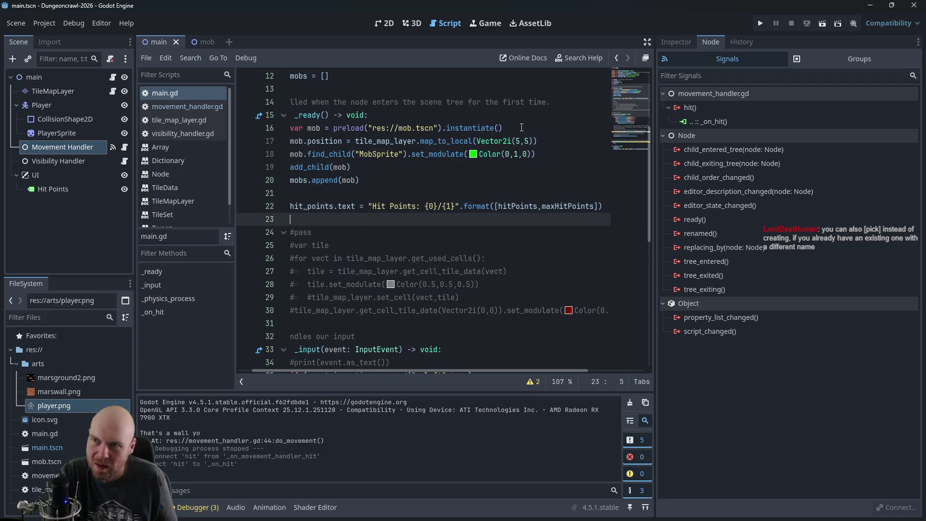
Step: Run the game to check Hit Points drop to 0/10, then close it
{"action": "left_click", "coordinate": [760, 23]}
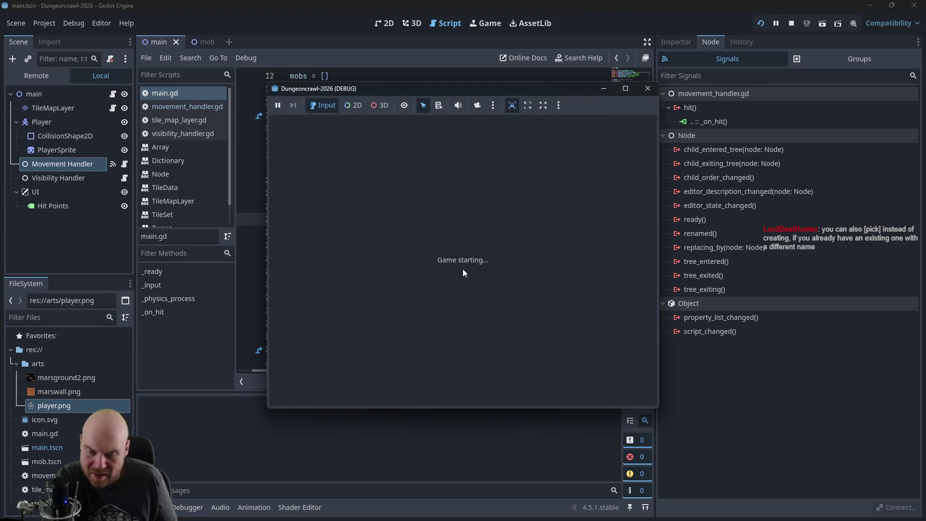
{"action": "key", "text": "Right"}
{"action": "key", "text": "Right"}
{"action": "key", "text": "Right"}
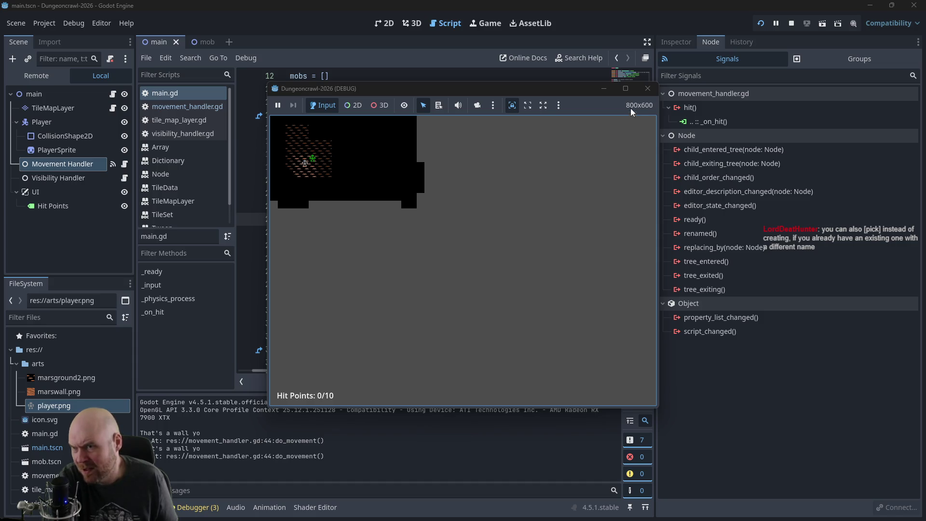
{"action": "left_click", "coordinate": [647, 89]}
{"action": "scroll", "coordinate": [365, 284], "scroll_direction": "down", "scroll_amount": 8}
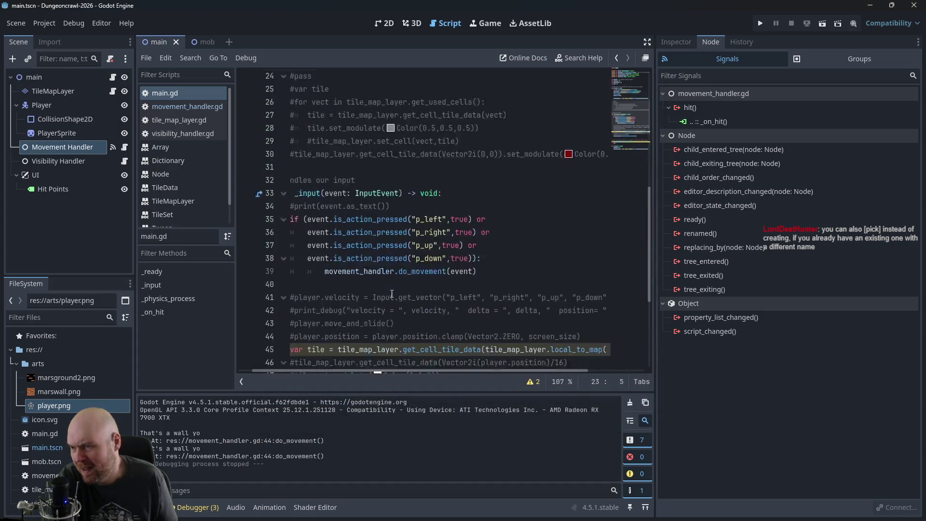
{"action": "left_click", "coordinate": [349, 358]}
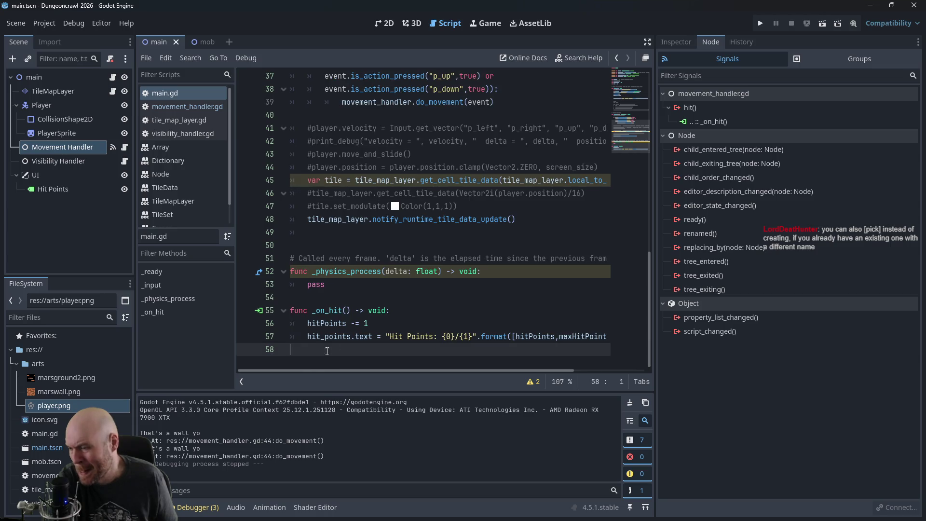
Step: Add an 'if hitPoints < 1' check with an empty indented body after the decrement in _on_hit
{"action": "left_click", "coordinate": [402, 324]}
{"action": "key", "text": "Return"}
{"action": "type", "text": "if hitPoints "}
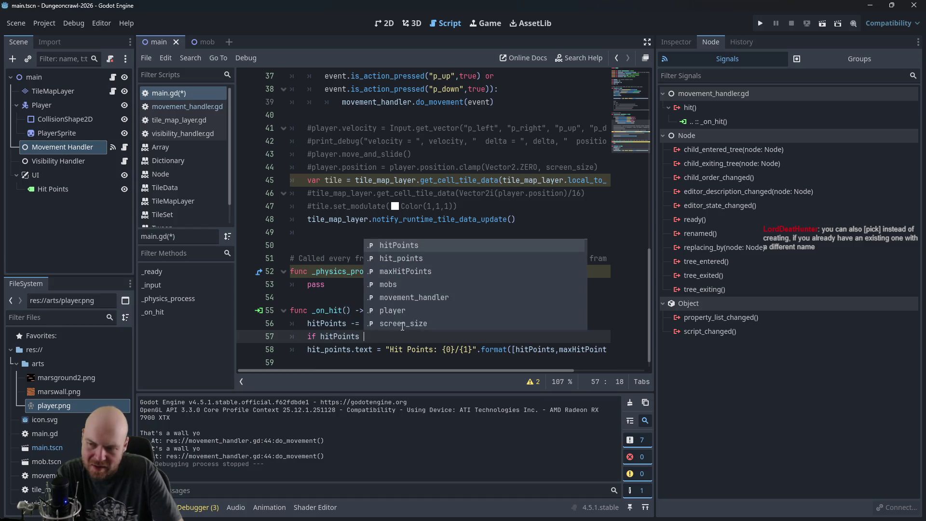
{"action": "type", "text": "<1"}
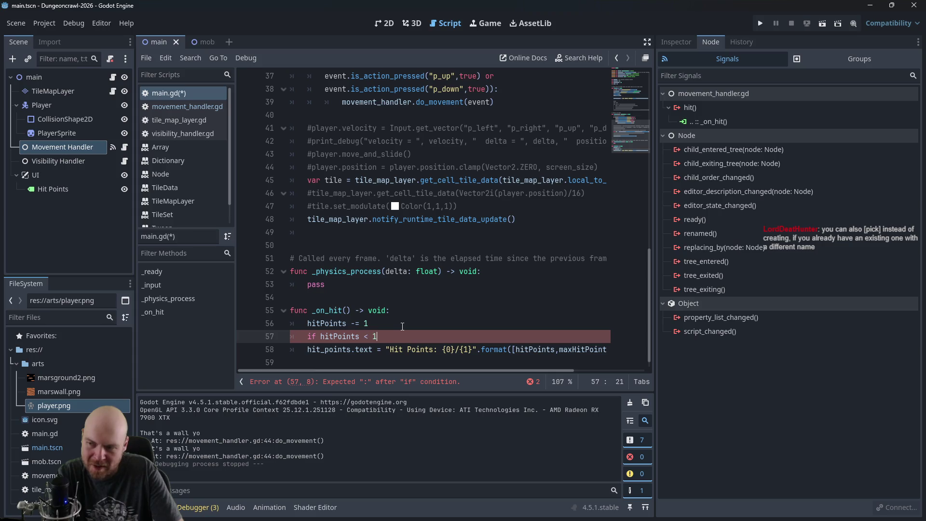
{"action": "key", "text": "Return"}
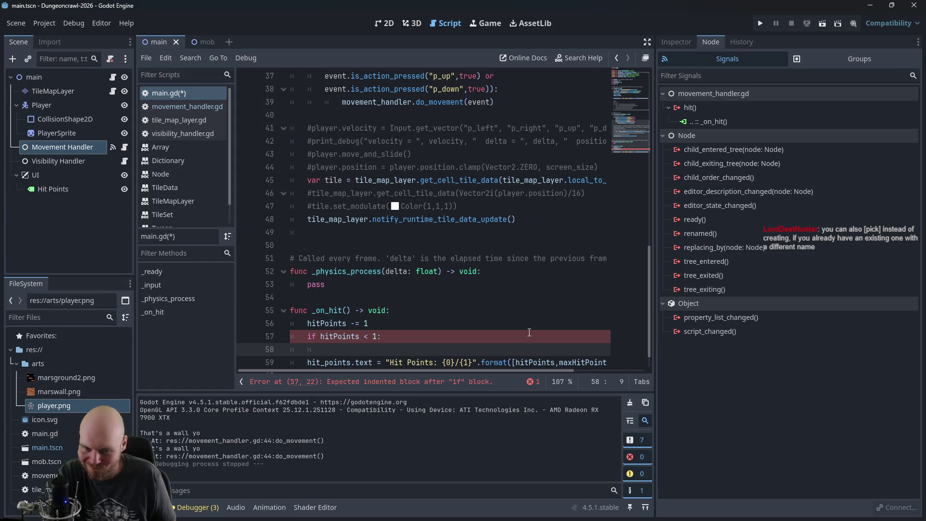
{"action": "key", "text": "alt+Tab"}
{"action": "scroll", "coordinate": [528, 287], "scroll_direction": "down", "scroll_amount": 5}
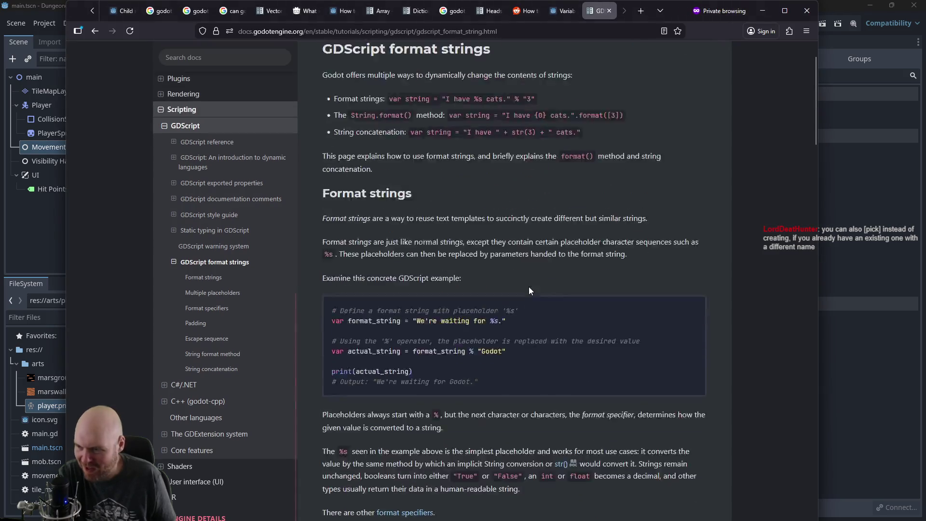
Step: Browse the parent-variables forum thread and the Heads up display docs page
{"action": "scroll", "coordinate": [531, 268], "scroll_direction": "down", "scroll_amount": 10}
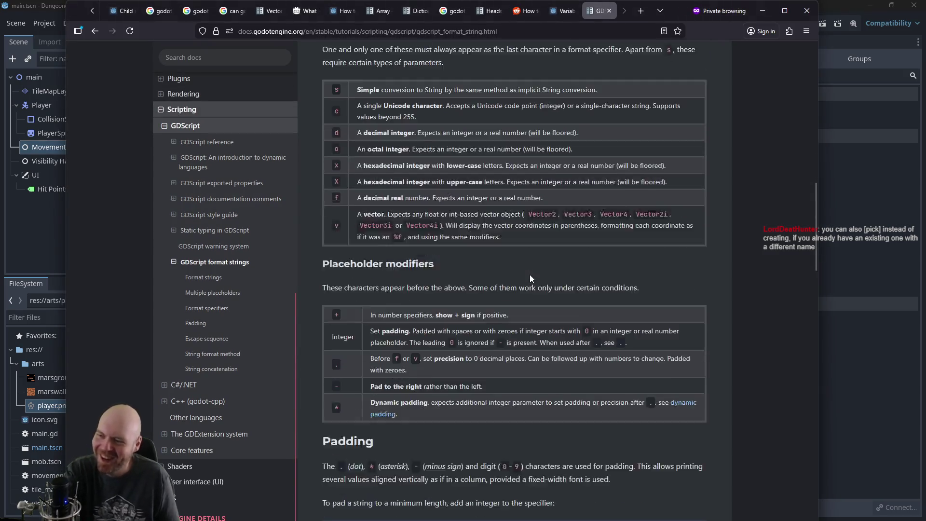
{"action": "left_click", "coordinate": [574, 11]}
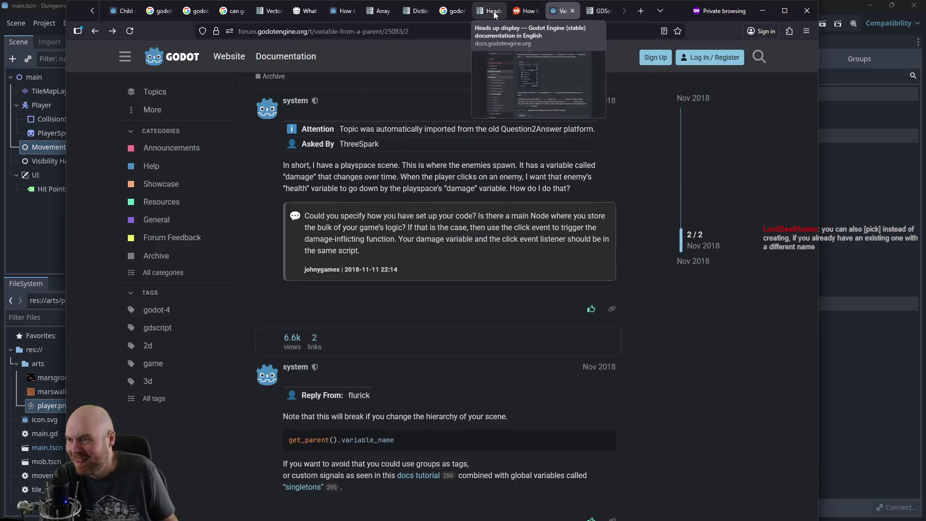
{"action": "left_click", "coordinate": [488, 11]}
{"action": "scroll", "coordinate": [482, 173], "scroll_direction": "down", "scroll_amount": 15}
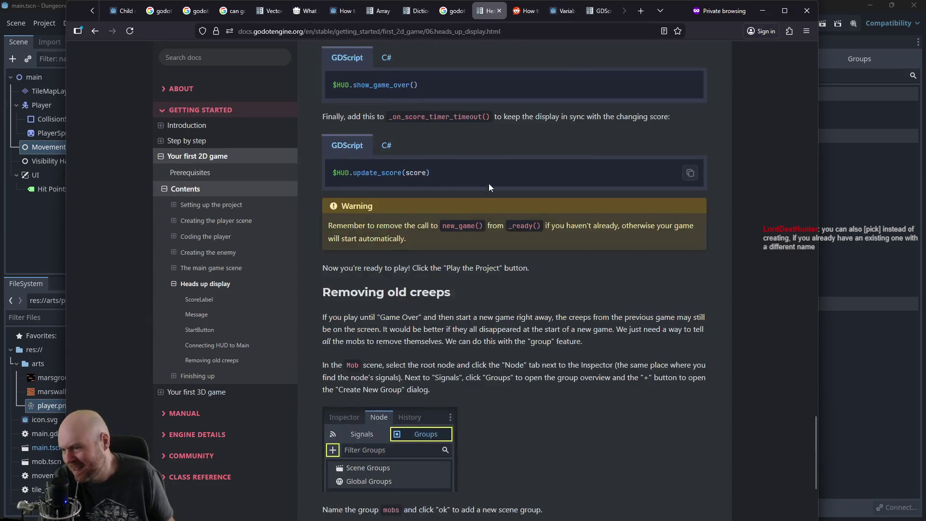
{"action": "scroll", "coordinate": [494, 191], "scroll_direction": "down", "scroll_amount": 4}
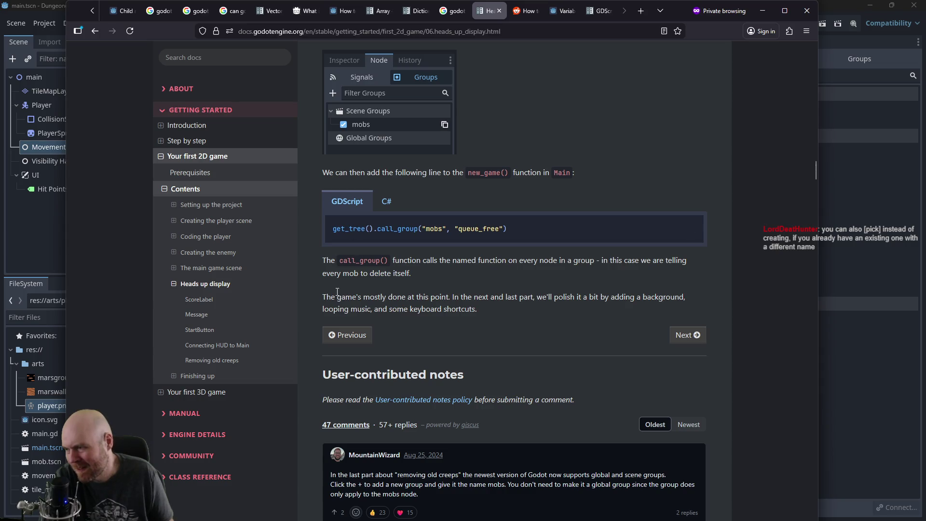
{"action": "left_click", "coordinate": [173, 285]}
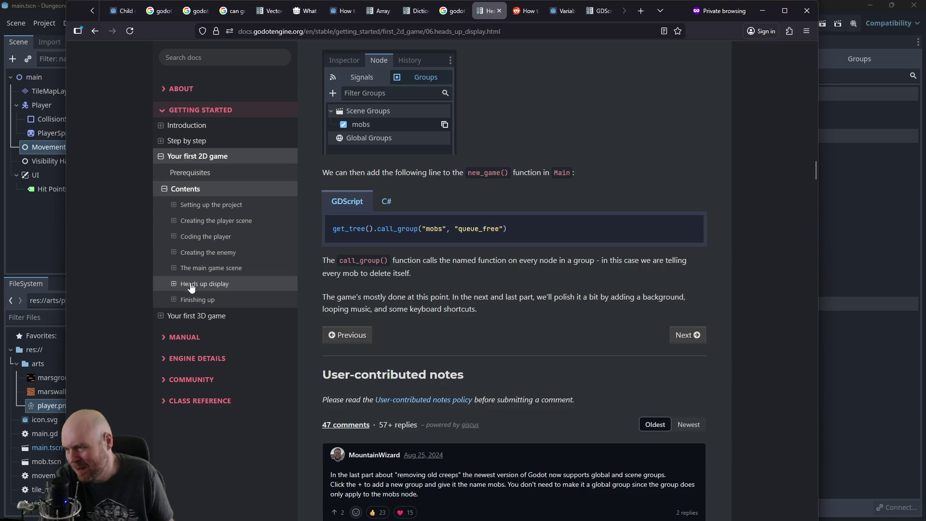
Step: Read the Creating the enemy and The main game scene docs pages, then minimize Firefox
{"action": "left_click", "coordinate": [193, 253]}
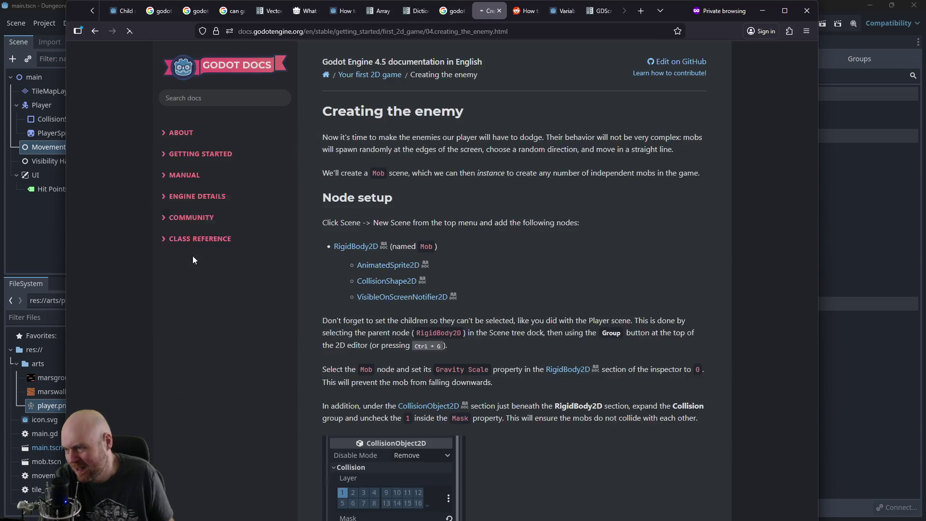
{"action": "left_click", "coordinate": [200, 314]}
{"action": "left_click", "coordinate": [202, 283]}
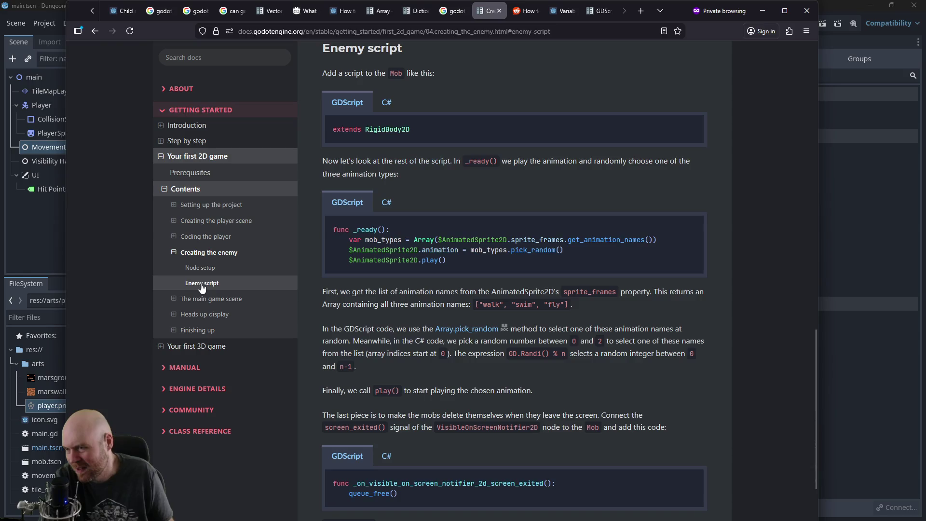
{"action": "scroll", "coordinate": [438, 304], "scroll_direction": "down", "scroll_amount": 4}
{"action": "left_click", "coordinate": [221, 300]}
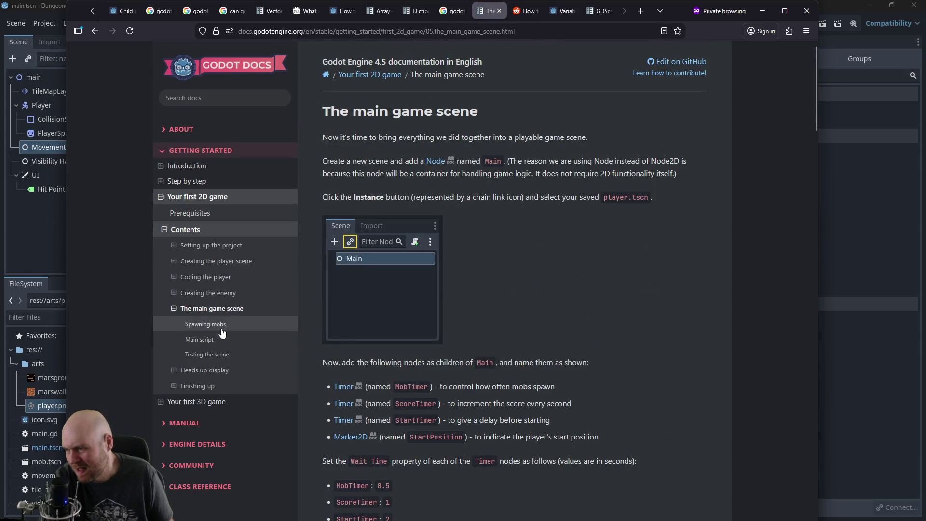
{"action": "middle_click", "coordinate": [564, 219]}
{"action": "scroll", "coordinate": [544, 287], "scroll_direction": "down", "scroll_amount": 20}
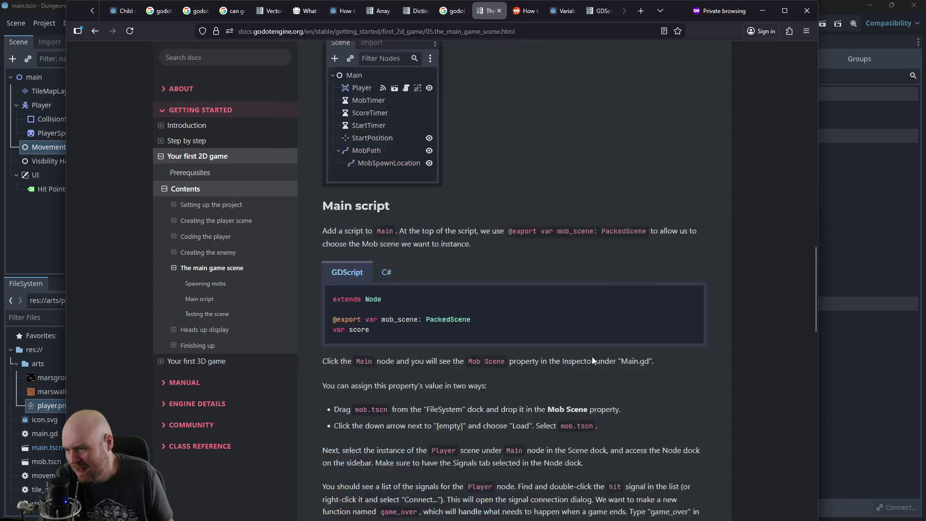
{"action": "scroll", "coordinate": [586, 288], "scroll_direction": "down", "scroll_amount": 4}
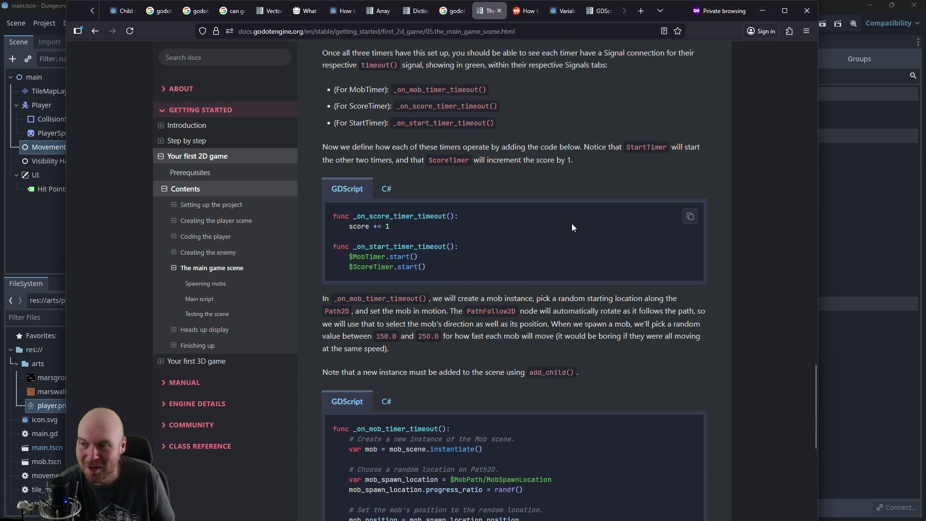
{"action": "left_click", "coordinate": [762, 10]}
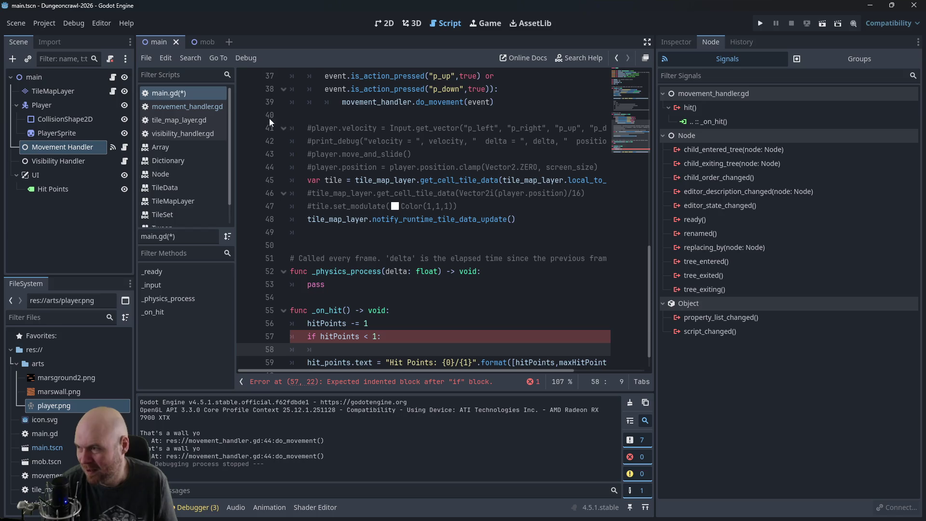
Step: Look over the _on_hit function in main.gd, then bring the Firefox docs window back
{"action": "scroll", "coordinate": [343, 176], "scroll_direction": "up", "scroll_amount": 4}
{"action": "scroll", "coordinate": [356, 190], "scroll_direction": "down", "scroll_amount": 5}
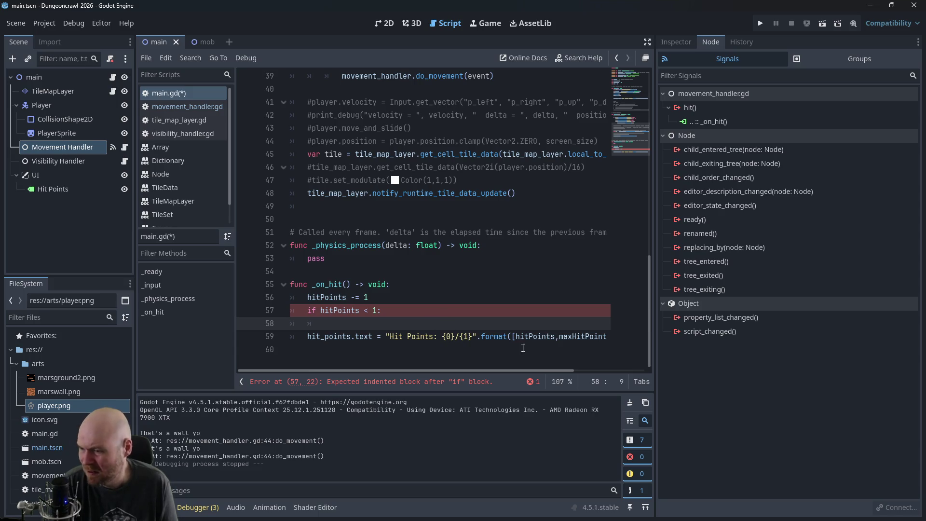
{"action": "key", "text": "alt+Tab"}
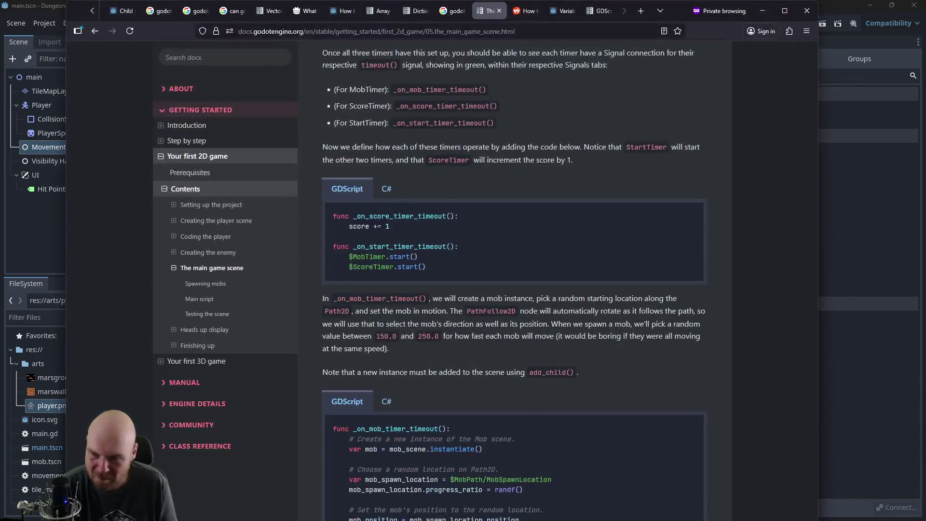
Step: Compare the main game scene docs with the pass line 53 in main.gd
{"action": "scroll", "coordinate": [535, 282], "scroll_direction": "down", "scroll_amount": 9}
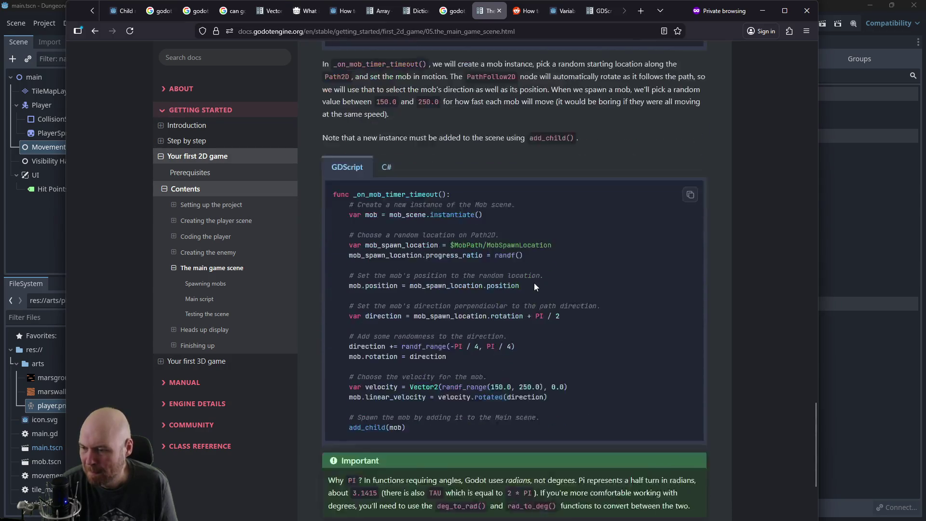
{"action": "scroll", "coordinate": [534, 285], "scroll_direction": "down", "scroll_amount": 2}
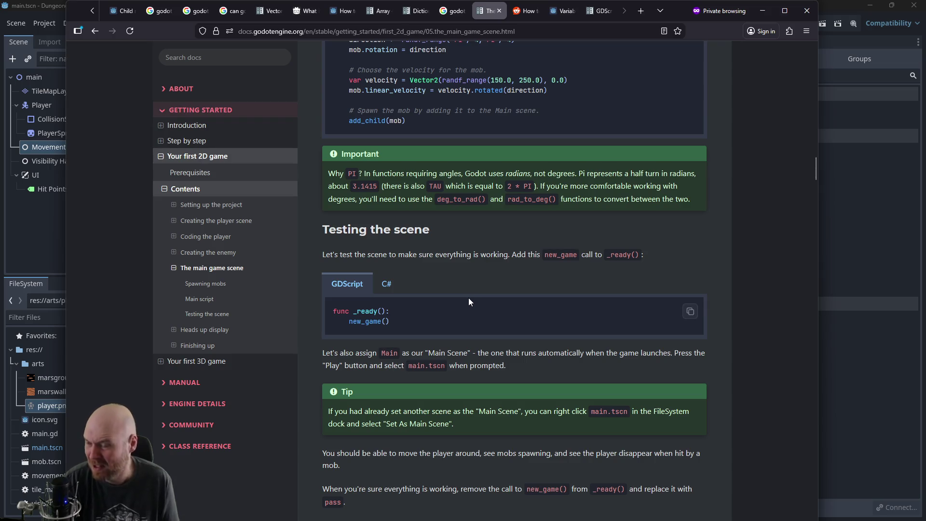
{"action": "left_click", "coordinate": [829, 255]}
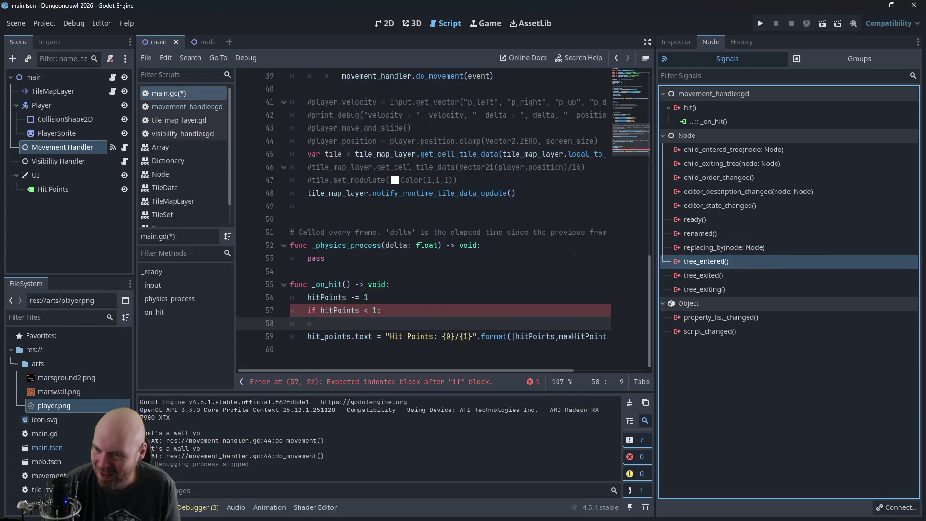
{"action": "left_click", "coordinate": [469, 254]}
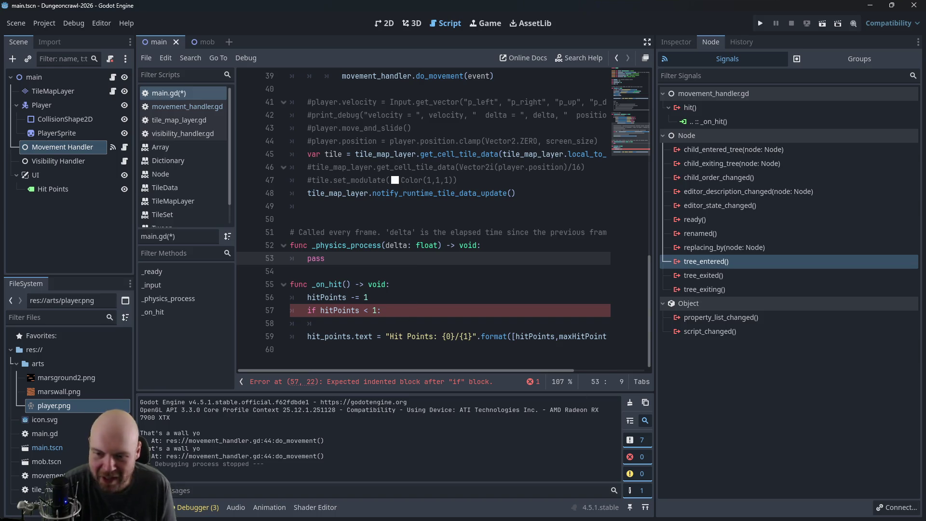
{"action": "key", "text": "alt+Tab"}
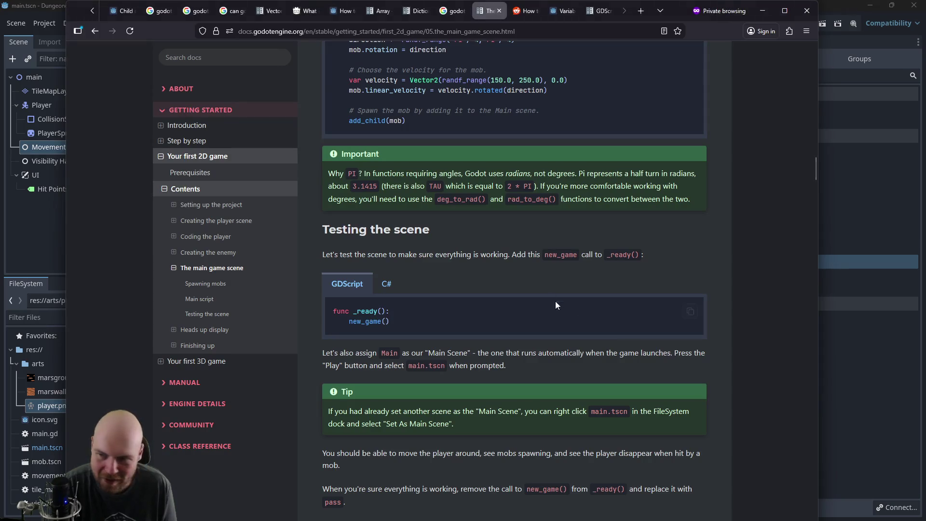
{"action": "scroll", "coordinate": [537, 276], "scroll_direction": "down", "scroll_amount": 5}
{"action": "scroll", "coordinate": [504, 249], "scroll_direction": "down", "scroll_amount": 7}
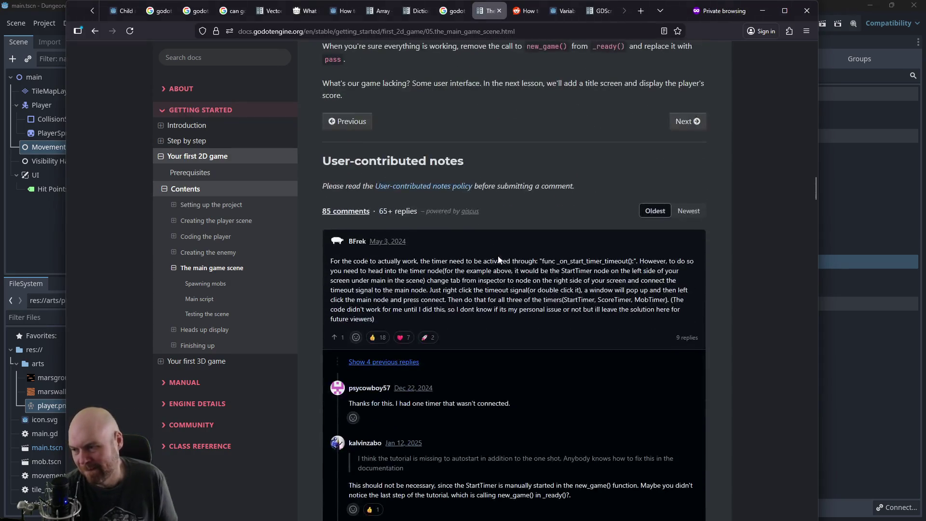
{"action": "scroll", "coordinate": [470, 157], "scroll_direction": "up", "scroll_amount": 2}
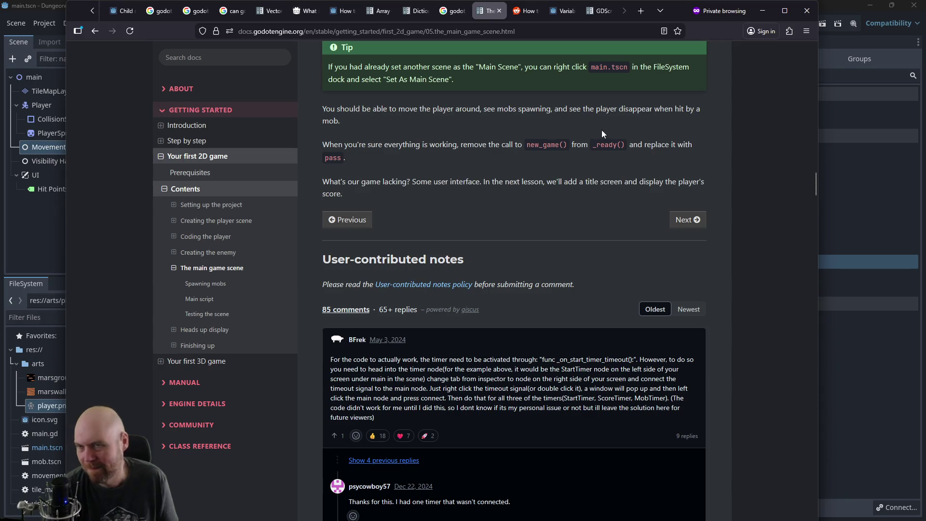
Step: Search Google for 'godot exit game', then return to the empty line 58 under the if
{"action": "key", "text": "ctrl+t"}
{"action": "type", "text": "godot e"}
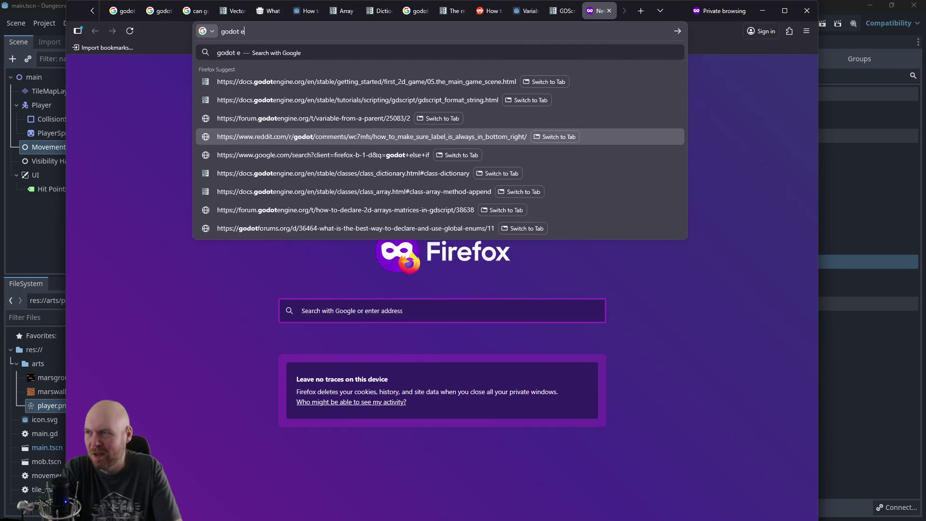
{"action": "type", "text": "xit game"}
{"action": "key", "text": "Return"}
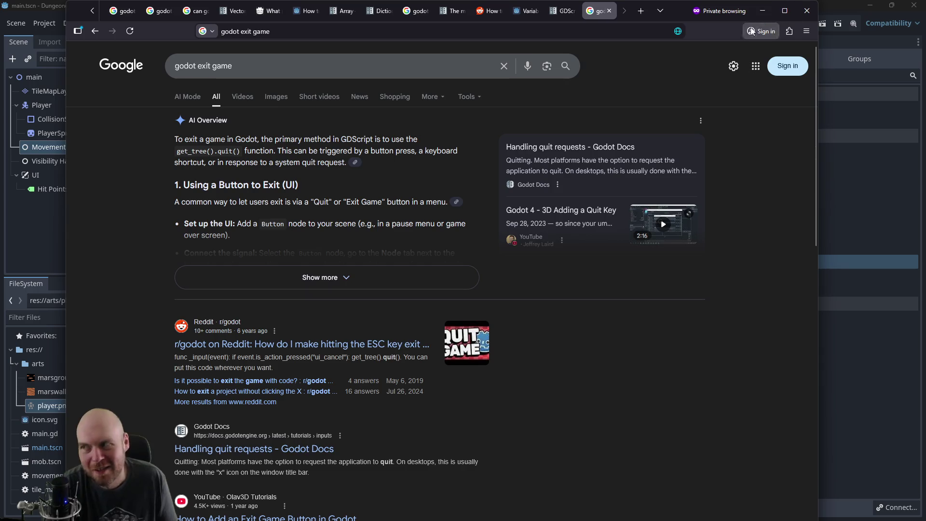
{"action": "left_click", "coordinate": [767, 14]}
{"action": "left_click", "coordinate": [386, 322]}
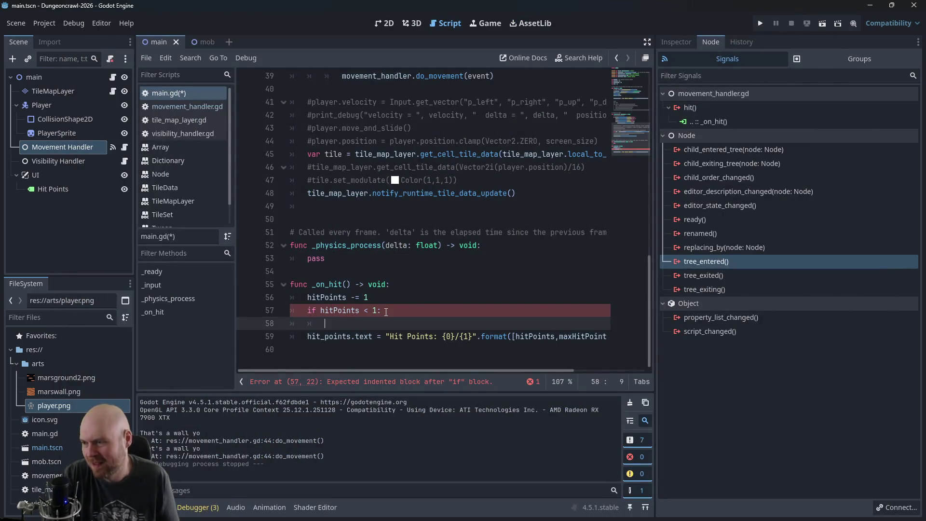
Step: Write get_tree.quit() under the if and try running, stopping the failed debug session
{"action": "type", "text": "get_tree.quoit"}
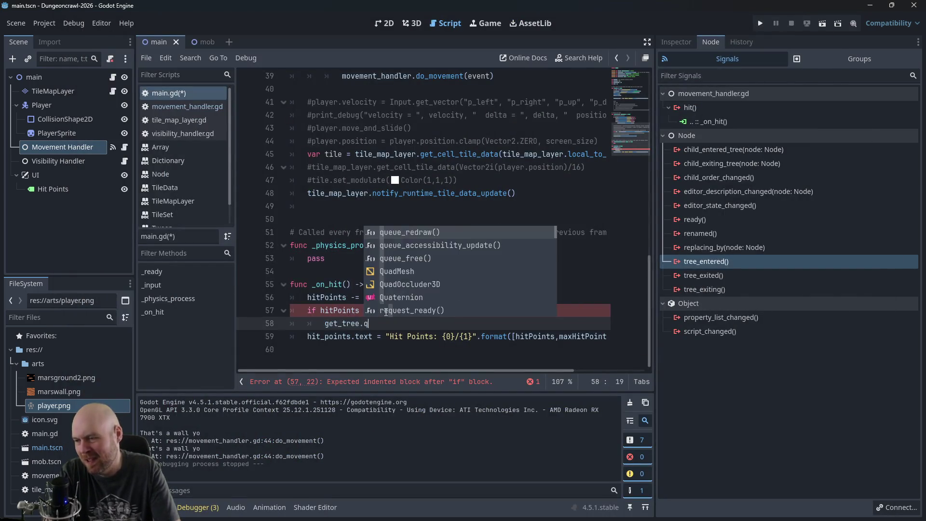
{"action": "key", "text": "BackSpace"}
{"action": "key", "text": "BackSpace"}
{"action": "key", "text": "BackSpace"}
{"action": "type", "text": "it()"}
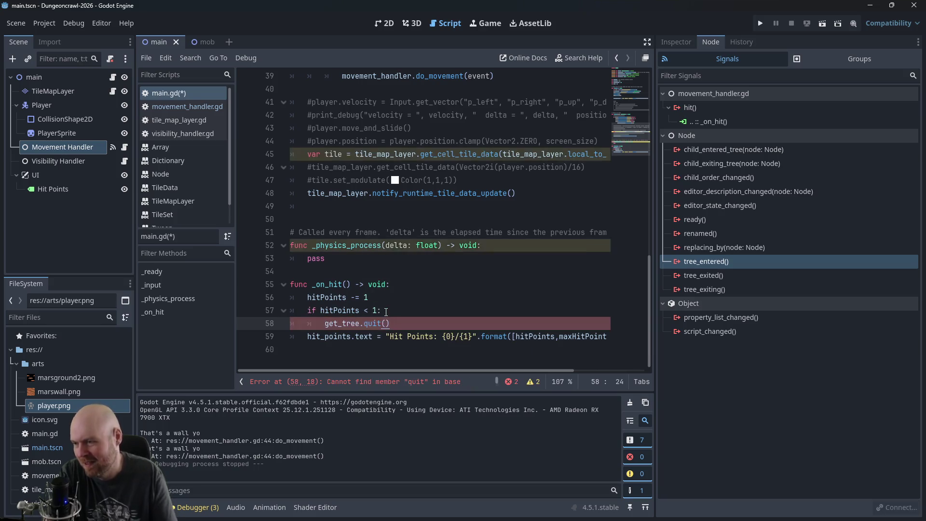
{"action": "left_click", "coordinate": [759, 23]}
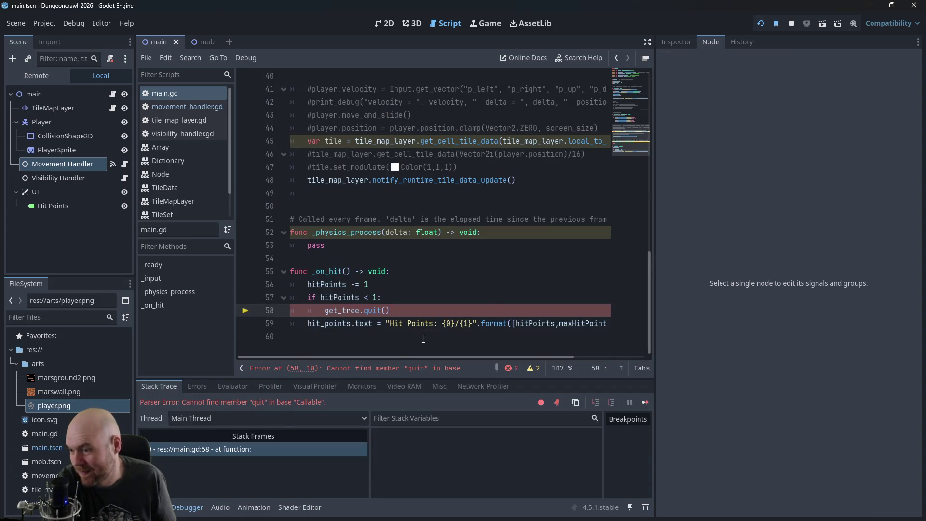
{"action": "left_click", "coordinate": [791, 23]}
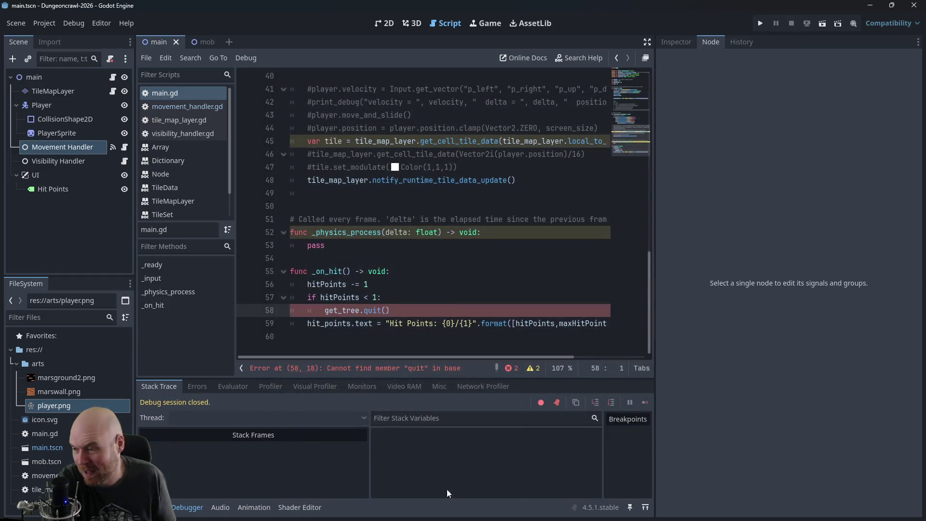
Step: Check the quit example in Google's results, correct line 58 to get_tree().quit(), and rerun the game
{"action": "key", "text": "alt+Tab"}
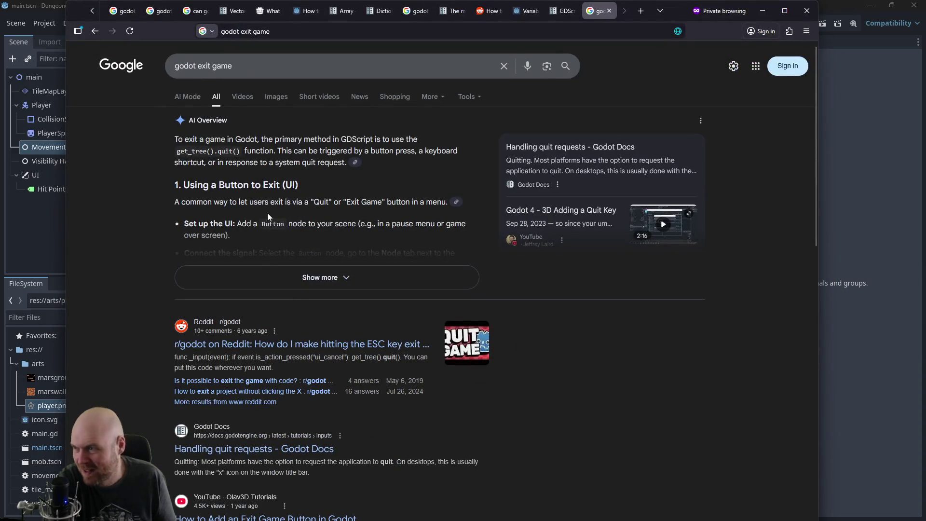
{"action": "left_click", "coordinate": [289, 277]}
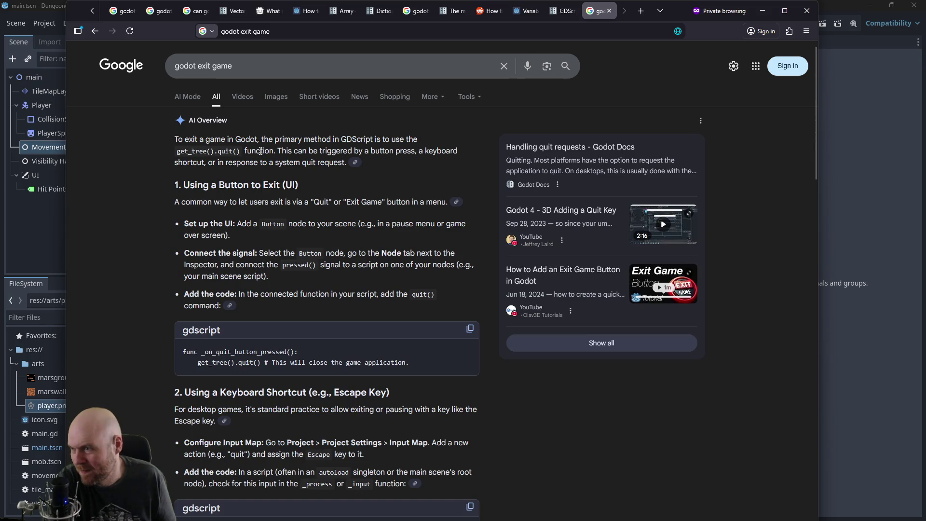
{"action": "left_click", "coordinate": [870, 355]}
{"action": "left_click", "coordinate": [360, 310]}
{"action": "type", "text": "().quit("}
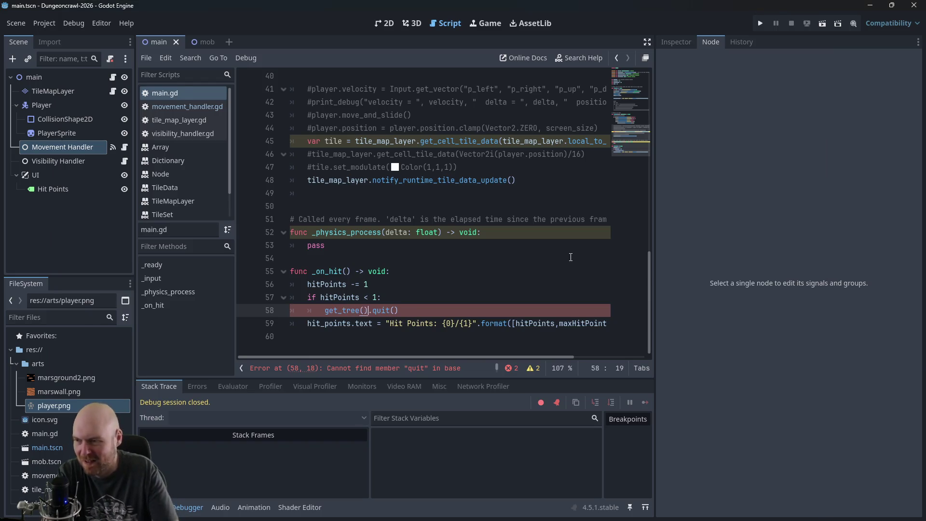
{"action": "left_click", "coordinate": [765, 22]}
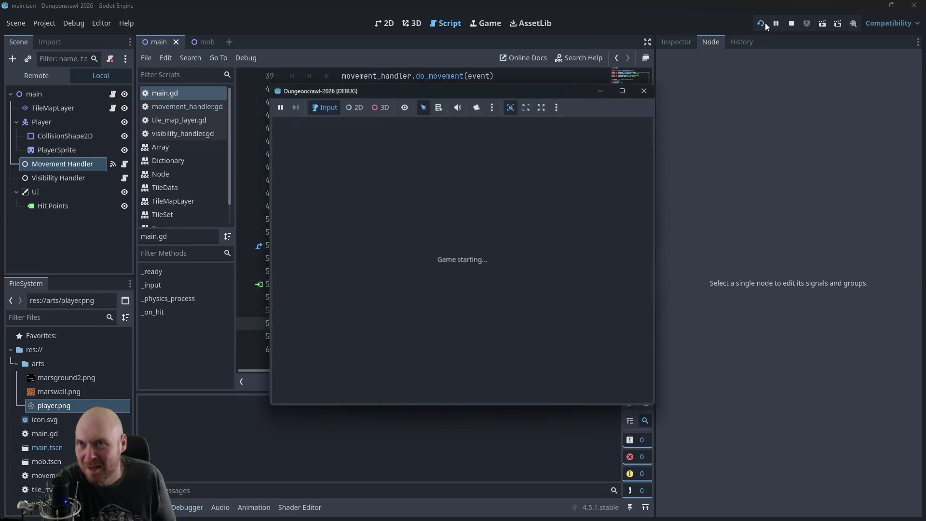
Step: Walk the player into hazards until Hit Points reach 3/10, close the game, and relaunch it
{"action": "key", "text": "Down"}
{"action": "key", "text": "Down"}
{"action": "key", "text": "Down"}
{"action": "key", "text": "Left"}
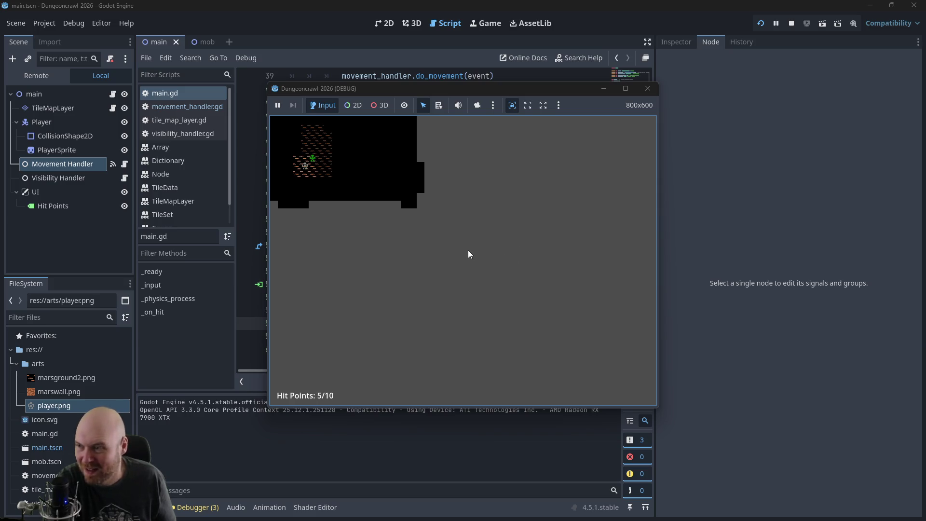
{"action": "key", "text": "Left"}
{"action": "key", "text": "Left"}
{"action": "key", "text": "Left"}
{"action": "key", "text": "Down"}
{"action": "key", "text": "Right"}
{"action": "key", "text": "Down"}
{"action": "key", "text": "Right"}
{"action": "key", "text": "Right"}
{"action": "key", "text": "Right"}
{"action": "key", "text": "Right"}
{"action": "key", "text": "Right"}
{"action": "key", "text": "Right"}
{"action": "key", "text": "Right"}
{"action": "key", "text": "Up"}
{"action": "key", "text": "Up"}
{"action": "key", "text": "Up"}
{"action": "key", "text": "Up"}
{"action": "key", "text": "Up"}
{"action": "key", "text": "Left"}
{"action": "key", "text": "Left"}
{"action": "key", "text": "Left"}
{"action": "key", "text": "Left"}
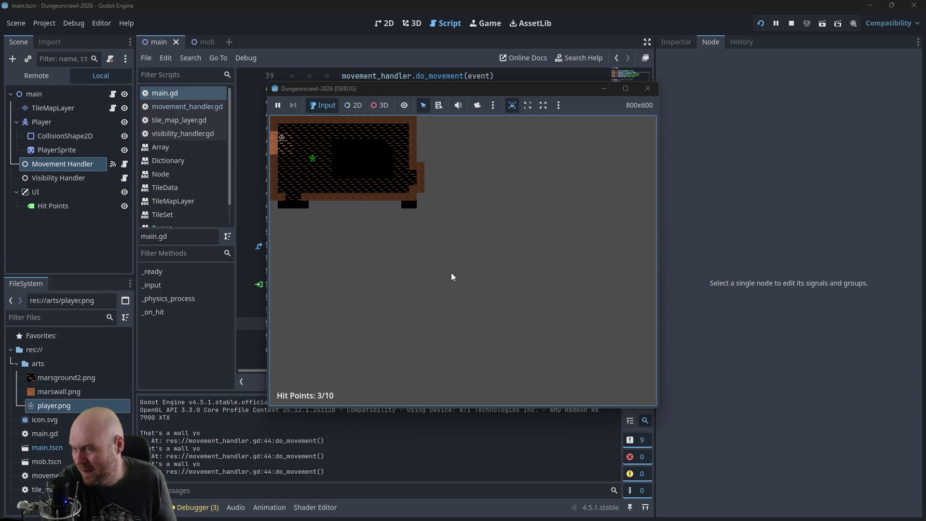
{"action": "key", "text": "F8"}
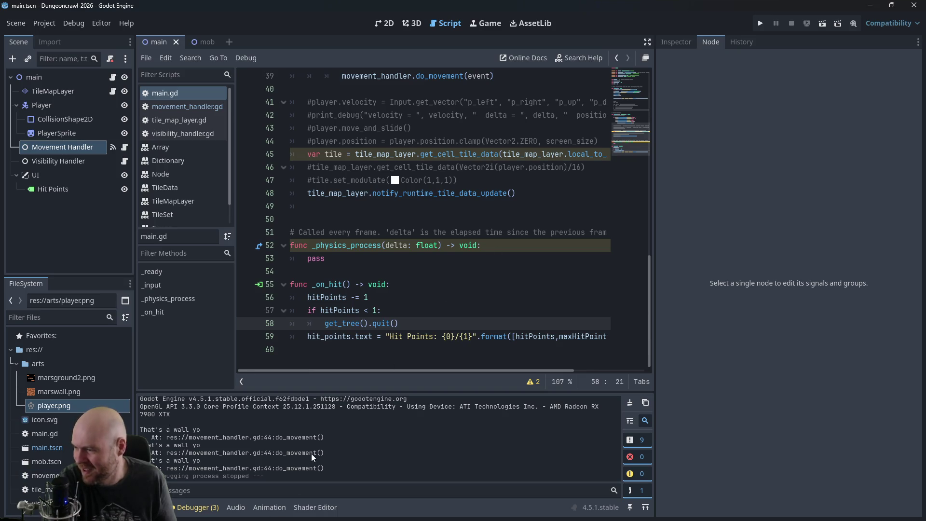
{"action": "left_click", "coordinate": [761, 25]}
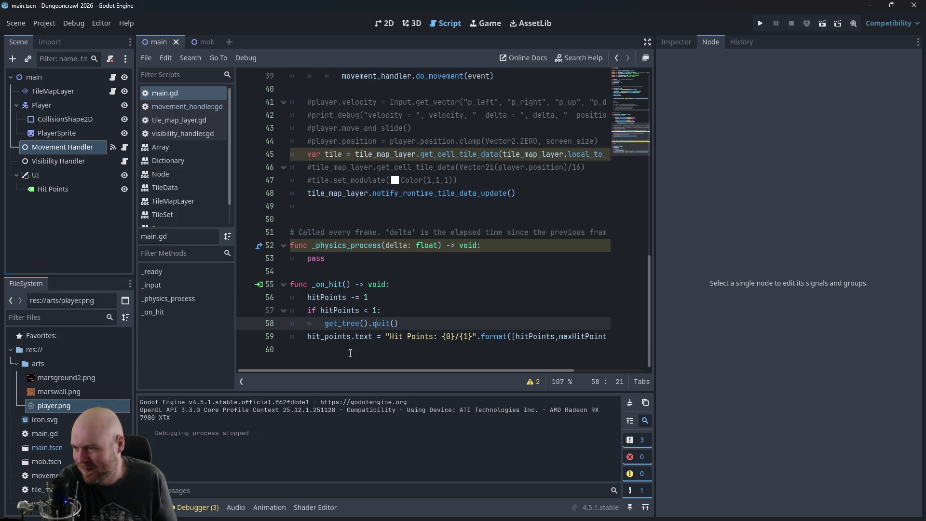
{"action": "left_click", "coordinate": [413, 321]}
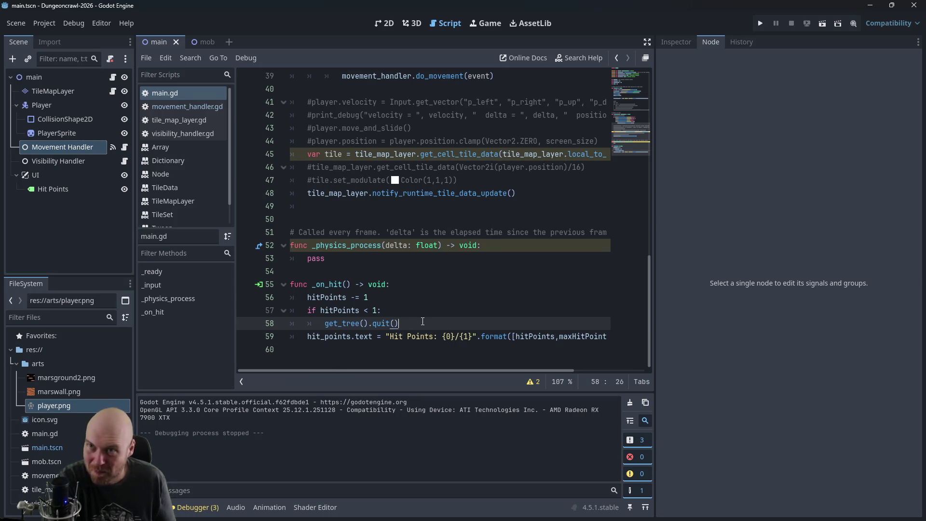
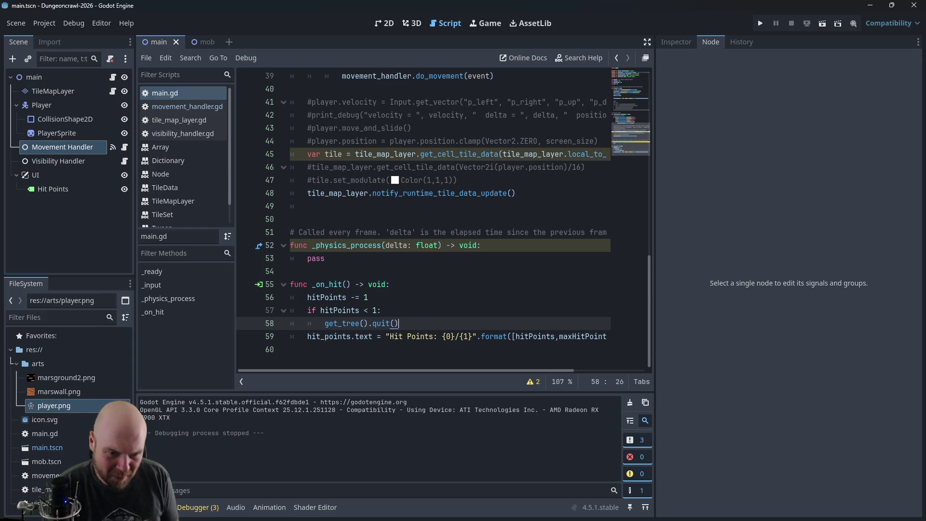
Step: Check the Plan notes for the next task: adding a hit point bar
{"action": "key", "text": "alt+Tab"}
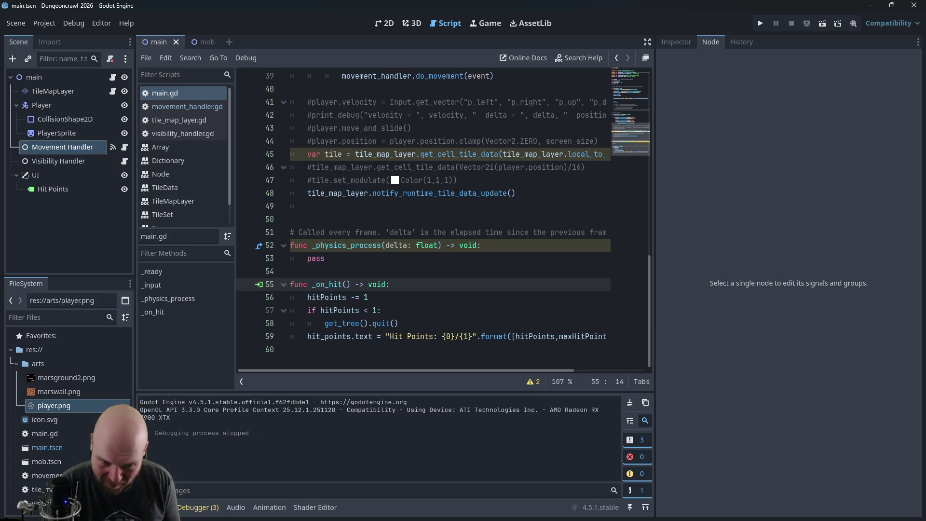
{"action": "key", "text": "alt+Tab"}
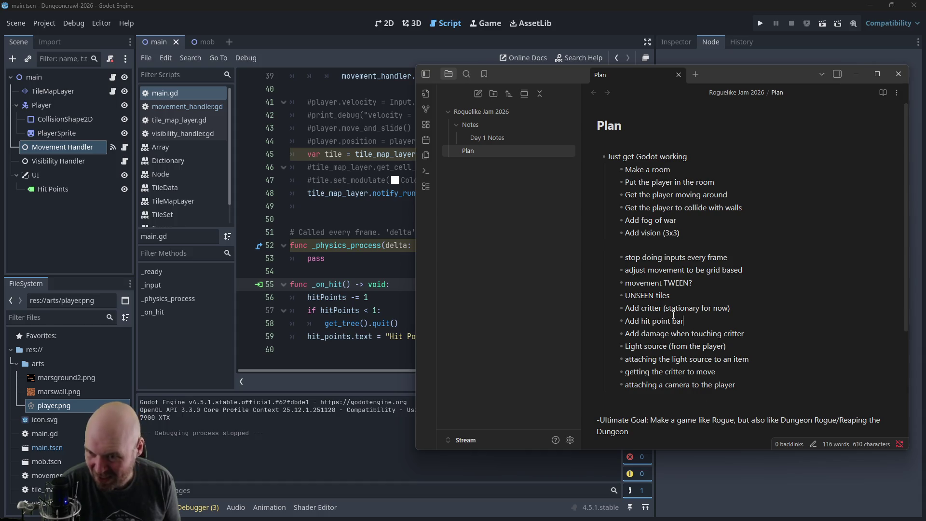
{"action": "right_click", "coordinate": [58, 170]}
Step: Browse node types under UI, searching for 'can', 'image', 'canvas' and 'button'
{"action": "left_click", "coordinate": [108, 179]}
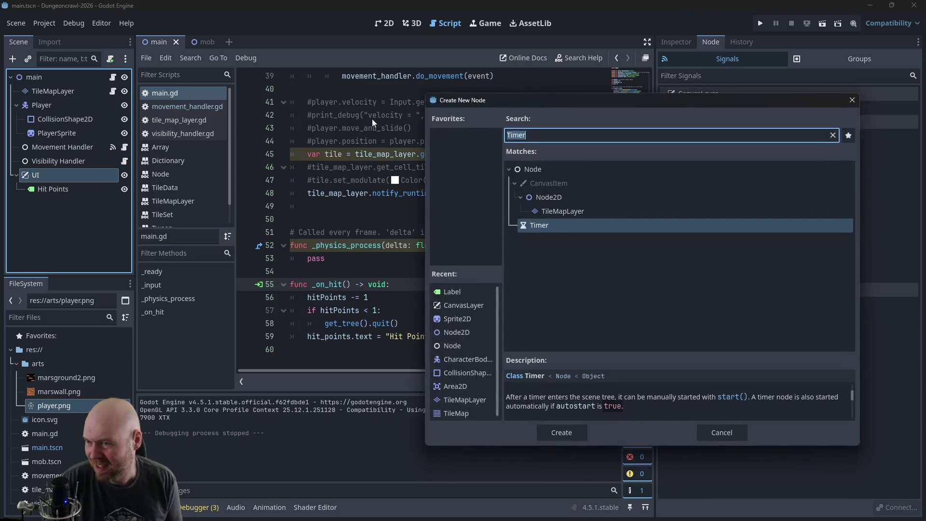
{"action": "type", "text": "can"}
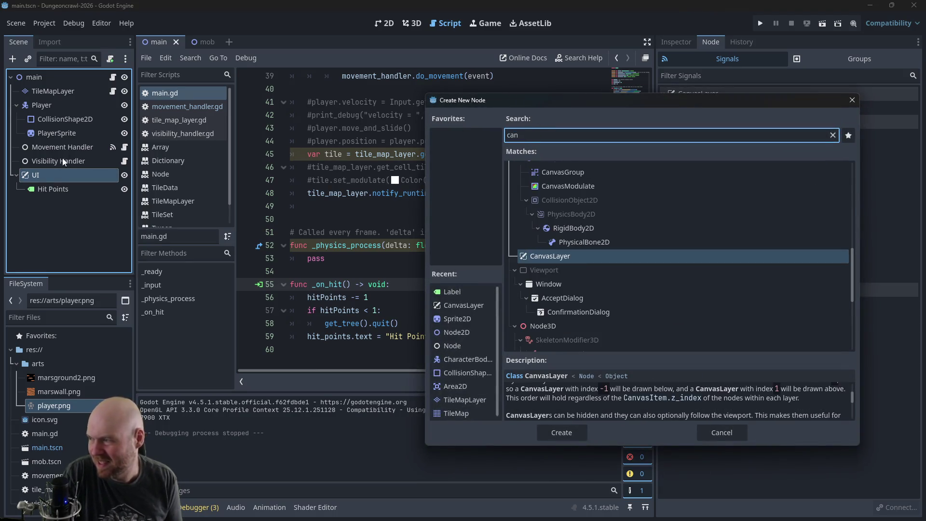
{"action": "scroll", "coordinate": [525, 177], "scroll_direction": "down", "scroll_amount": 5}
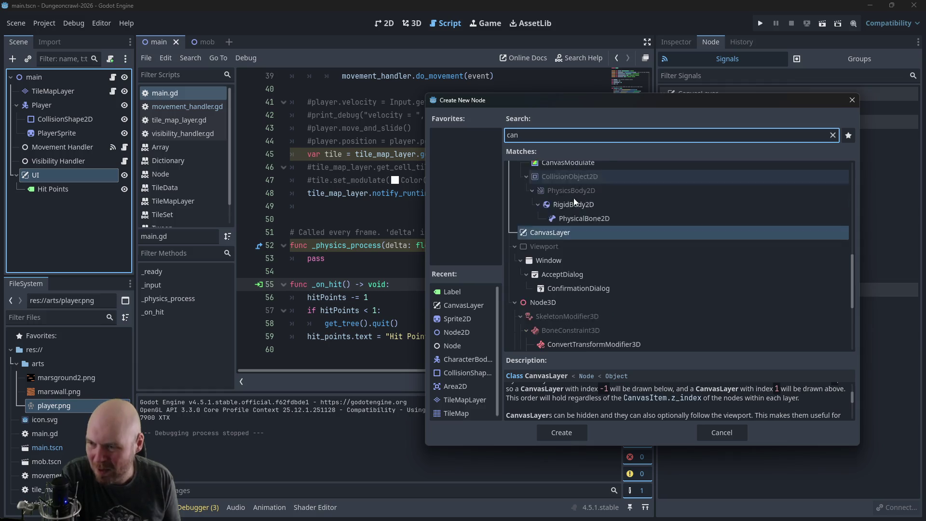
{"action": "scroll", "coordinate": [581, 229], "scroll_direction": "up", "scroll_amount": 6}
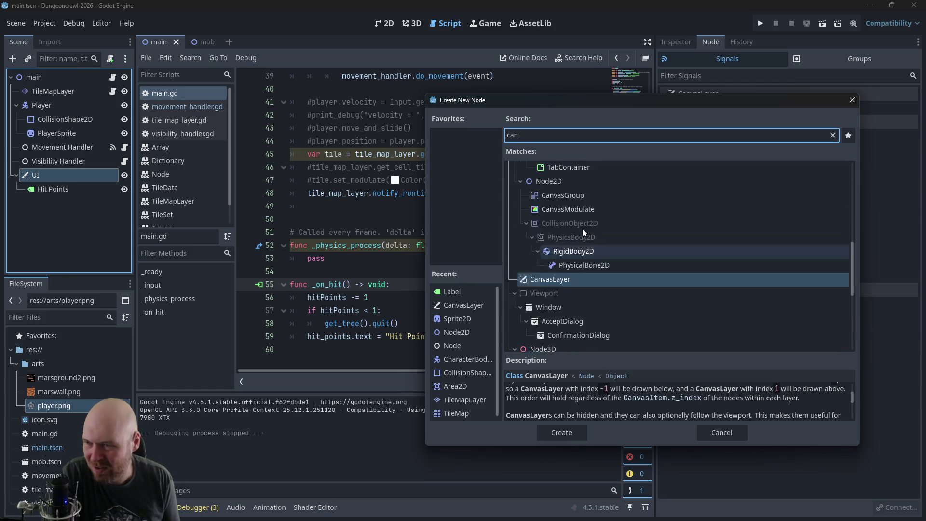
{"action": "key", "text": "BackSpace"}
{"action": "scroll", "coordinate": [578, 282], "scroll_direction": "up", "scroll_amount": 3}
{"action": "key", "text": "BackSpace"}
{"action": "key", "text": "BackSpace"}
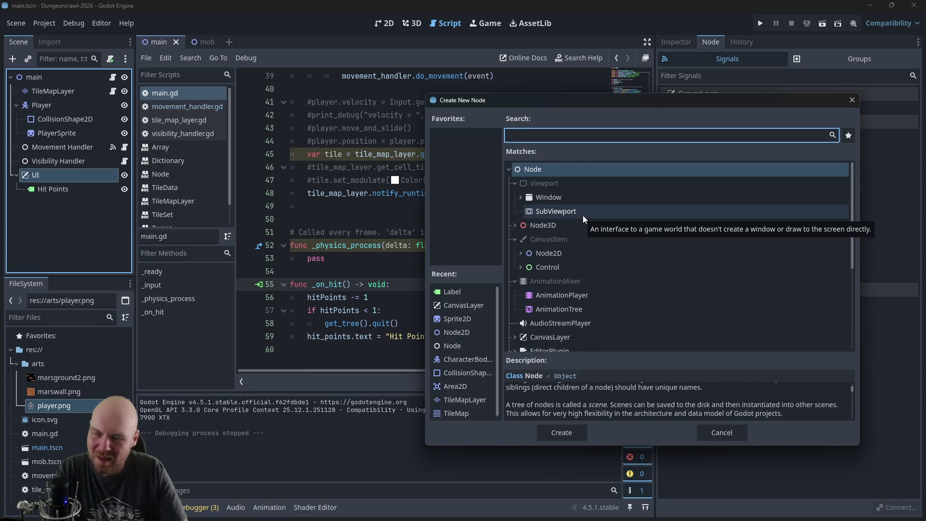
{"action": "type", "text": "iamge"}
{"action": "key", "text": "BackSpace"}
{"action": "key", "text": "BackSpace"}
{"action": "key", "text": "BackSpace"}
{"action": "type", "text": "mage"}
{"action": "key", "text": "BackSpace"}
{"action": "key", "text": "BackSpace"}
{"action": "key", "text": "BackSpace"}
{"action": "type", "text": "canvas"}
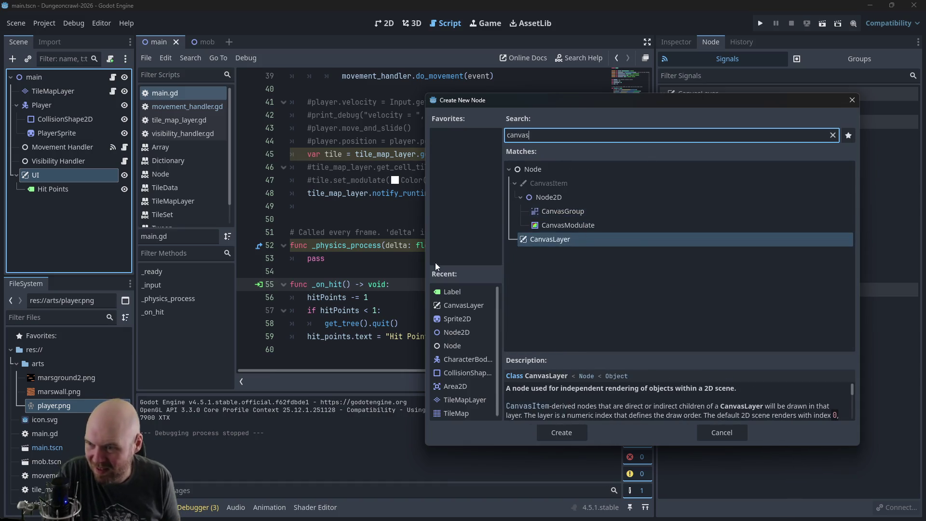
{"action": "key", "text": "BackSpace"}
{"action": "key", "text": "BackSpace"}
{"action": "key", "text": "BackSpace"}
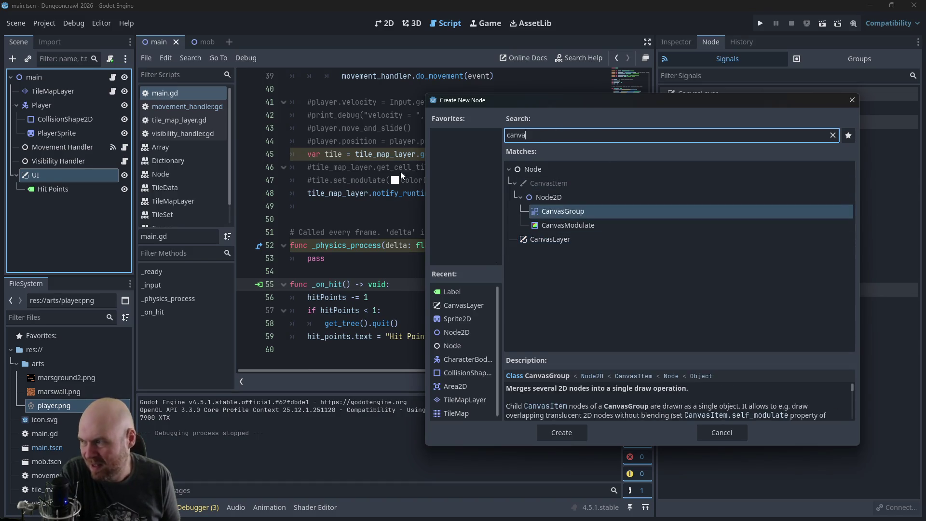
{"action": "type", "text": "button"}
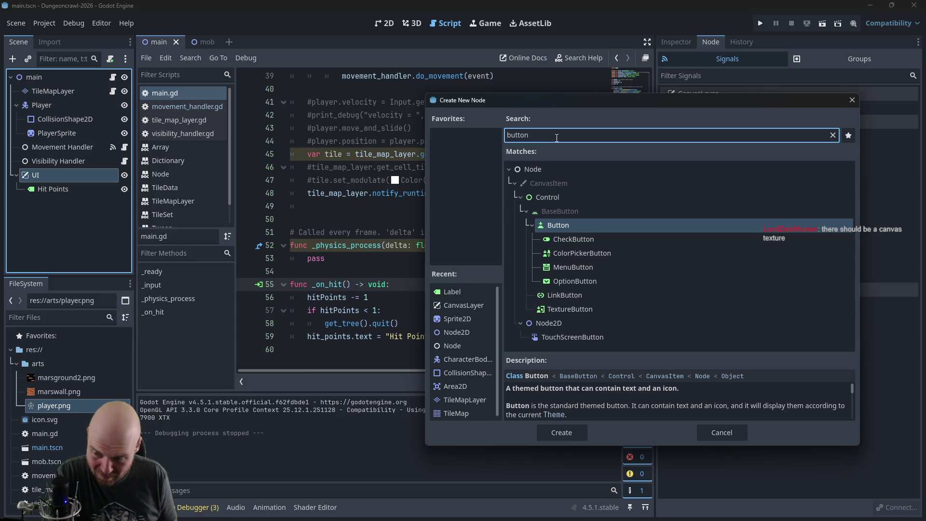
Step: Search 'canvas' and create a CanvasLayer child node under UI
{"action": "key", "text": "ctrl+a"}
{"action": "key", "text": "BackSpace"}
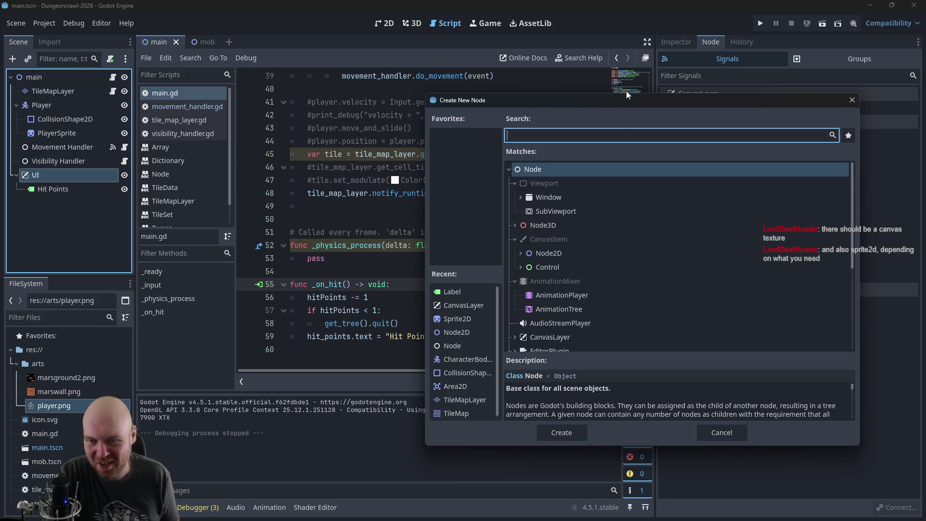
{"action": "type", "text": "canvas"}
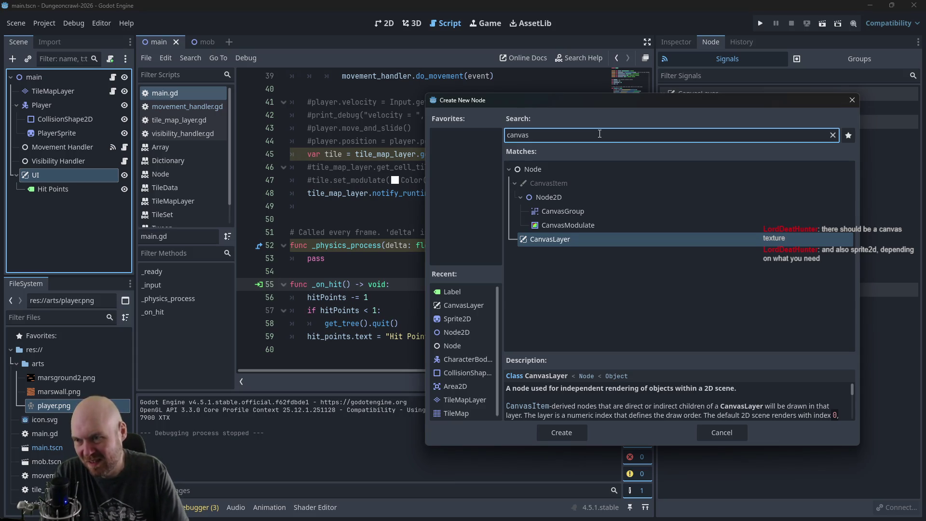
{"action": "type", "text": "text"}
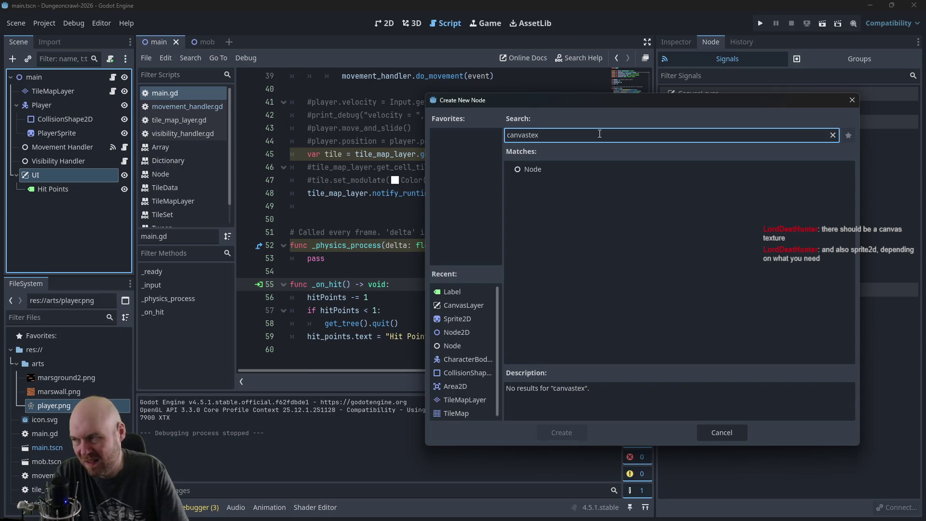
{"action": "key", "text": "BackSpace"}
{"action": "key", "text": "BackSpace"}
{"action": "key", "text": "BackSpace"}
{"action": "type", "text": "canvas"}
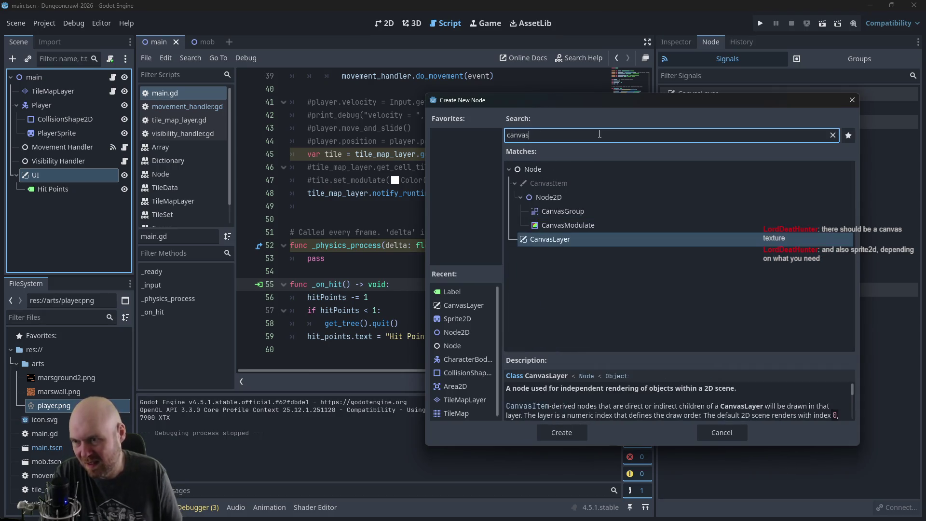
{"action": "left_click", "coordinate": [547, 238]}
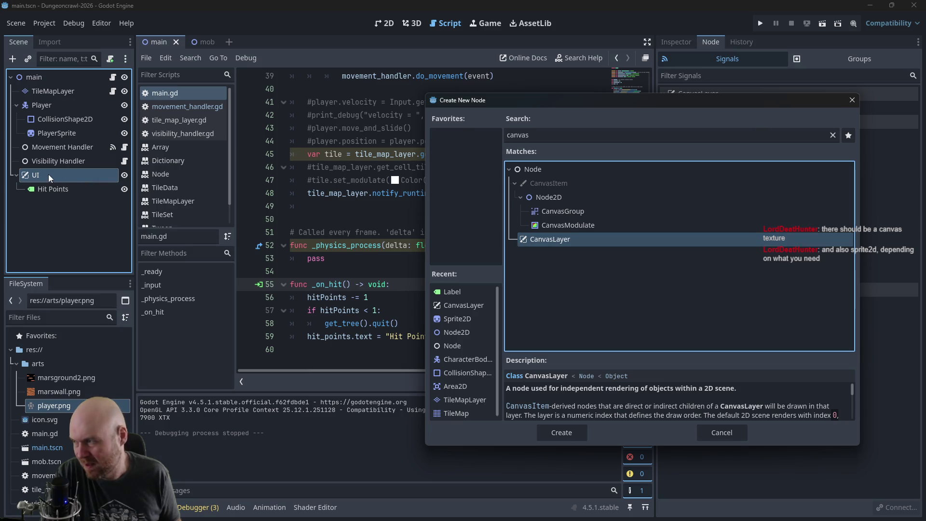
{"action": "left_click", "coordinate": [571, 425]}
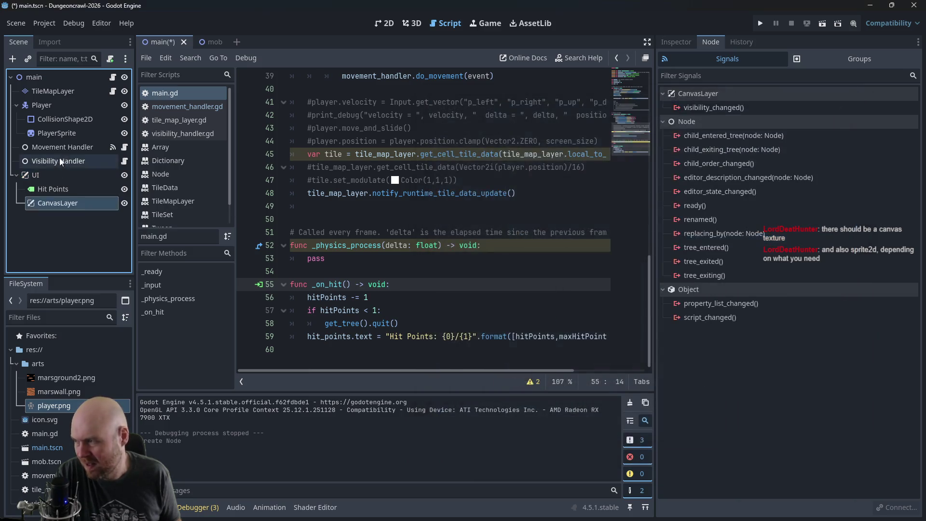
Step: Inspect the new CanvasLayer's Layer and Transform sections in the Inspector
{"action": "left_click", "coordinate": [684, 45]}
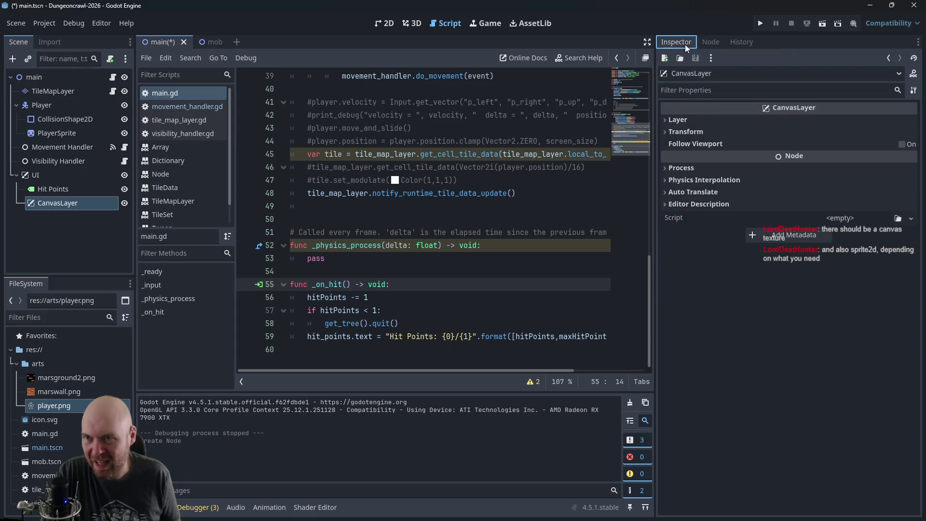
{"action": "left_click", "coordinate": [694, 121]}
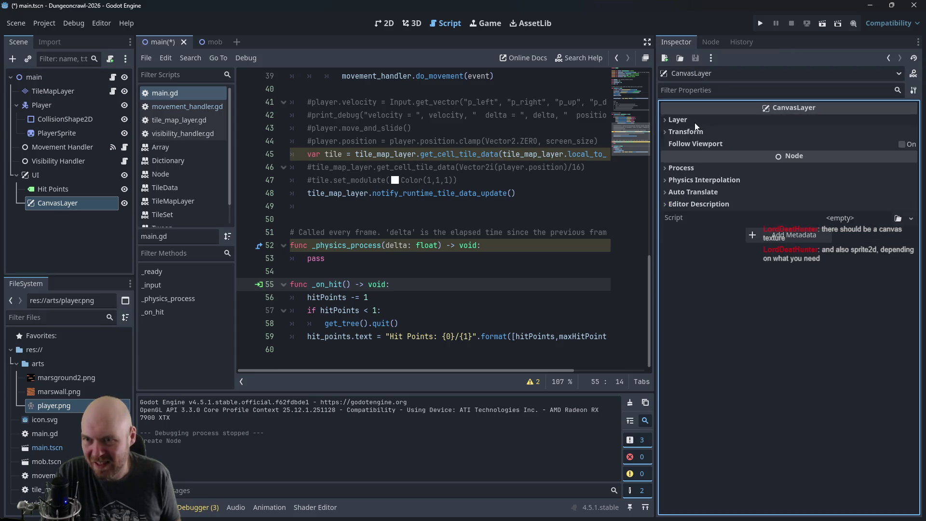
{"action": "left_click", "coordinate": [687, 133]}
{"action": "left_click", "coordinate": [686, 134]}
{"action": "left_click", "coordinate": [688, 135]}
{"action": "left_click", "coordinate": [685, 131]}
{"action": "left_click", "coordinate": [680, 120]}
{"action": "left_click", "coordinate": [681, 119]}
Step: Delete the CanvasLayer node, leaving only Hit Points under UI
{"action": "right_click", "coordinate": [58, 210]}
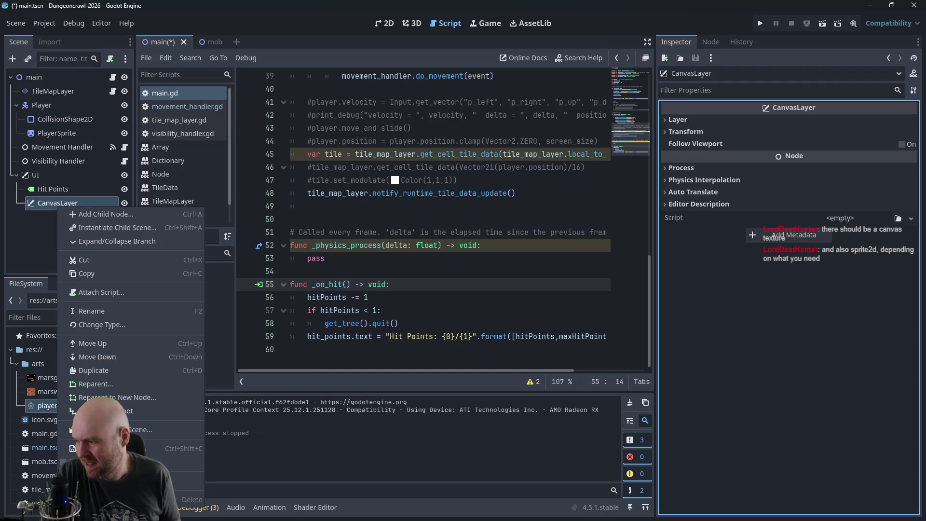
{"action": "key", "text": "Delete"}
{"action": "left_click", "coordinate": [435, 267]}
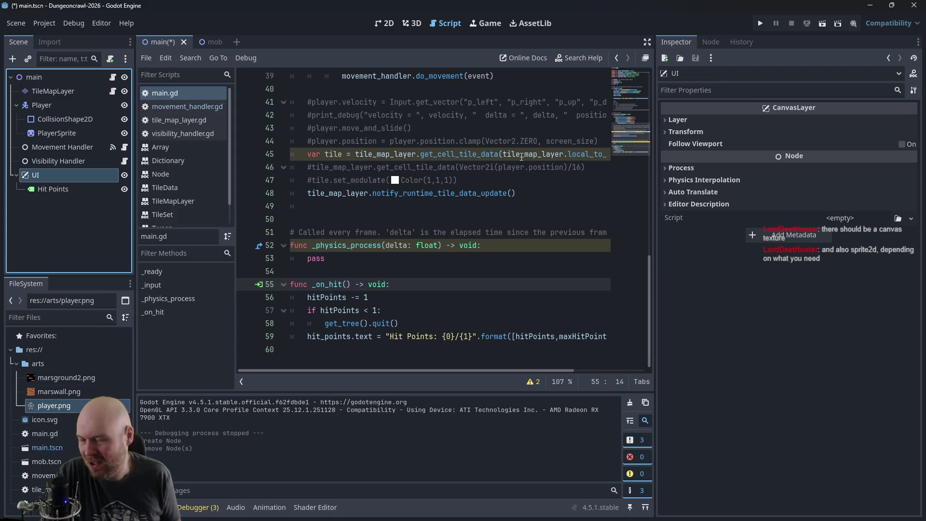
Step: Start adding a child node under UI and look up Sprite2D
{"action": "right_click", "coordinate": [57, 180]}
{"action": "left_click", "coordinate": [111, 188]}
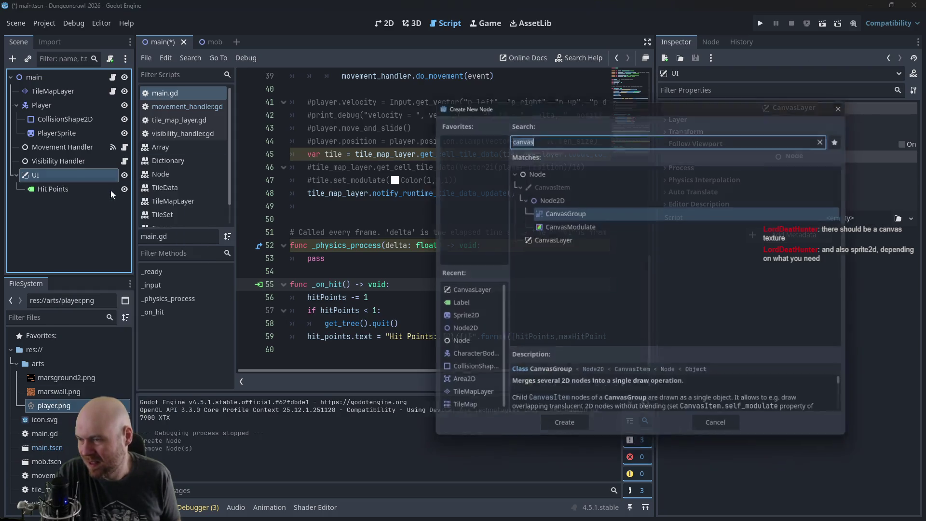
{"action": "type", "text": "sprite"}
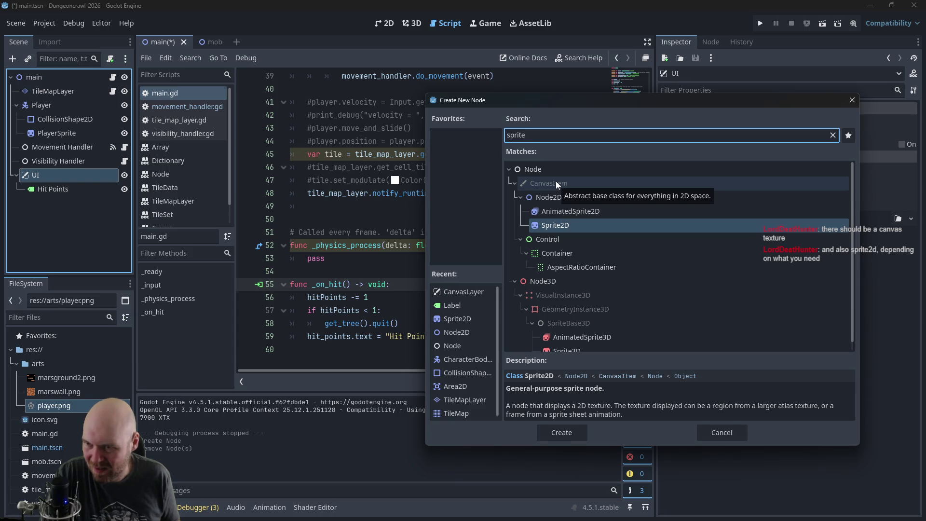
{"action": "left_click", "coordinate": [536, 227]}
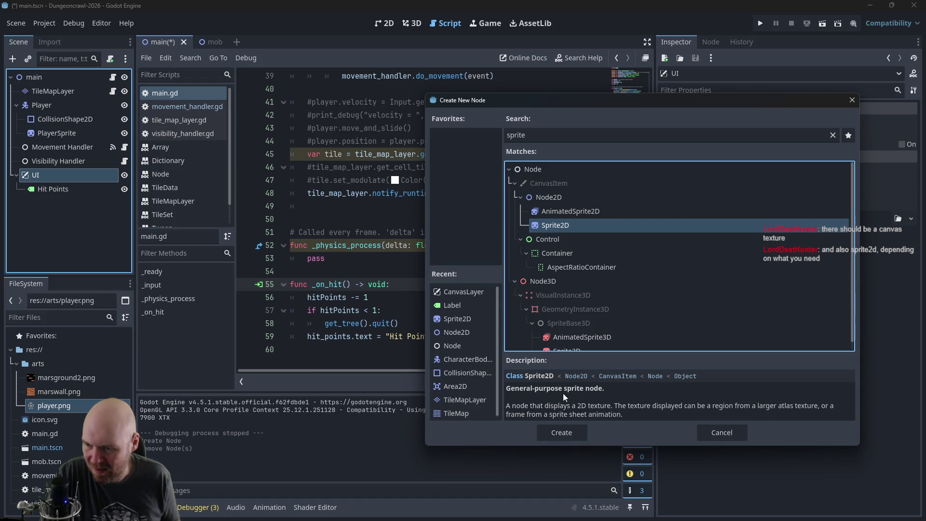
{"action": "left_click", "coordinate": [717, 433]}
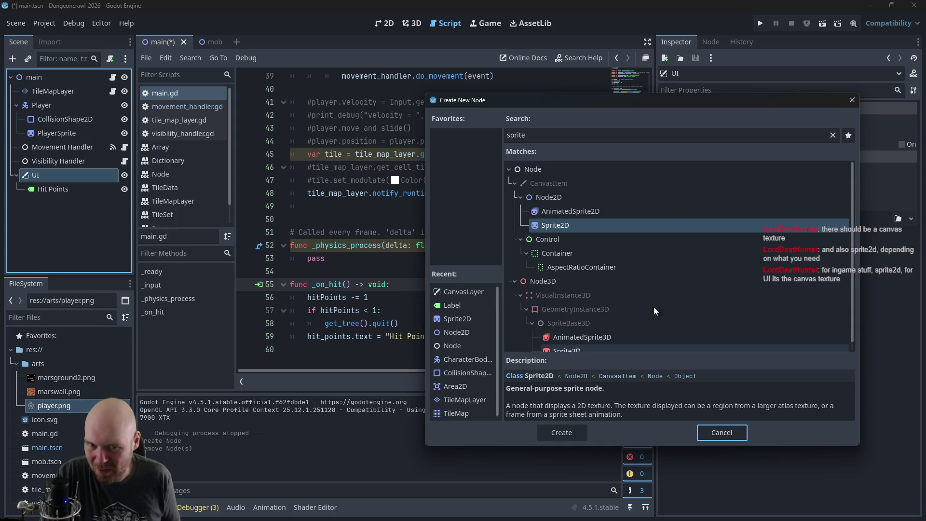
Step: Compare the CanvasGroup and CanvasLayer descriptions, then cancel the new-node dialog
{"action": "left_click", "coordinate": [556, 138]}
{"action": "key", "text": "ctrl+a"}
{"action": "type", "text": "canvas"}
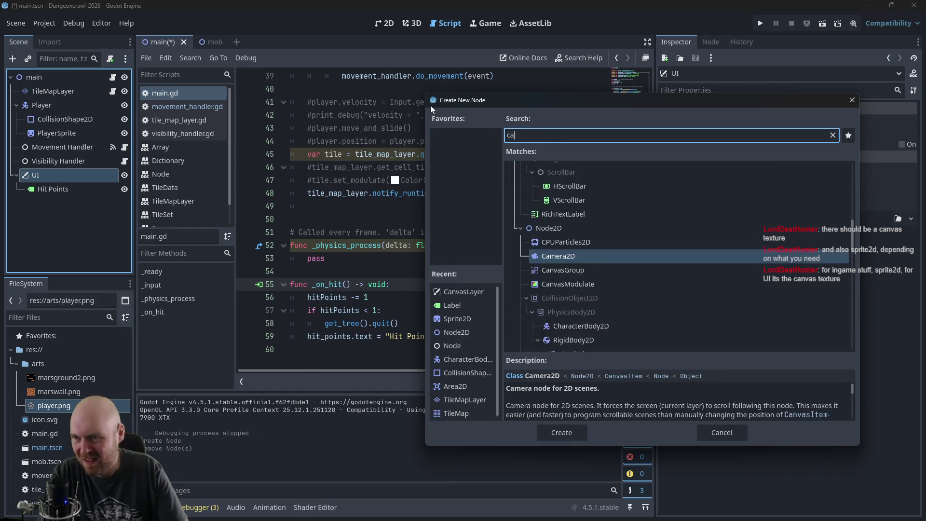
{"action": "left_click", "coordinate": [552, 208]}
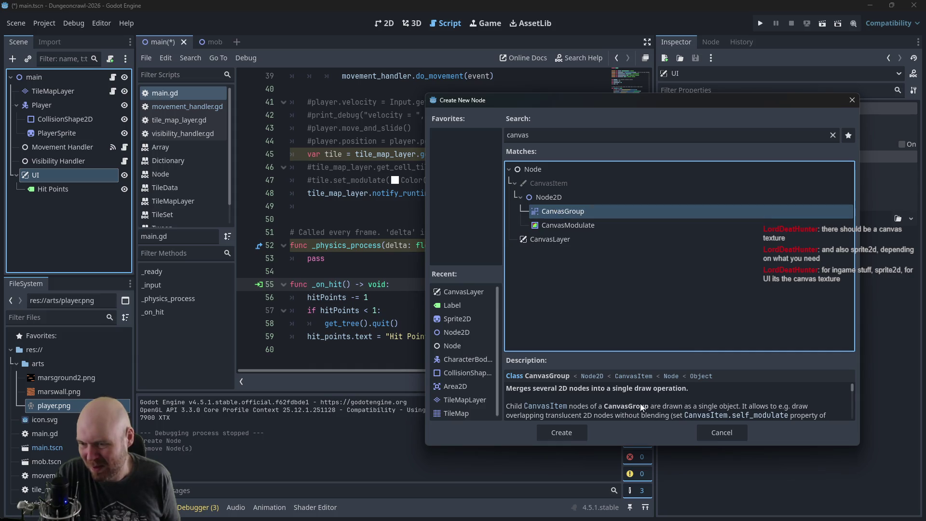
{"action": "scroll", "coordinate": [642, 408], "scroll_direction": "down", "scroll_amount": 1}
{"action": "left_click", "coordinate": [531, 243]}
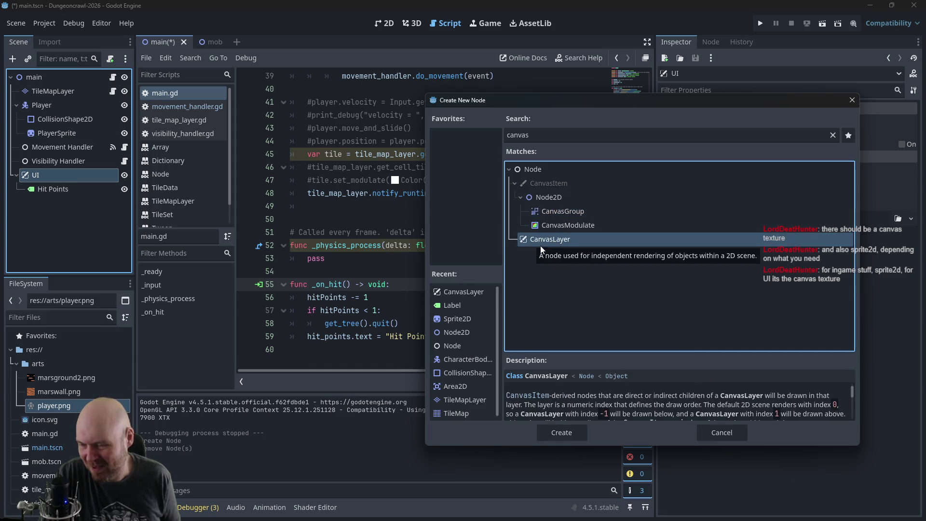
{"action": "scroll", "coordinate": [624, 396], "scroll_direction": "down", "scroll_amount": 1}
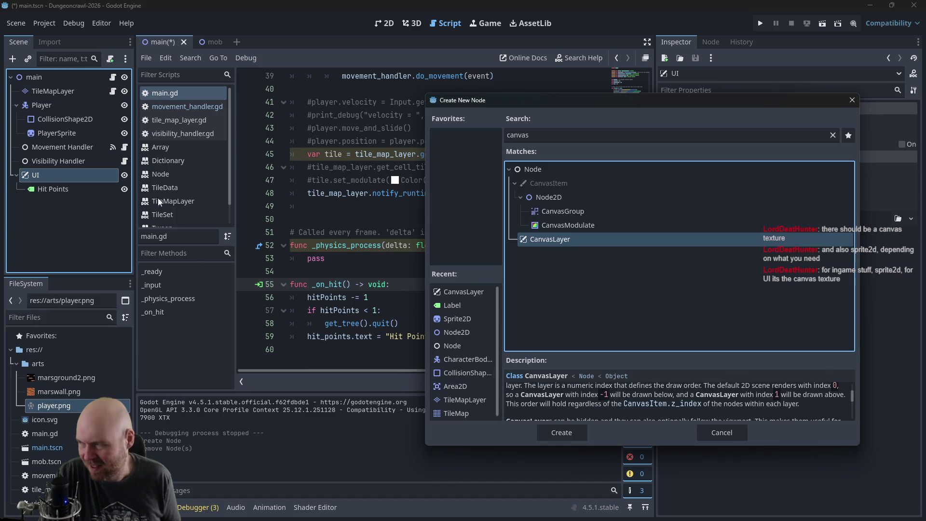
{"action": "left_click", "coordinate": [713, 437]}
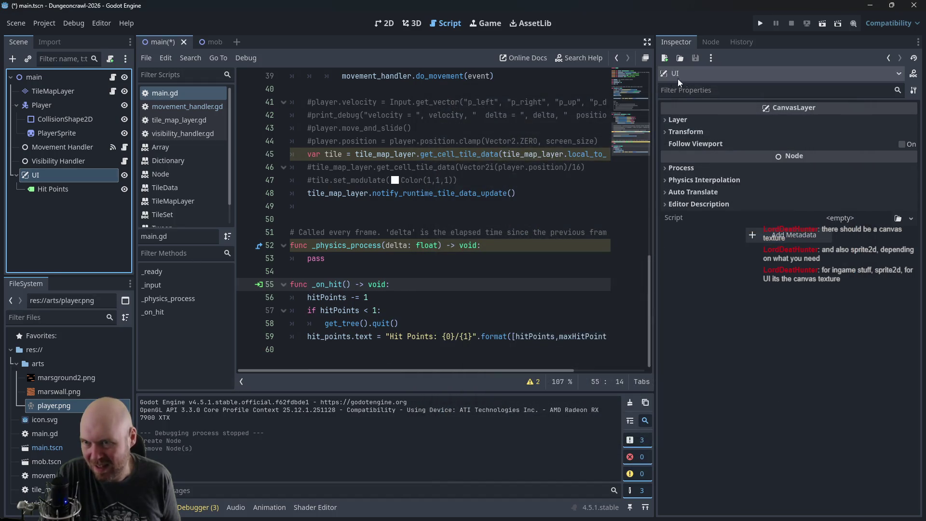
Step: Review the UI layer's Layer and Transform properties and the Hit Points label, then go to the browser
{"action": "left_click", "coordinate": [663, 122]}
{"action": "left_click", "coordinate": [663, 121]}
{"action": "left_click", "coordinate": [664, 131]}
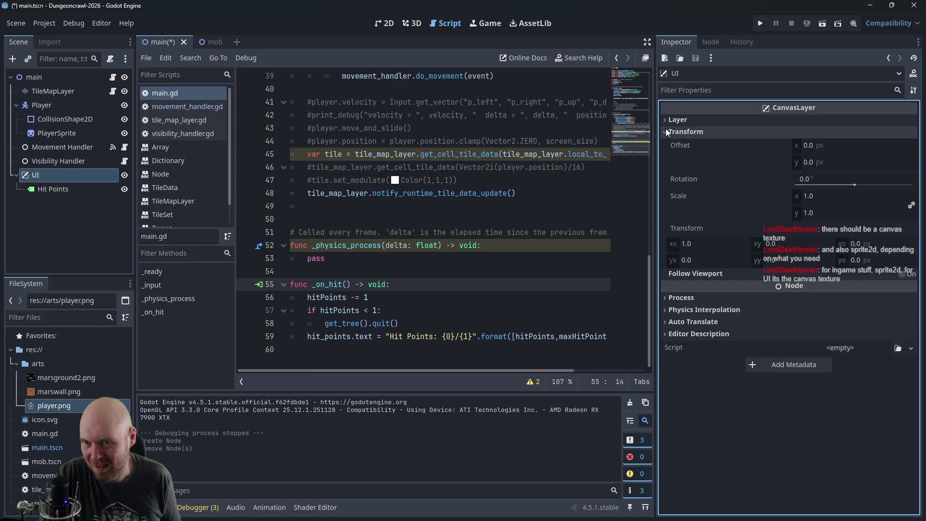
{"action": "left_click", "coordinate": [664, 131]}
{"action": "left_click", "coordinate": [39, 190]}
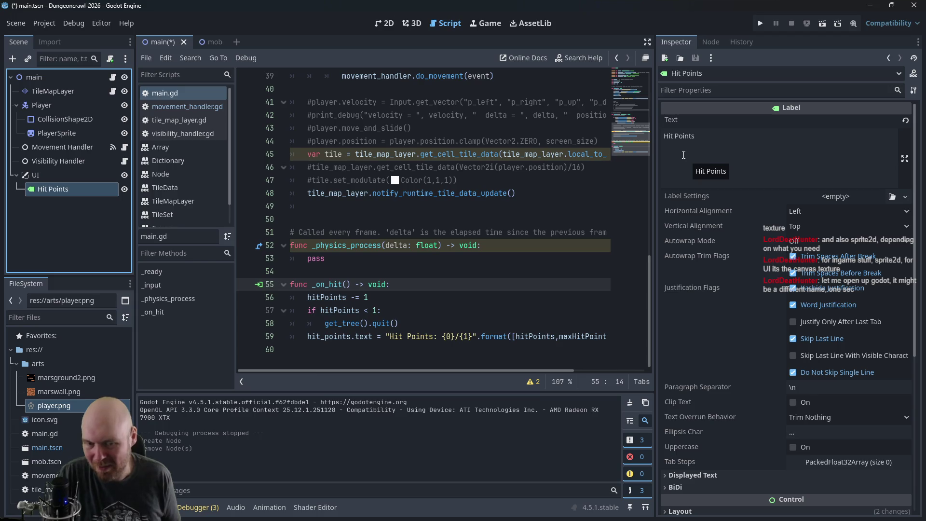
{"action": "key", "text": "alt+Tab"}
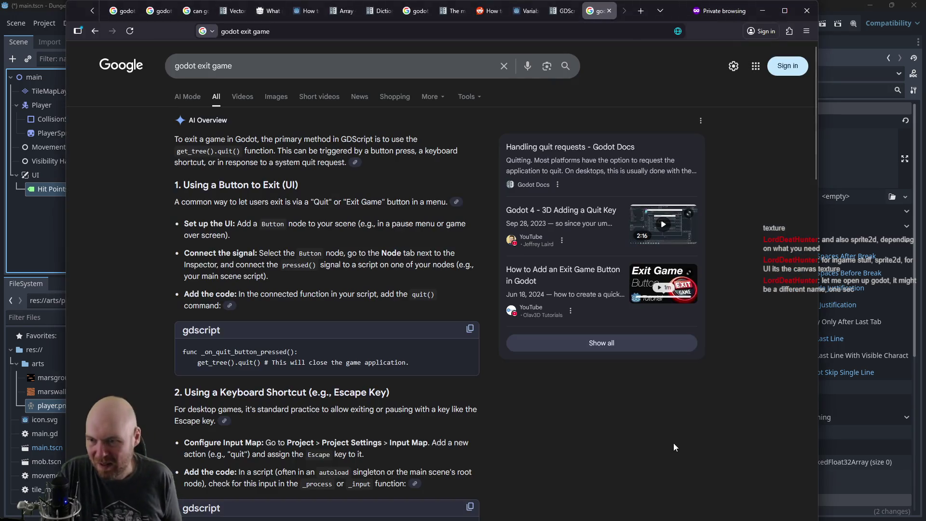
Step: Search Google in a new tab for adding a hit point bar to a Godot UI
{"action": "key", "text": "ctrl+t"}
{"action": "type", "text": "godot atting a"}
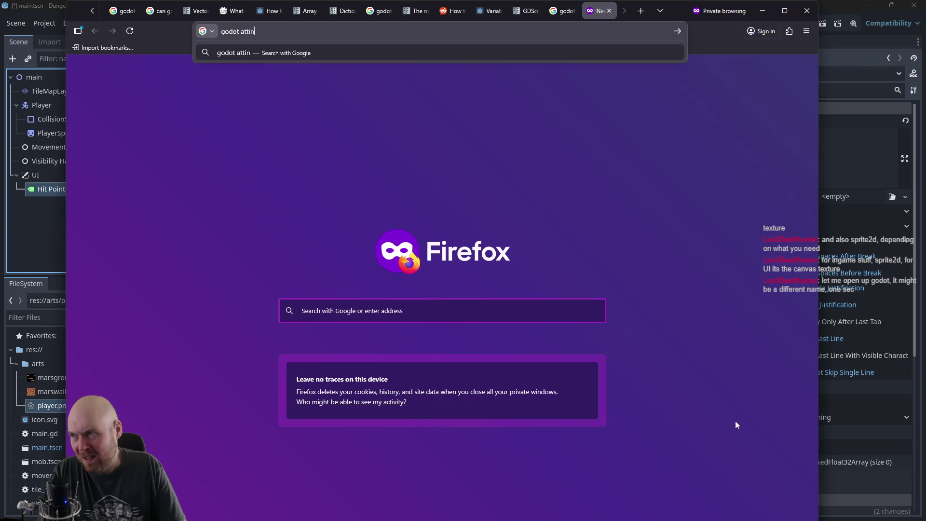
{"action": "key", "text": "BackSpace"}
{"action": "key", "text": "BackSpace"}
{"action": "key", "text": "BackSpace"}
{"action": "type", "text": "dd"}
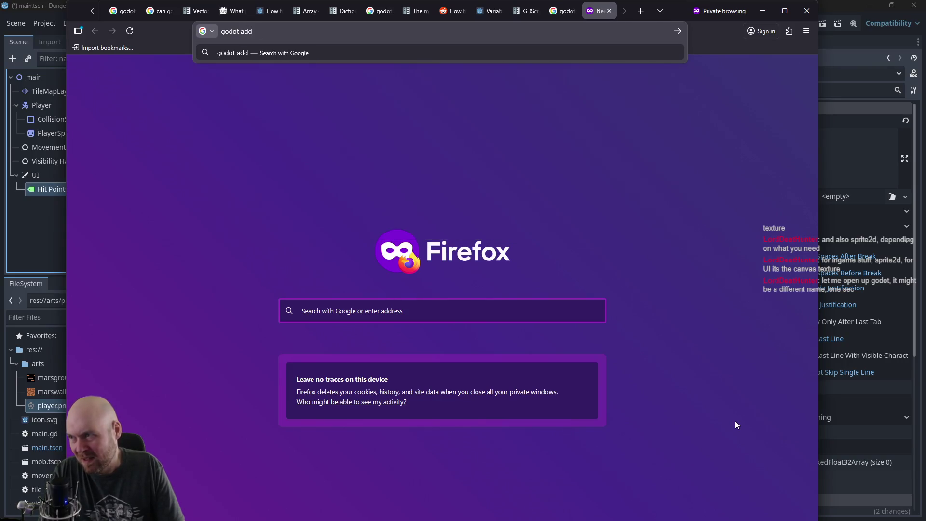
{"action": "type", "text": "ing a hit p"}
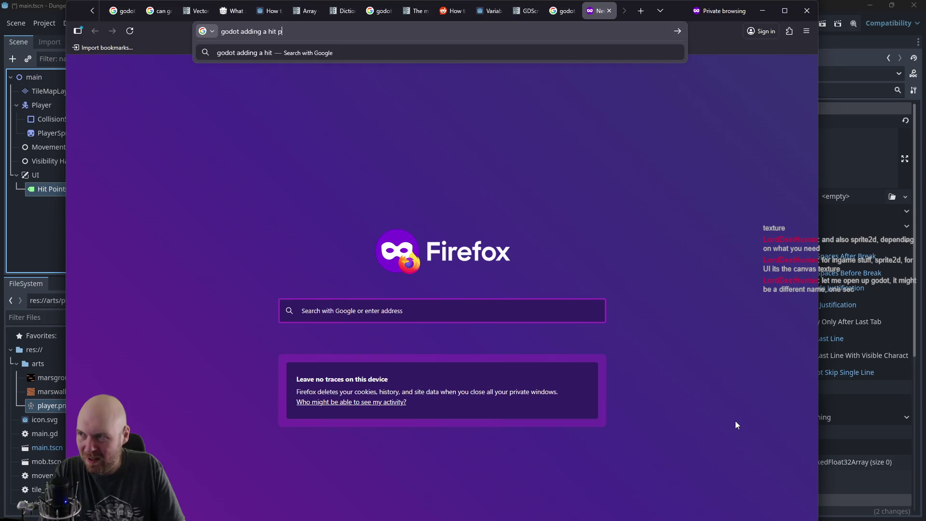
{"action": "type", "text": "oint bar to the UI"}
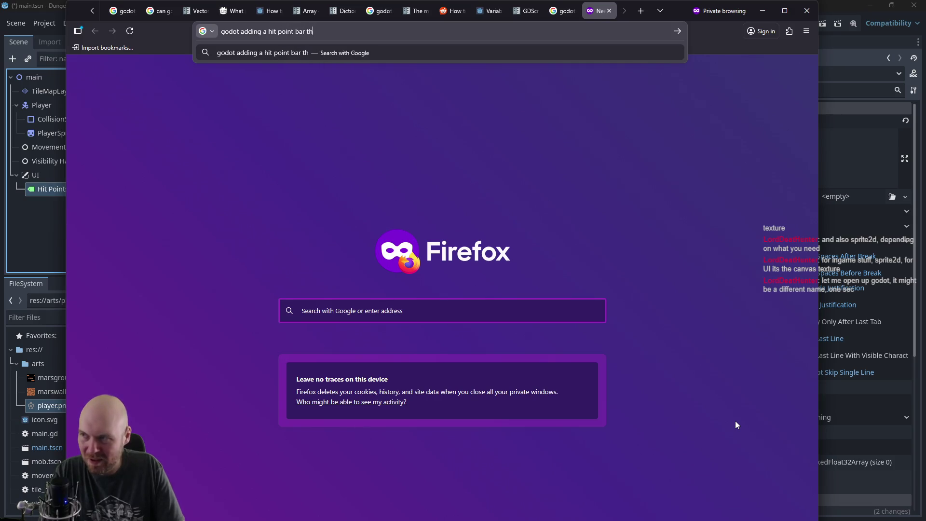
{"action": "key", "text": "Return"}
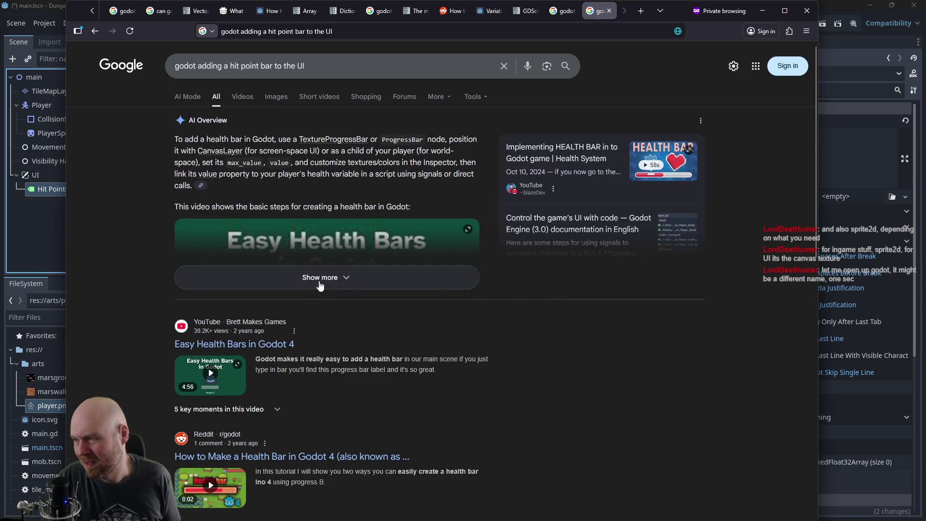
Step: Back in Godot, add a TextureProgressBar child node under UI
{"action": "left_click", "coordinate": [42, 230]}
{"action": "right_click", "coordinate": [63, 173]}
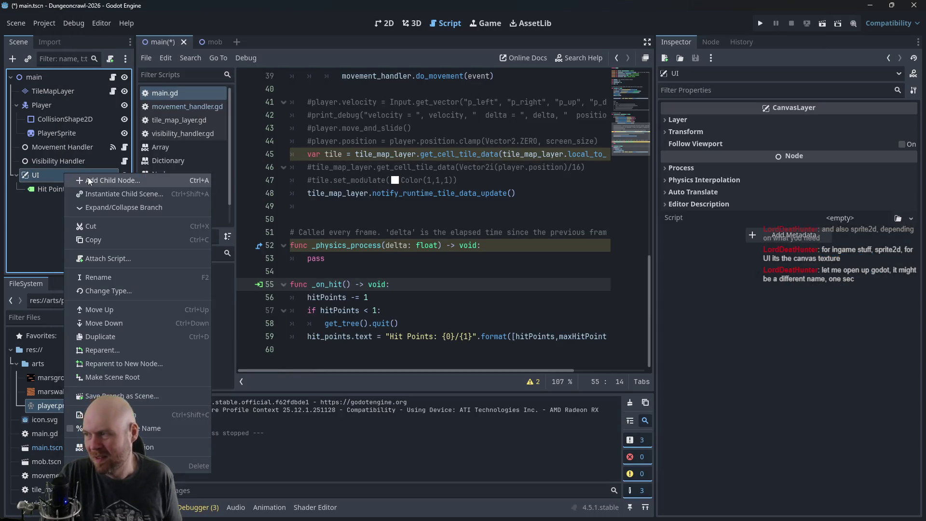
{"action": "left_click", "coordinate": [88, 180]}
{"action": "type", "text": "Progress"}
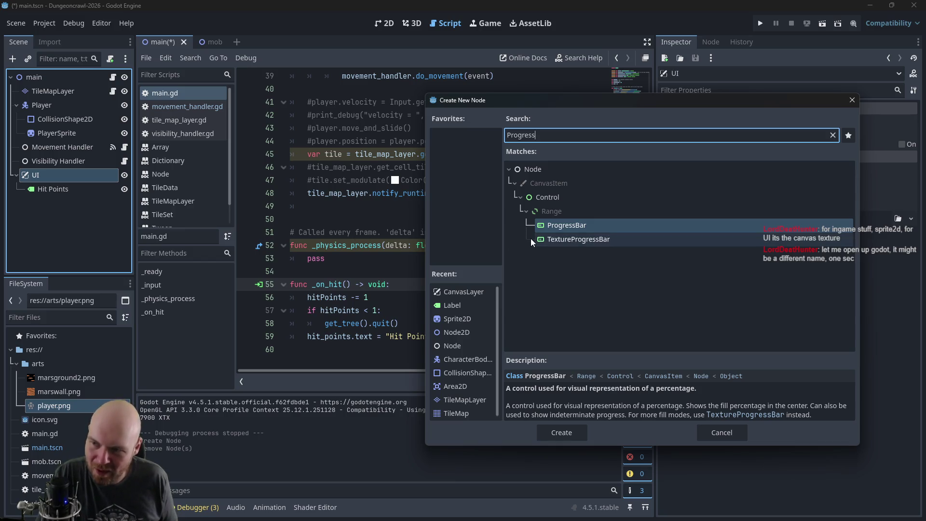
{"action": "left_click", "coordinate": [540, 239]}
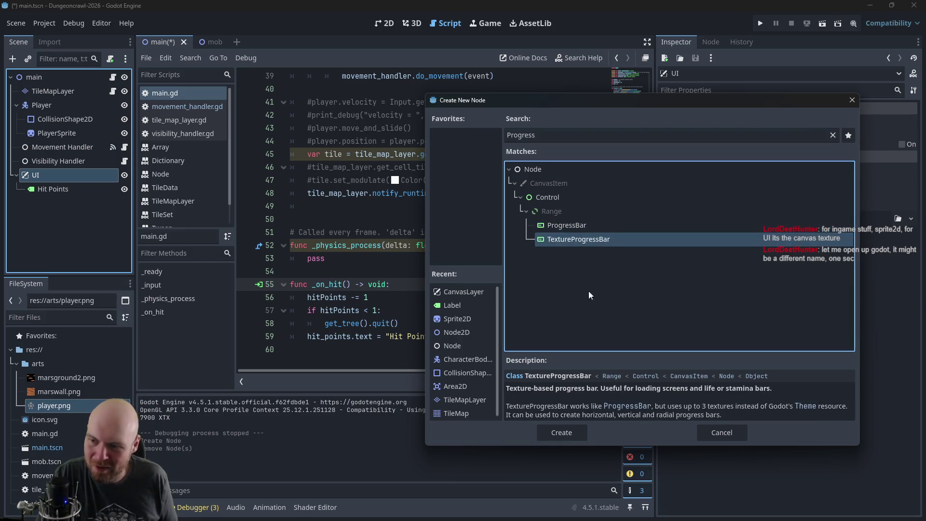
{"action": "left_click", "coordinate": [564, 436]}
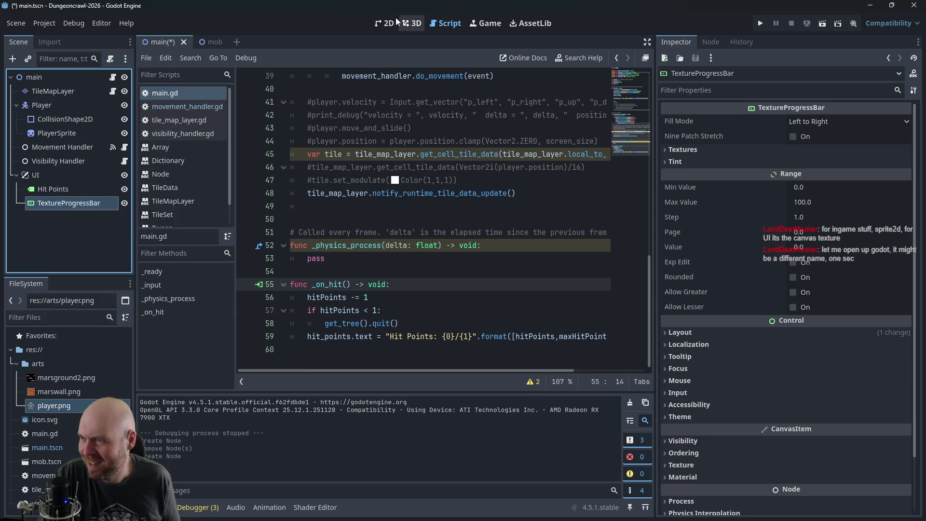
Step: In the 2D view, keep left-to-right fill and give Under a new gradient texture
{"action": "left_click", "coordinate": [384, 23]}
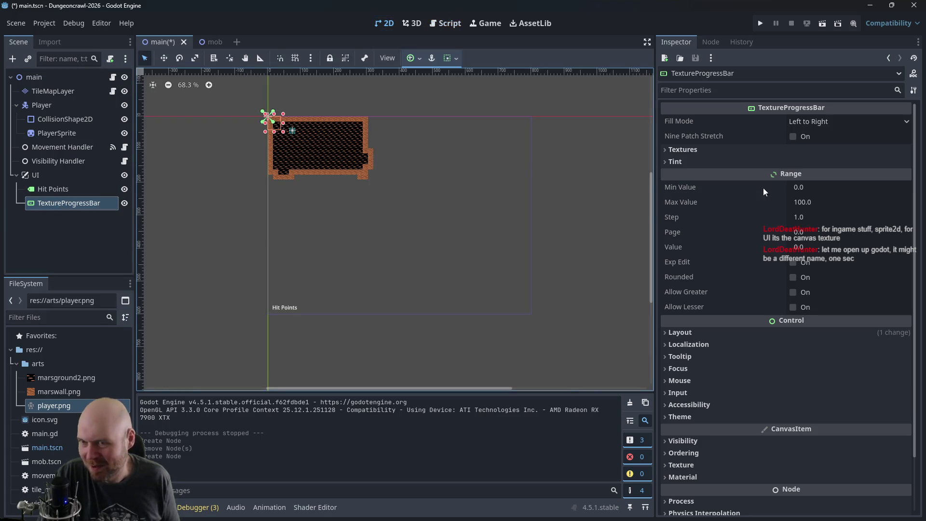
{"action": "left_click", "coordinate": [842, 122]}
{"action": "left_click", "coordinate": [841, 121]}
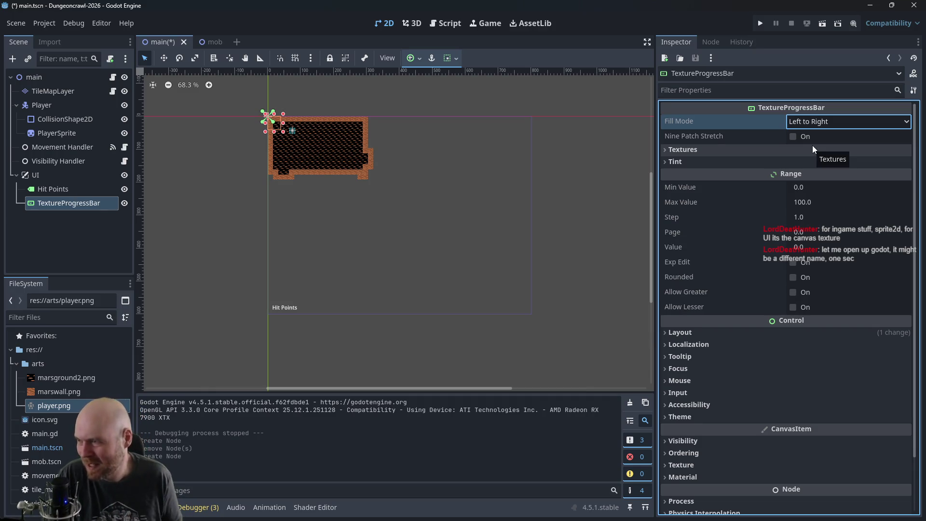
{"action": "left_click", "coordinate": [681, 148]}
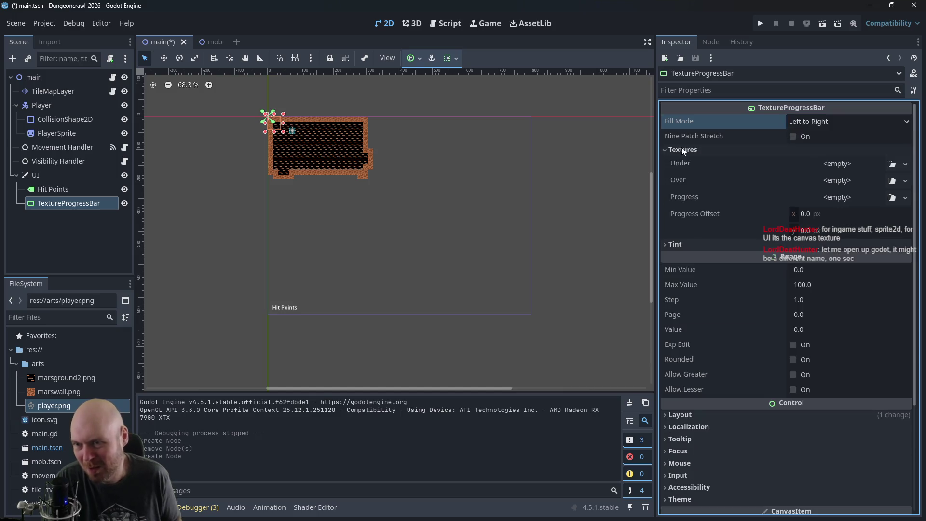
{"action": "left_click", "coordinate": [846, 163]}
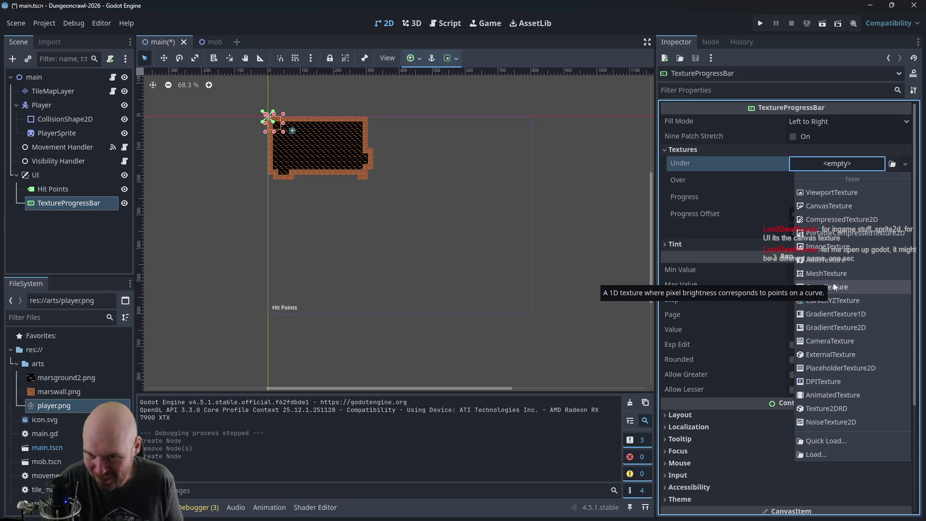
{"action": "left_click", "coordinate": [832, 314]}
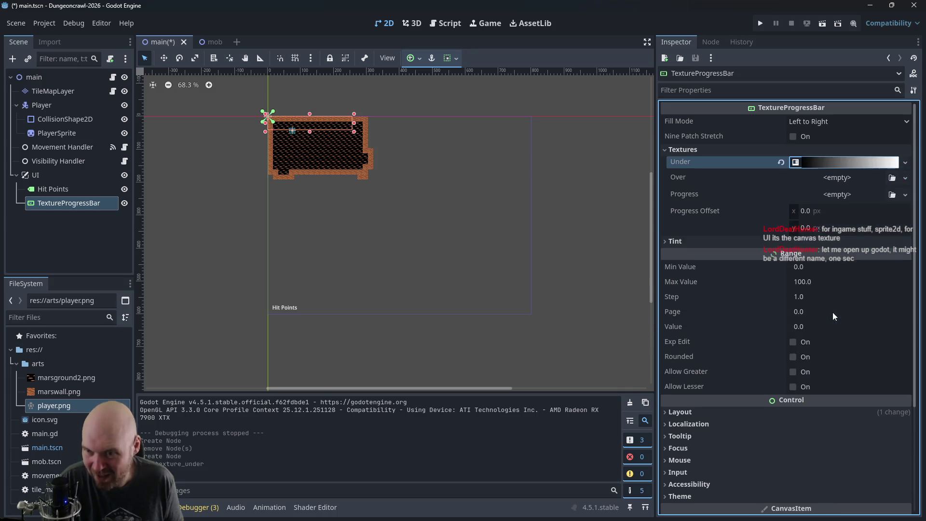
Step: Move one stop and add another colour stop in the Under texture's gradient
{"action": "left_click", "coordinate": [841, 167]}
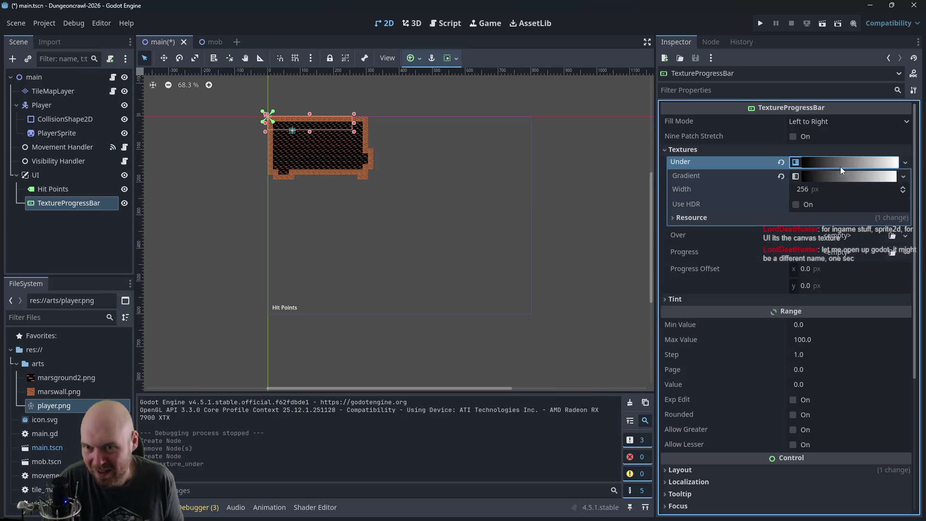
{"action": "left_click", "coordinate": [796, 177]}
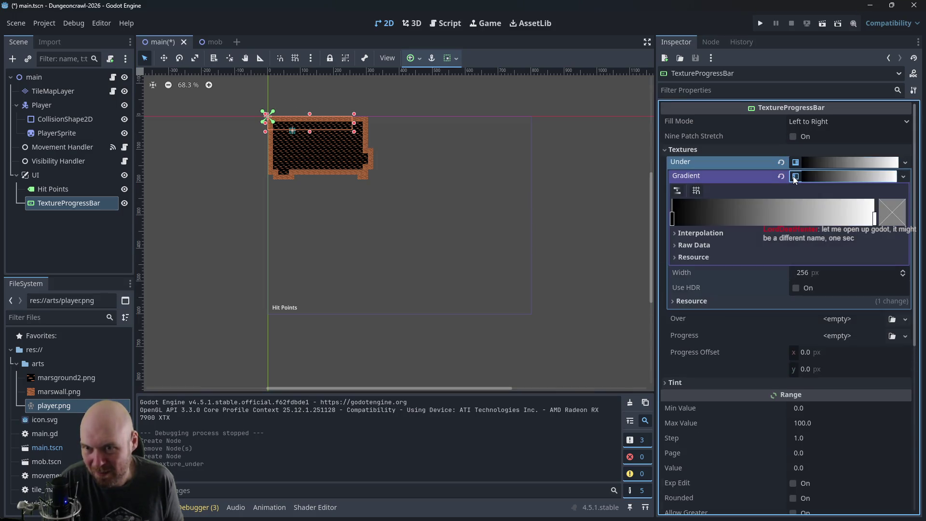
{"action": "left_click", "coordinate": [796, 177]}
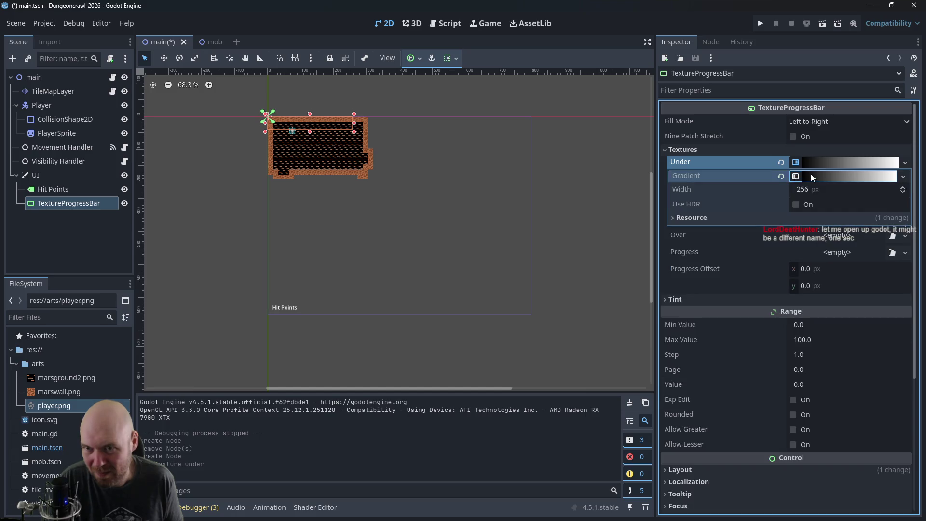
{"action": "left_click", "coordinate": [811, 175]}
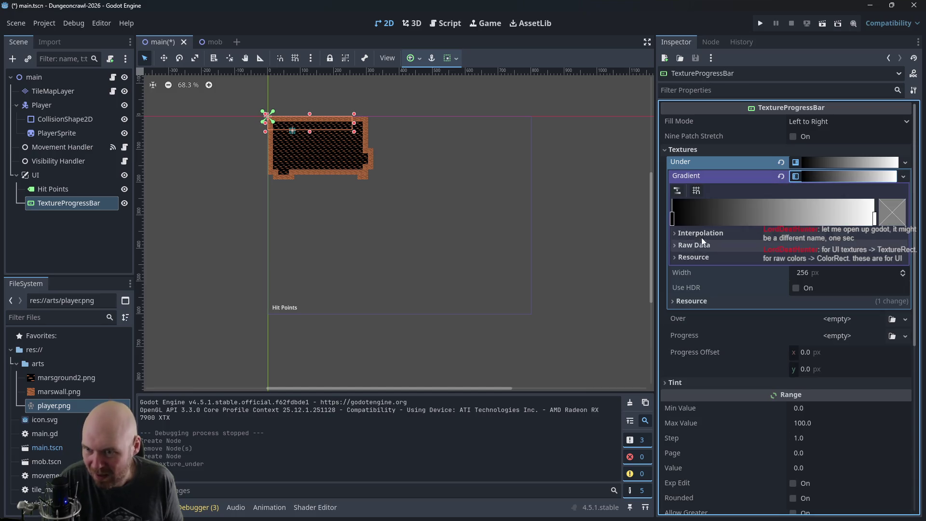
{"action": "mouse_move", "coordinate": [744, 212]}
{"action": "left_mouse_down"}
{"action": "mouse_move", "coordinate": [822, 201]}
{"action": "mouse_move", "coordinate": [718, 209]}
{"action": "mouse_move", "coordinate": [783, 207]}
{"action": "mouse_move", "coordinate": [746, 204]}
{"action": "left_mouse_up"}
{"action": "left_click", "coordinate": [810, 212]}
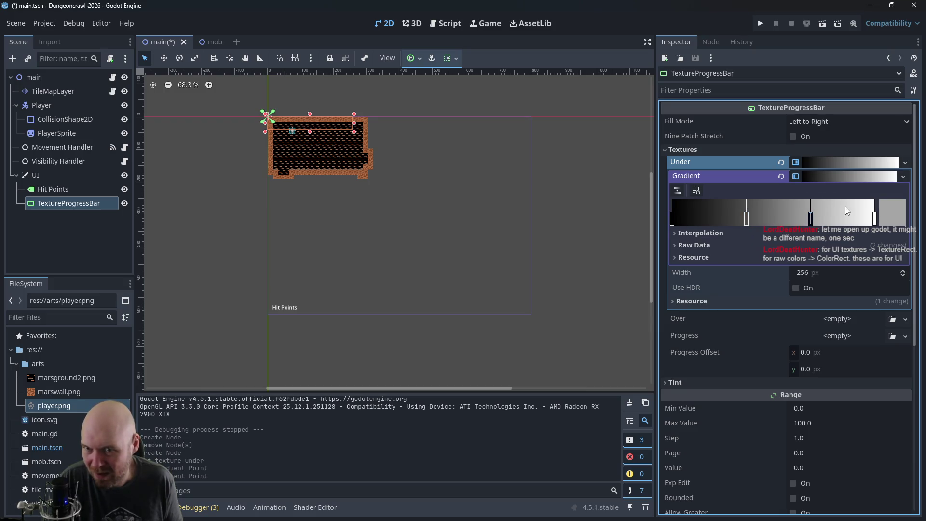
{"action": "left_click", "coordinate": [805, 174]}
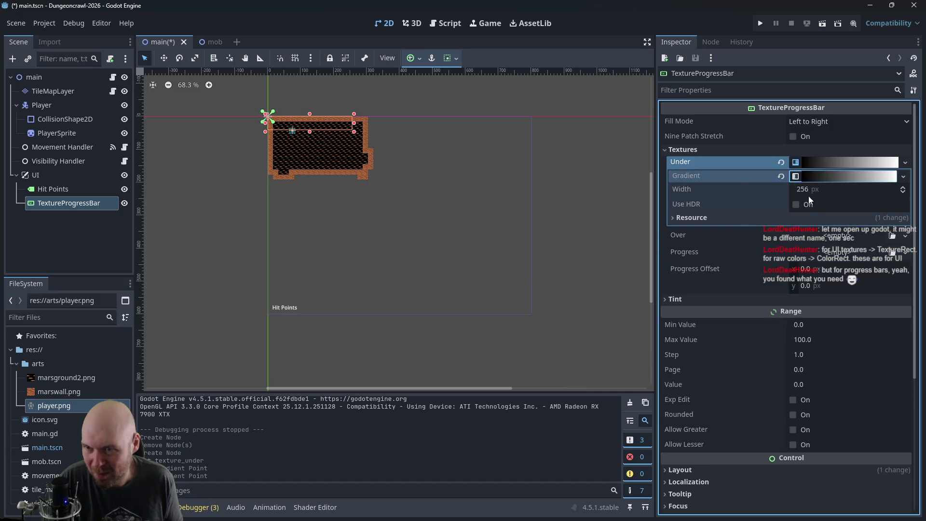
{"action": "left_click", "coordinate": [677, 216]}
{"action": "left_click", "coordinate": [675, 217]}
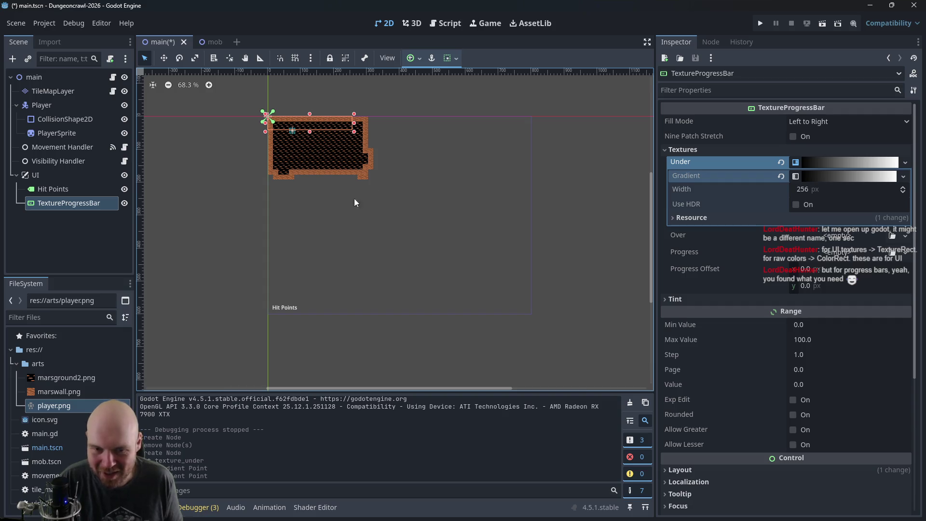
Step: Keep the left-to-right fill direction and leave the Over texture empty
{"action": "left_click", "coordinate": [806, 120]}
{"action": "left_click", "coordinate": [803, 135]}
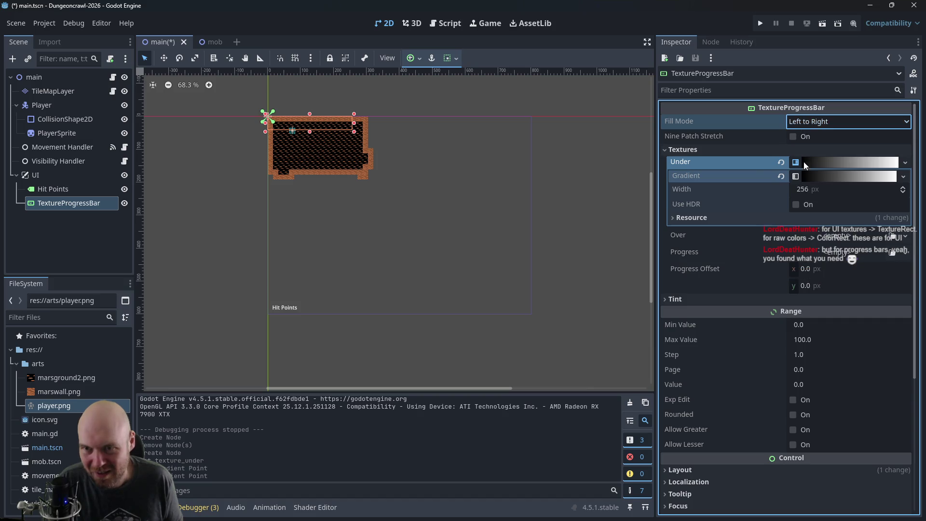
{"action": "left_click", "coordinate": [796, 177]}
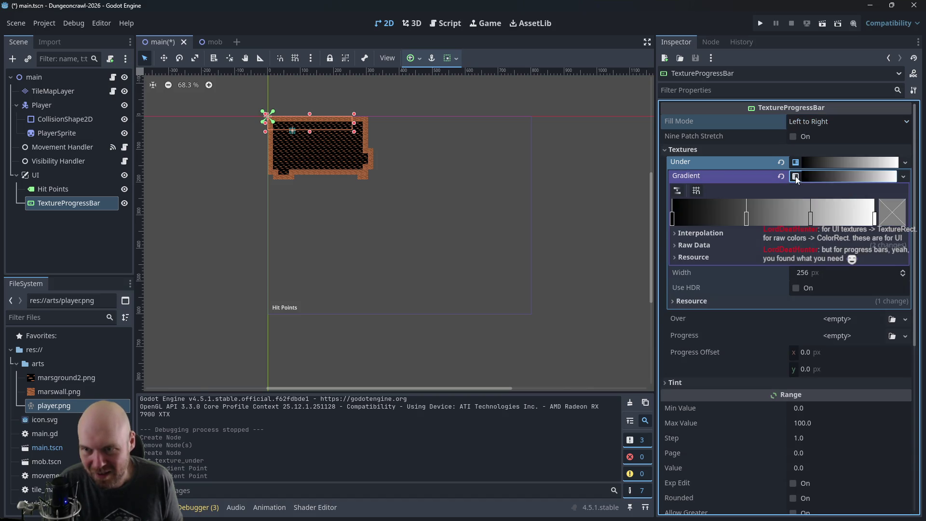
{"action": "left_click", "coordinate": [796, 177]}
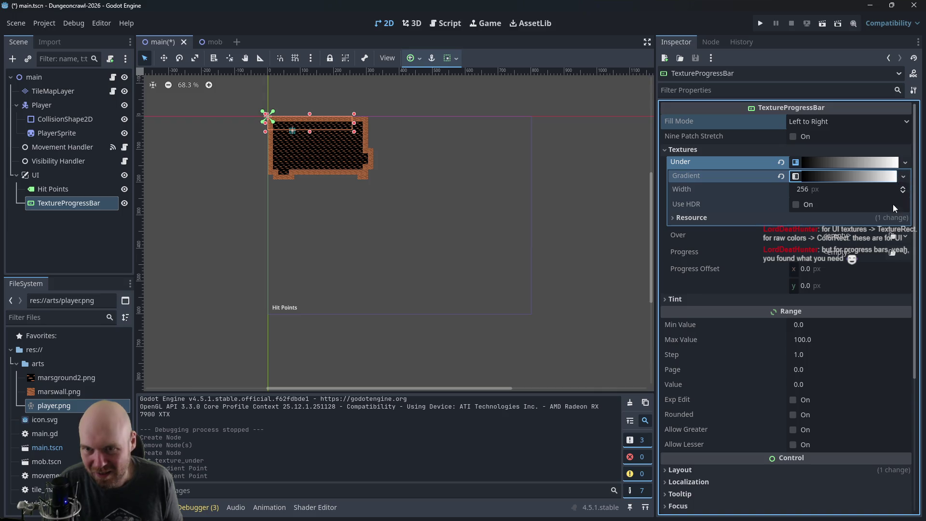
{"action": "left_click", "coordinate": [804, 236]}
{"action": "left_click", "coordinate": [760, 236]}
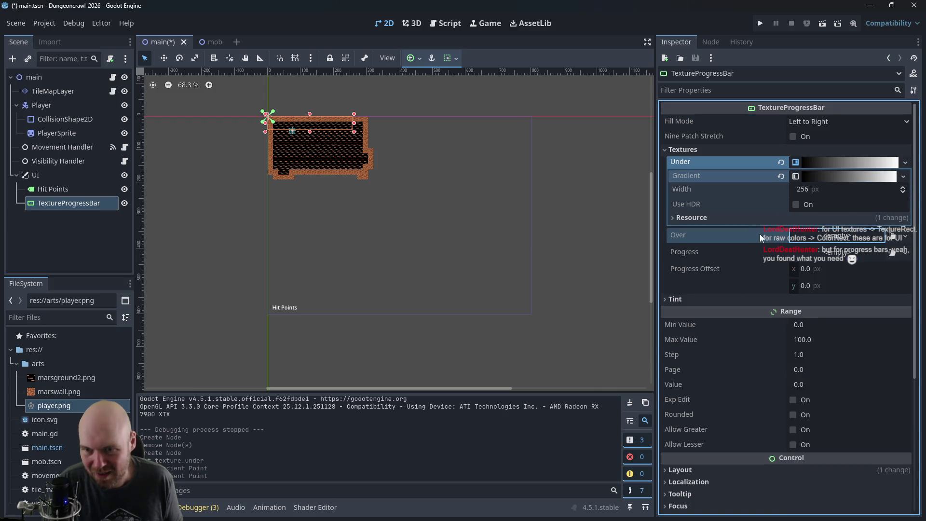
{"action": "left_click", "coordinate": [812, 253]}
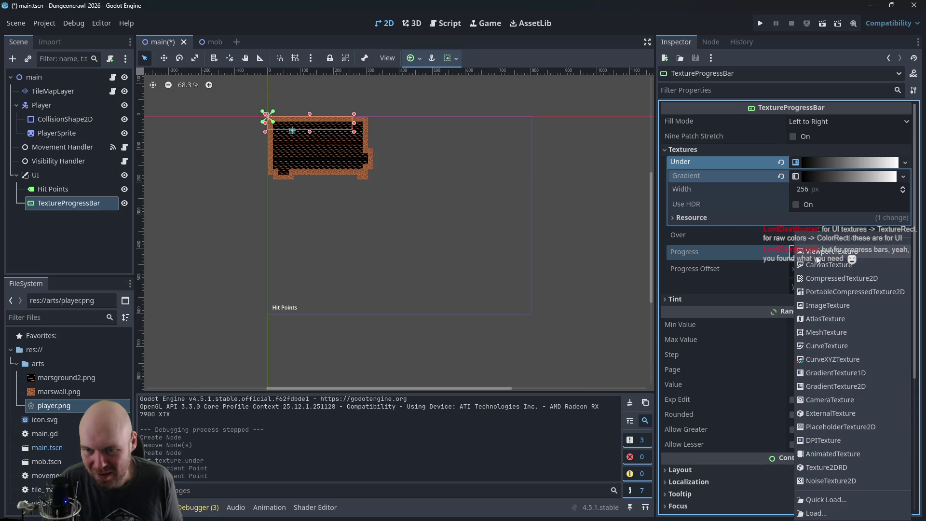
Step: Set Progress to a new GradientTexture2D and drag its fill-from point toward the centre
{"action": "left_click", "coordinate": [834, 372]}
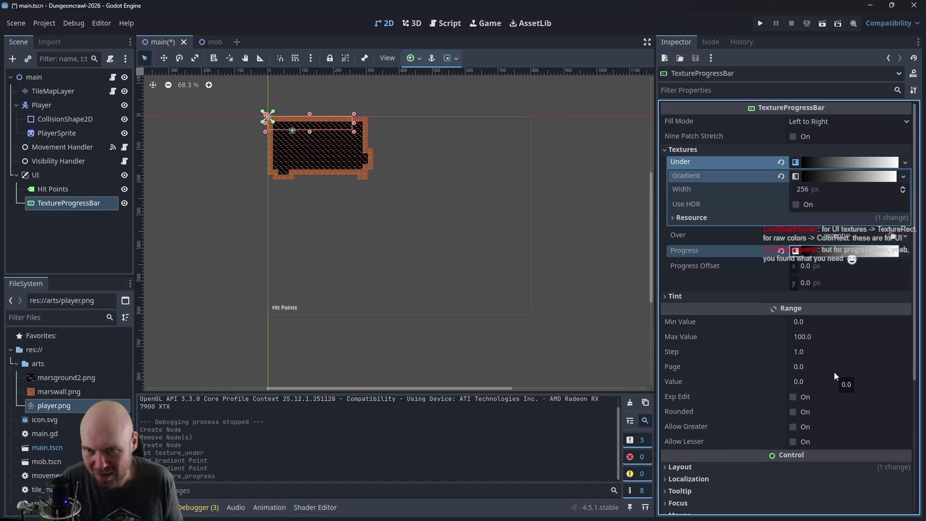
{"action": "left_click", "coordinate": [832, 251]}
{"action": "left_click", "coordinate": [832, 251]}
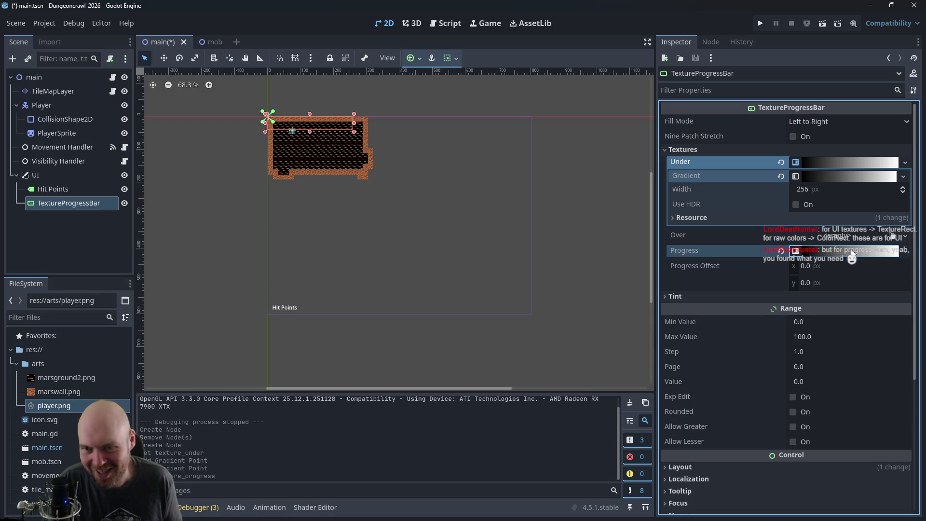
{"action": "left_click", "coordinate": [902, 251]}
{"action": "left_click", "coordinate": [849, 286]}
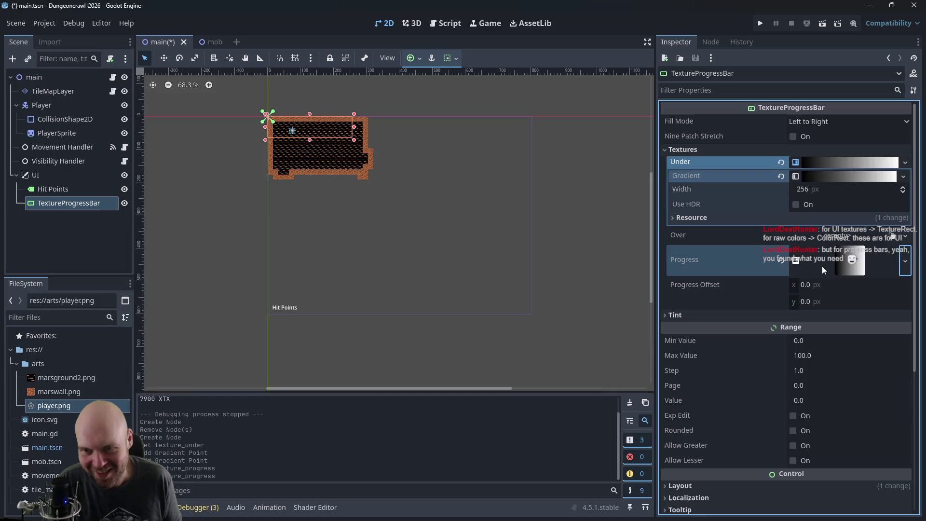
{"action": "left_click", "coordinate": [821, 265]}
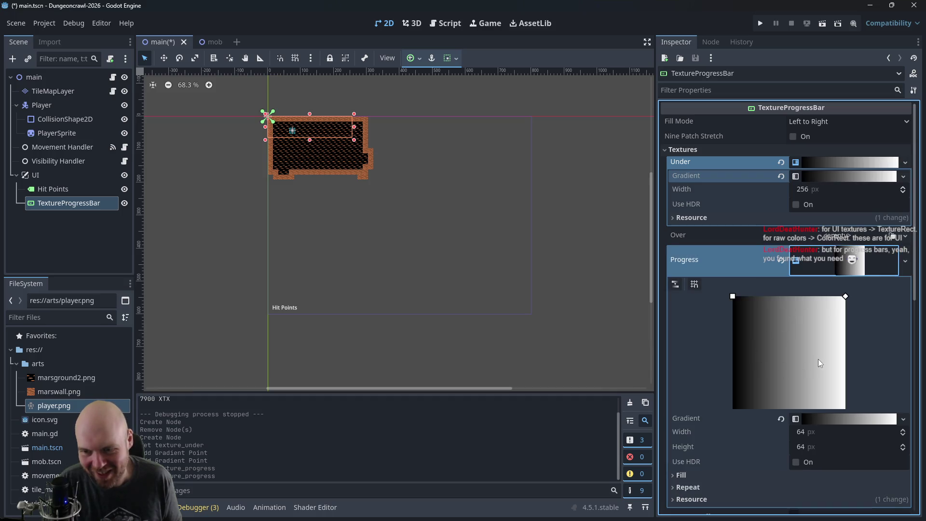
{"action": "mouse_move", "coordinate": [732, 296]}
{"action": "left_mouse_down"}
{"action": "mouse_move", "coordinate": [789, 354]}
{"action": "mouse_move", "coordinate": [811, 339]}
{"action": "mouse_move", "coordinate": [792, 311]}
{"action": "mouse_move", "coordinate": [795, 327]}
{"action": "mouse_move", "coordinate": [728, 367]}
{"action": "mouse_move", "coordinate": [785, 362]}
{"action": "mouse_move", "coordinate": [788, 353]}
{"action": "left_mouse_up"}
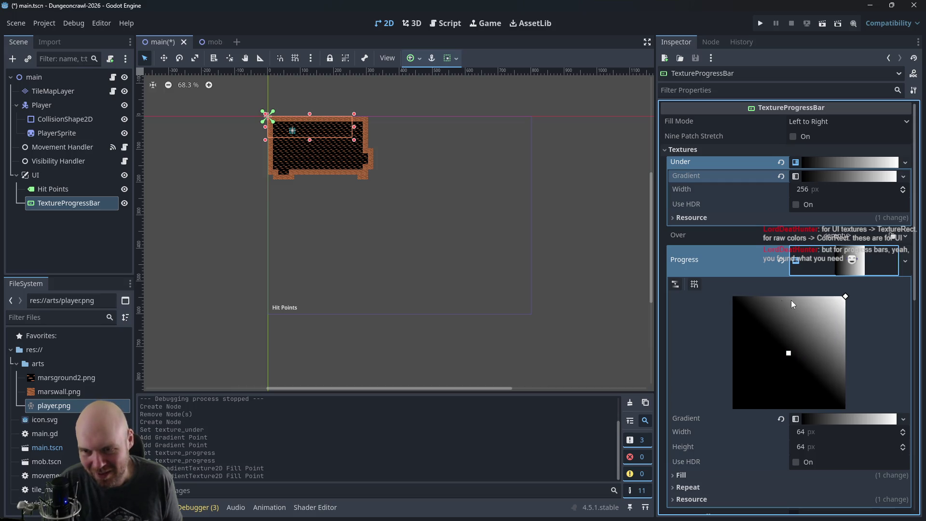
{"action": "left_click", "coordinate": [865, 263]}
{"action": "left_click", "coordinate": [871, 264]}
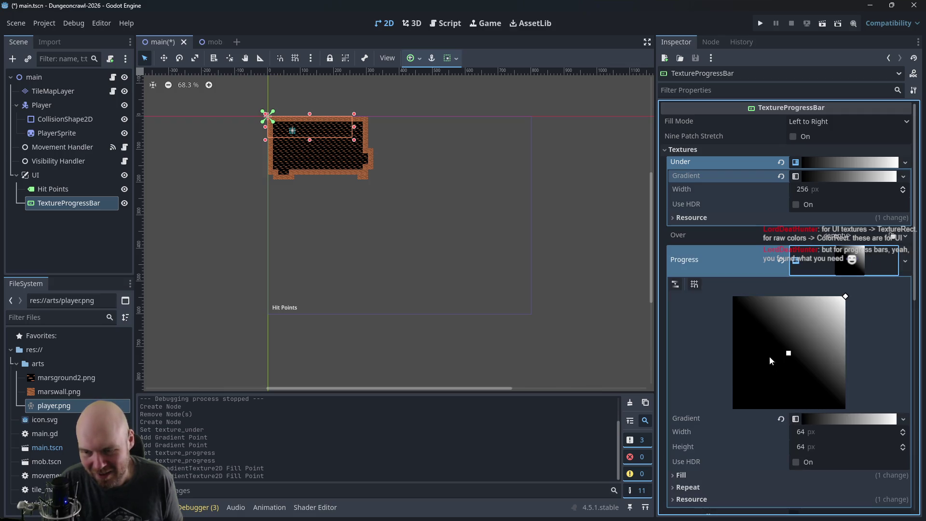
{"action": "left_click", "coordinate": [830, 261]}
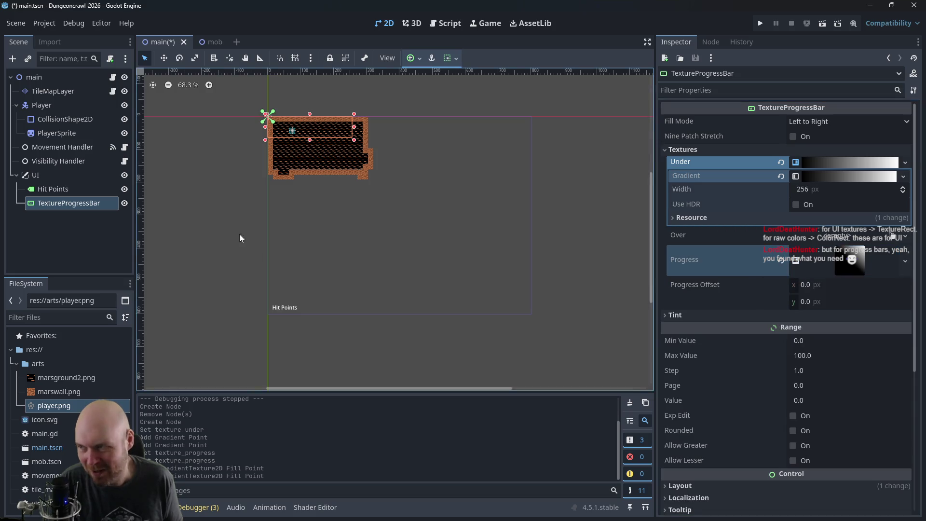
{"action": "left_click", "coordinate": [752, 313]}
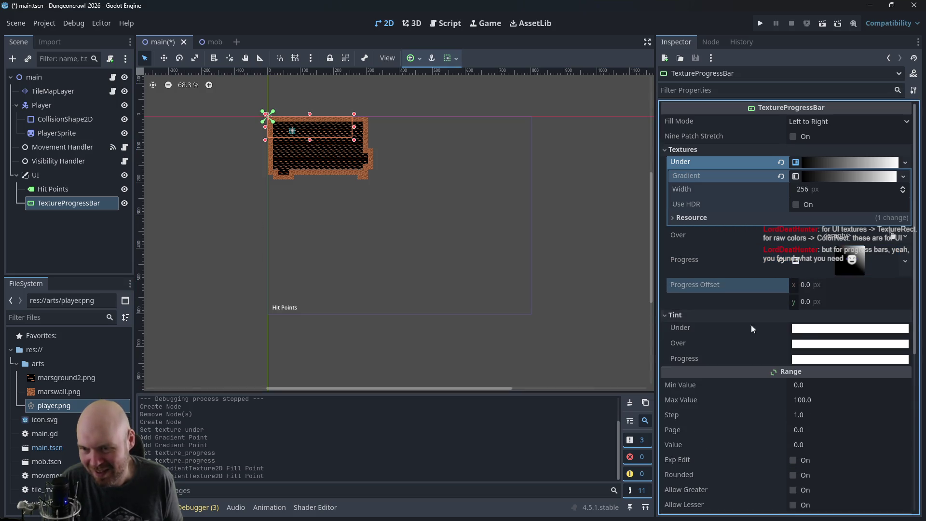
Step: Tint the Under layer dark red and the Over layer red (ff0000)
{"action": "left_click", "coordinate": [802, 330]}
{"action": "mouse_move", "coordinate": [792, 193]}
{"action": "left_mouse_down"}
{"action": "mouse_move", "coordinate": [784, 193]}
{"action": "mouse_move", "coordinate": [791, 212]}
{"action": "mouse_move", "coordinate": [899, 189]}
{"action": "left_mouse_up"}
{"action": "left_click_drag", "start_coordinate": [907, 94], "coordinate": [907, 100]}
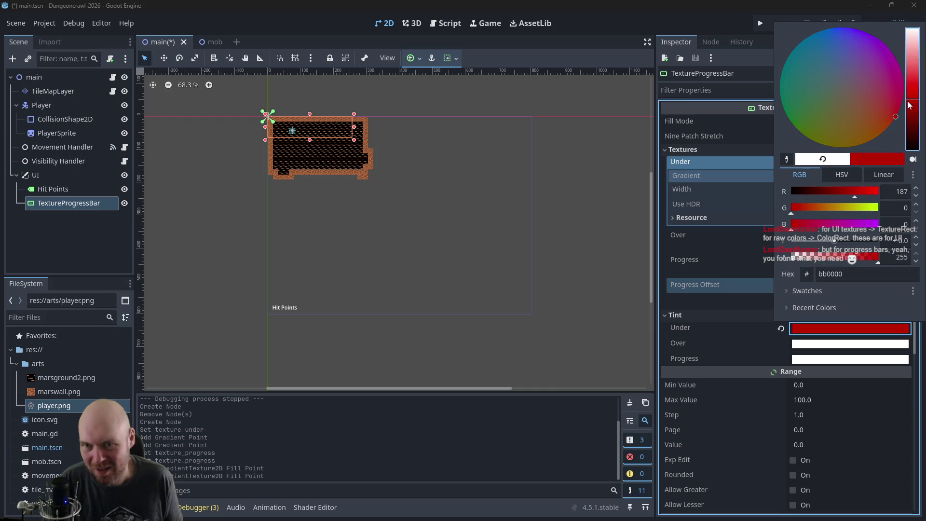
{"action": "left_click", "coordinate": [735, 353]}
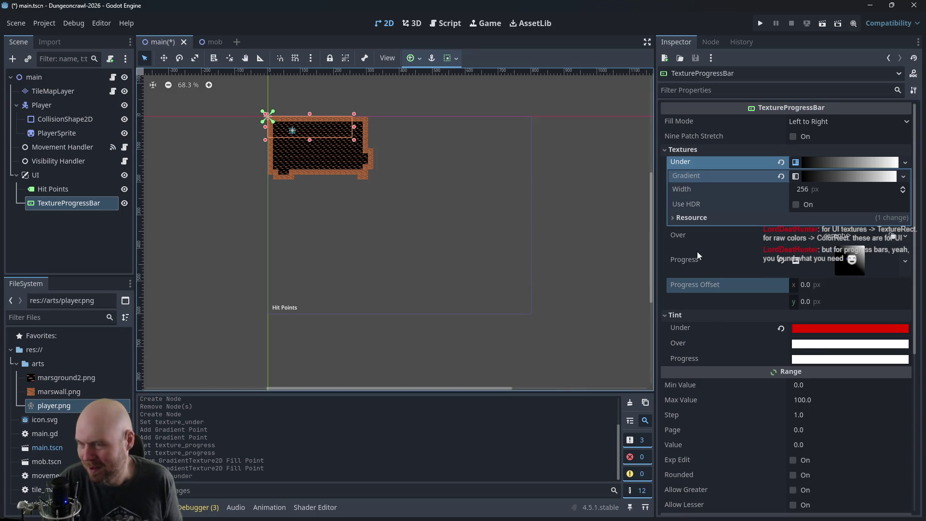
{"action": "left_click", "coordinate": [850, 343]}
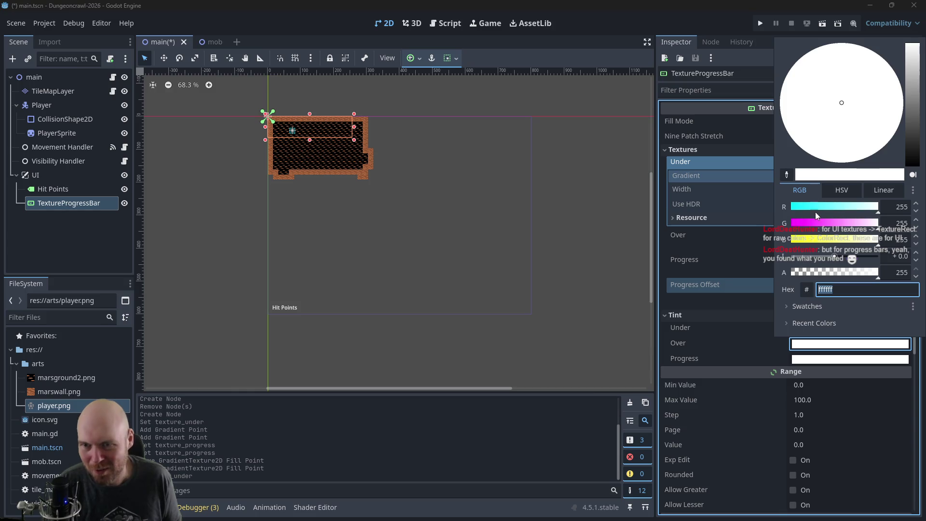
{"action": "type", "text": "ff0000"}
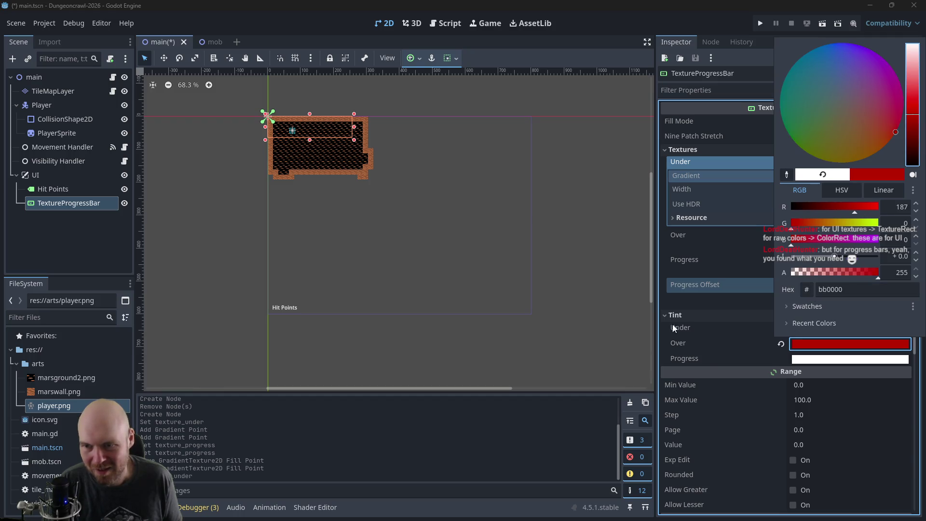
{"action": "left_click", "coordinate": [709, 360]}
Step: Tint the Progress layer pale pink and drag the bar above the Hit Points label
{"action": "left_click", "coordinate": [810, 360]}
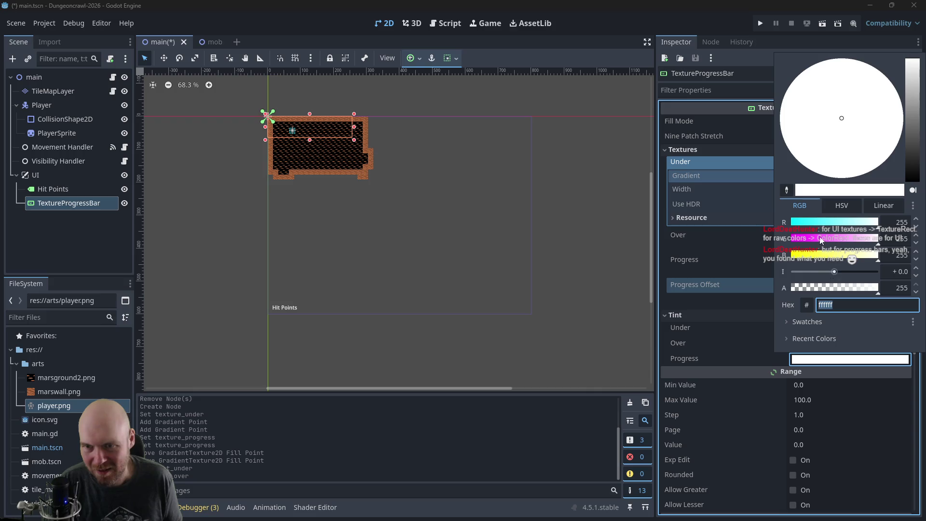
{"action": "mouse_move", "coordinate": [797, 239]}
{"action": "left_mouse_down"}
{"action": "mouse_move", "coordinate": [843, 246]}
{"action": "mouse_move", "coordinate": [835, 246]}
{"action": "left_mouse_up"}
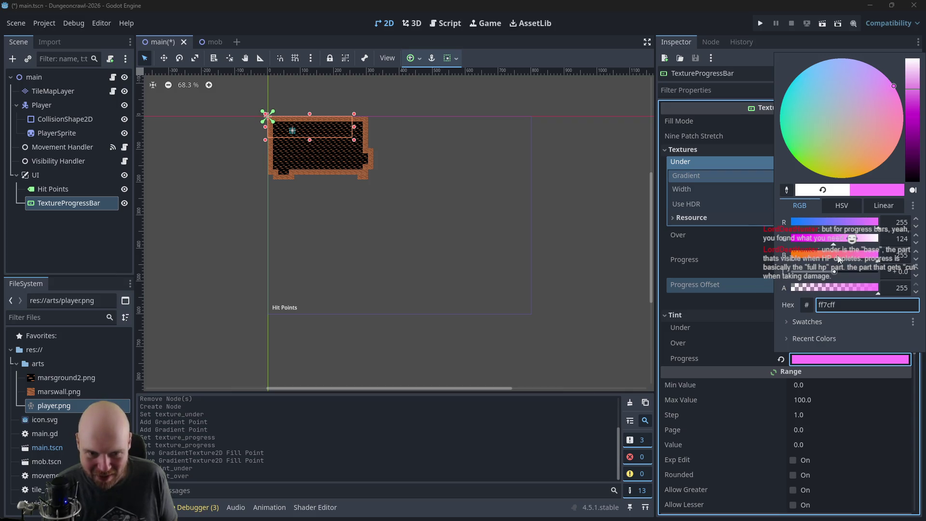
{"action": "mouse_move", "coordinate": [814, 261]}
{"action": "left_mouse_down"}
{"action": "mouse_move", "coordinate": [788, 261]}
{"action": "mouse_move", "coordinate": [795, 241]}
{"action": "left_mouse_up"}
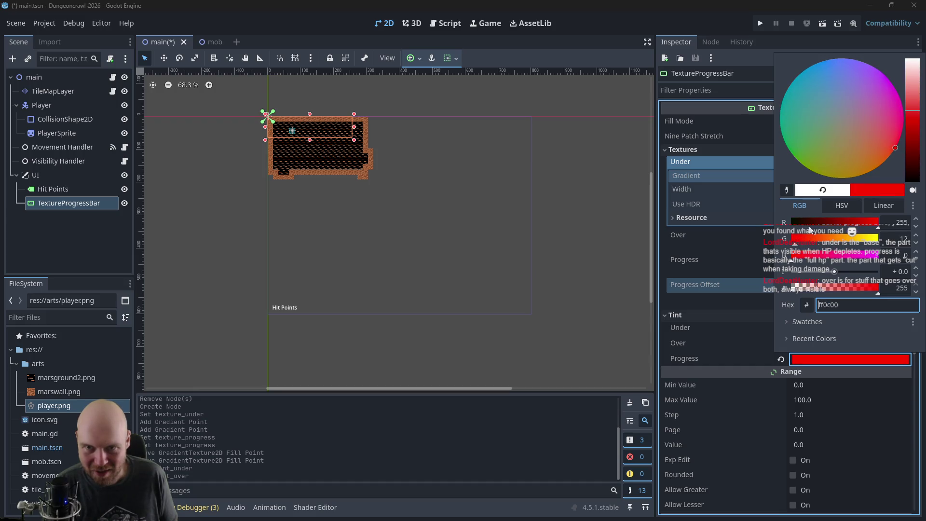
{"action": "left_click", "coordinate": [915, 94]}
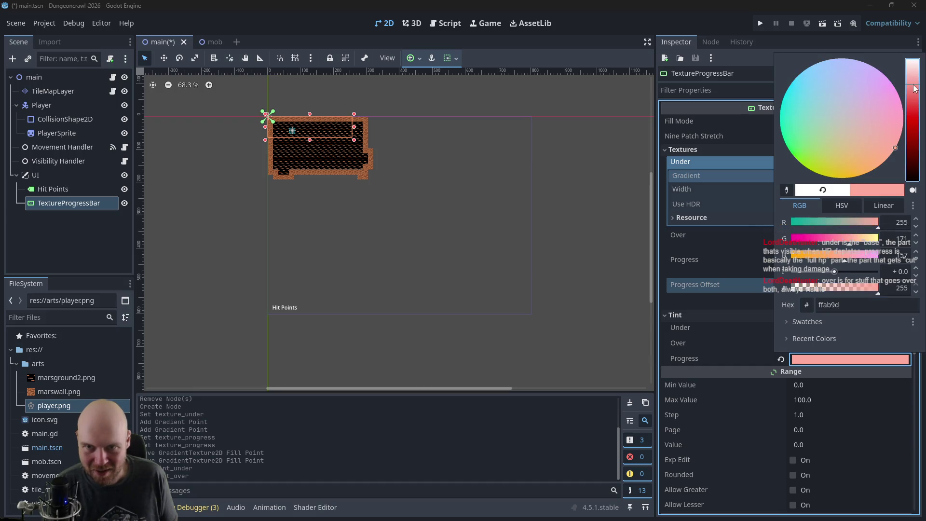
{"action": "left_click", "coordinate": [724, 59]}
{"action": "left_click_drag", "start_coordinate": [316, 137], "coordinate": [377, 232]}
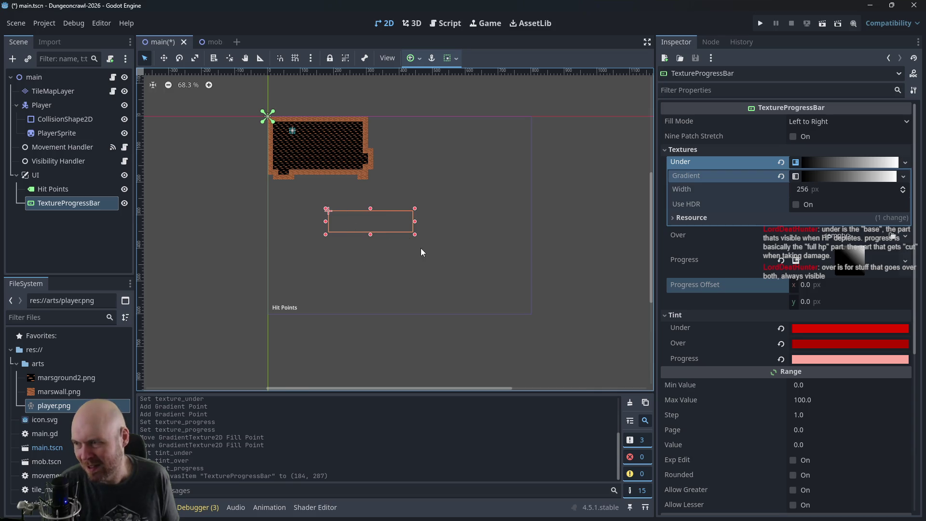
{"action": "scroll", "coordinate": [414, 246], "scroll_direction": "up", "scroll_amount": 2}
{"action": "scroll", "coordinate": [391, 263], "scroll_direction": "up", "scroll_amount": 2}
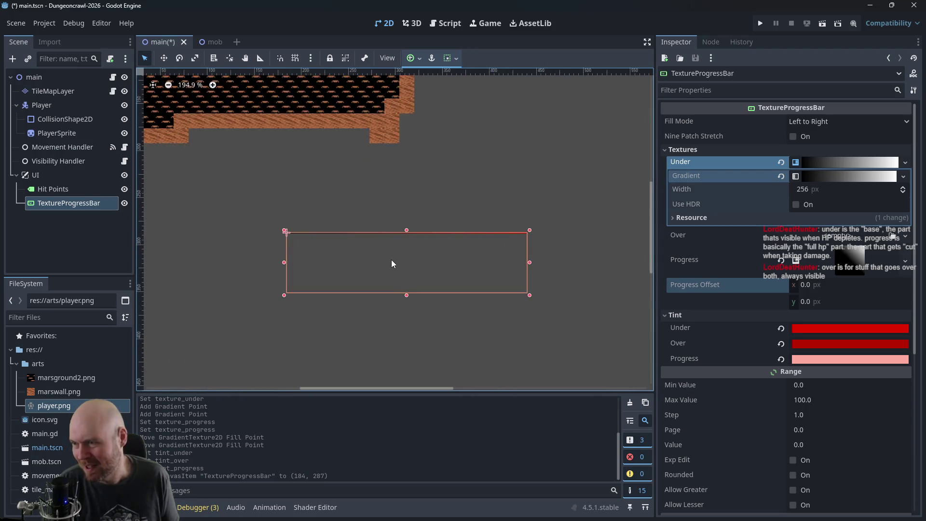
{"action": "scroll", "coordinate": [392, 258], "scroll_direction": "up", "scroll_amount": 3}
{"action": "mouse_move", "coordinate": [455, 261]}
{"action": "left_mouse_down"}
{"action": "mouse_move", "coordinate": [369, 307]}
{"action": "mouse_move", "coordinate": [400, 263]}
{"action": "left_mouse_up"}
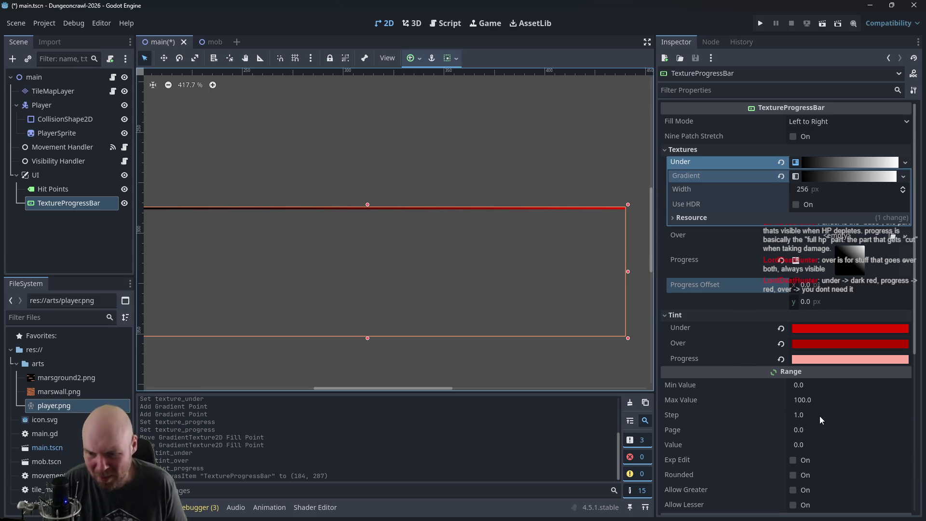
{"action": "scroll", "coordinate": [765, 438], "scroll_direction": "down", "scroll_amount": 3}
{"action": "scroll", "coordinate": [735, 366], "scroll_direction": "up", "scroll_amount": 2}
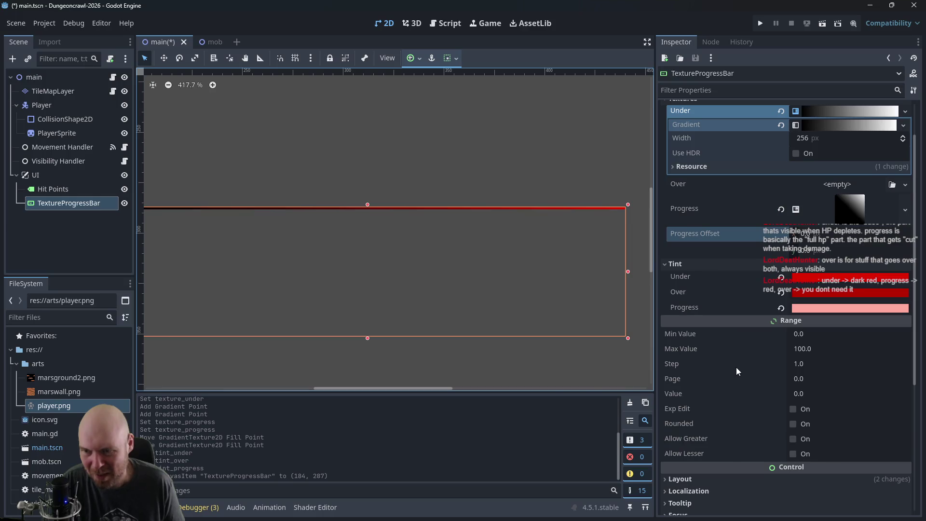
{"action": "scroll", "coordinate": [736, 366], "scroll_direction": "up", "scroll_amount": 2}
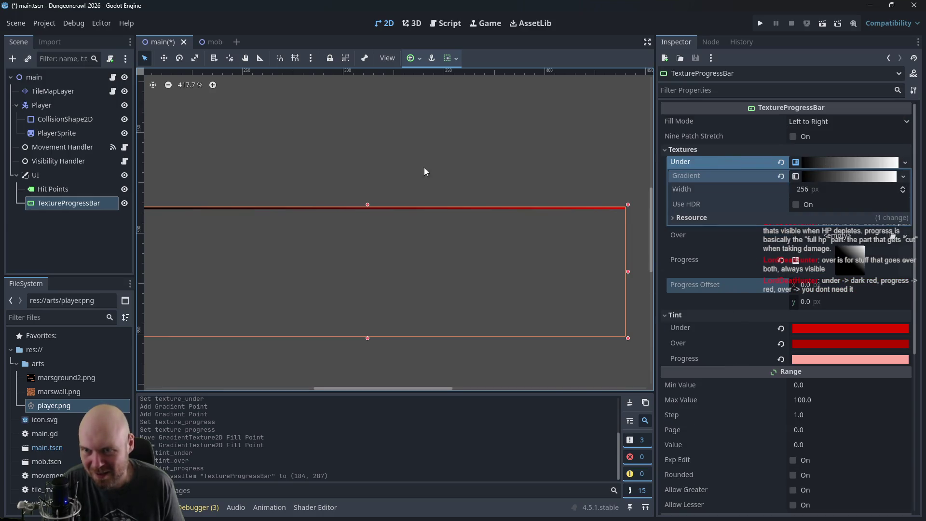
{"action": "scroll", "coordinate": [388, 172], "scroll_direction": "left", "scroll_amount": 5}
{"action": "scroll", "coordinate": [456, 181], "scroll_direction": "right", "scroll_amount": 2}
{"action": "scroll", "coordinate": [600, 252], "scroll_direction": "right", "scroll_amount": 2}
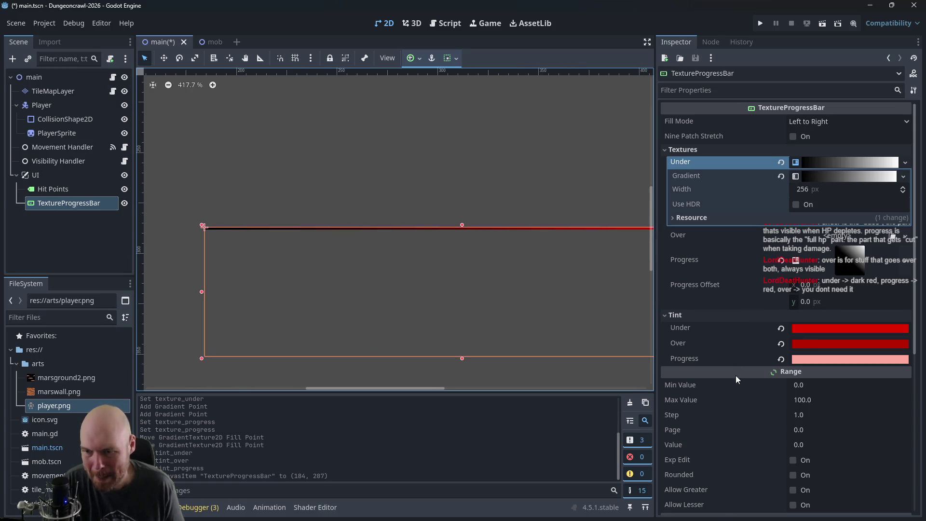
{"action": "scroll", "coordinate": [747, 386], "scroll_direction": "down", "scroll_amount": 2}
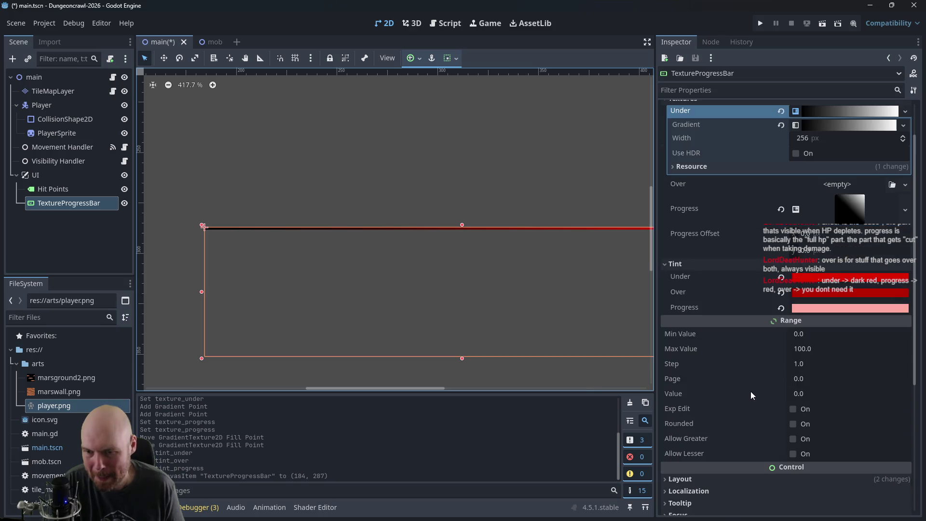
{"action": "left_click", "coordinate": [799, 365]}
{"action": "left_click", "coordinate": [463, 358]}
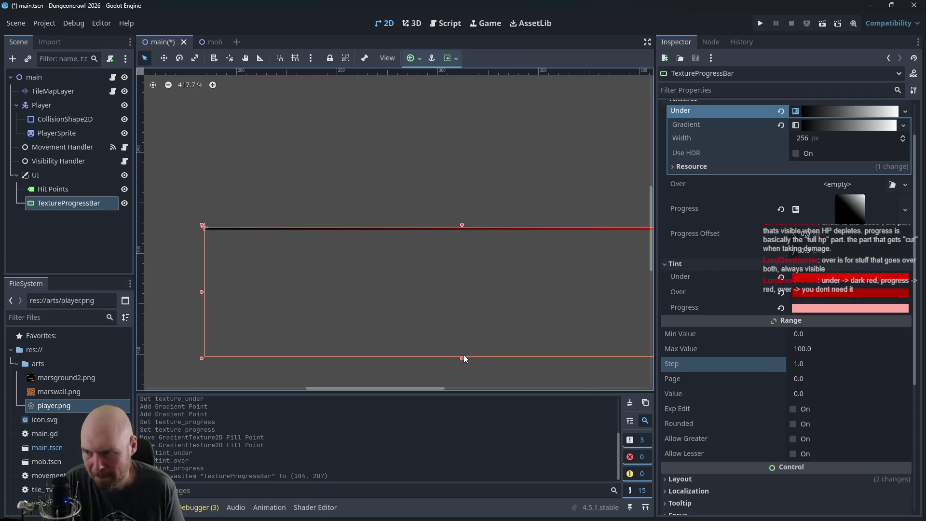
Step: Reset the bar to minimum height and set its Min Value to 0
{"action": "left_click_drag", "start_coordinate": [461, 361], "coordinate": [462, 369]}
{"action": "mouse_move", "coordinate": [462, 225]}
{"action": "left_mouse_down"}
{"action": "mouse_move", "coordinate": [463, 213]}
{"action": "mouse_move", "coordinate": [461, 318]}
{"action": "mouse_move", "coordinate": [468, 323]}
{"action": "left_mouse_up"}
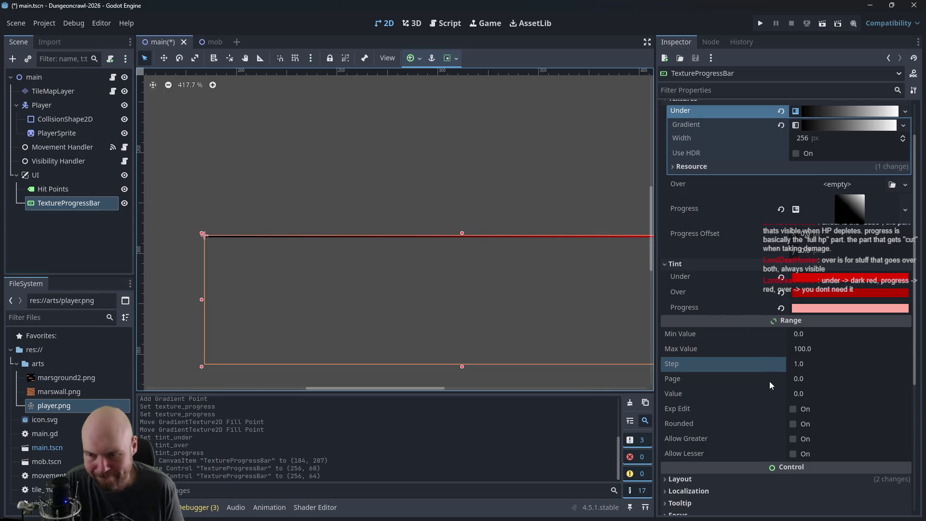
{"action": "left_click", "coordinate": [713, 338]}
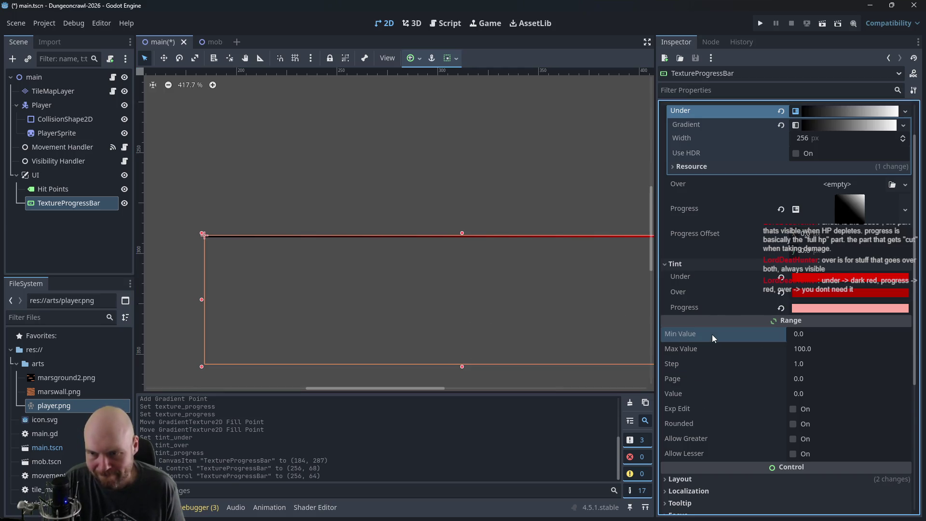
{"action": "left_click", "coordinate": [822, 332]}
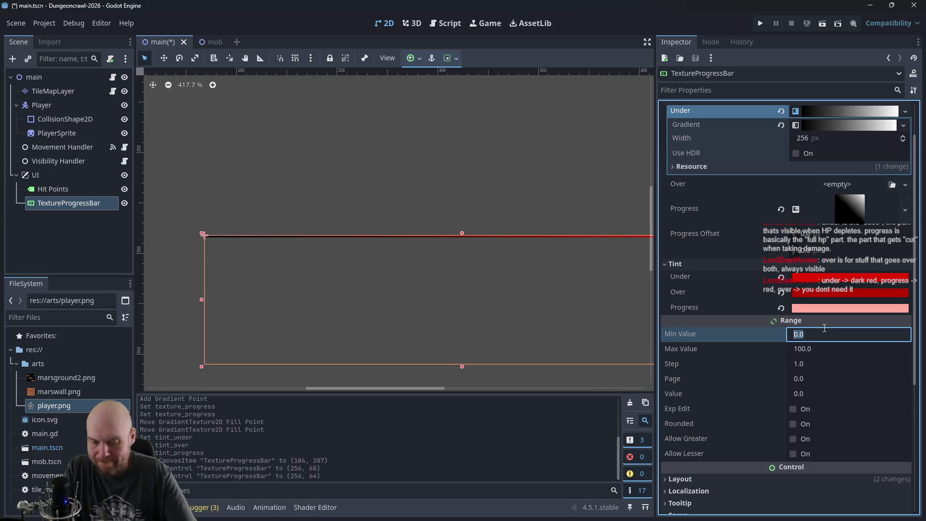
{"action": "type", "text": "10"}
{"action": "key", "text": "Return"}
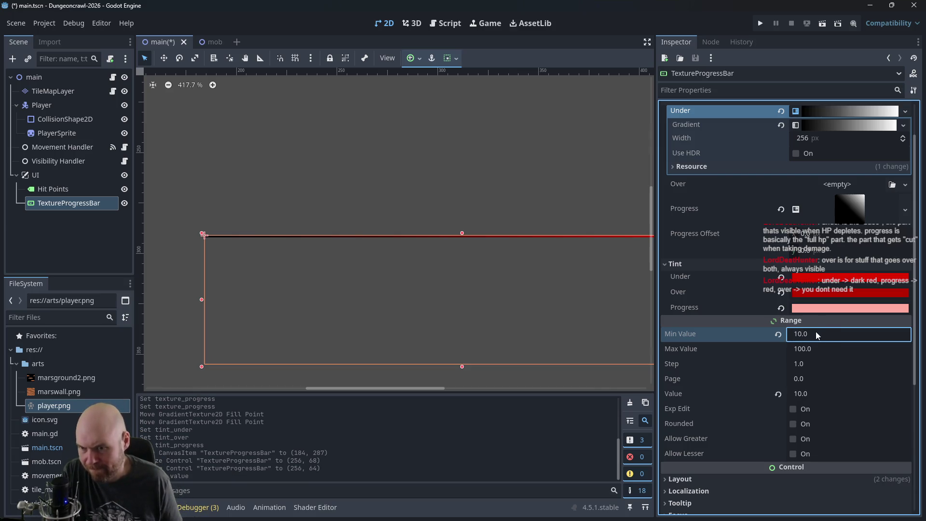
{"action": "left_click", "coordinate": [822, 332]}
{"action": "type", "text": "0"}
{"action": "key", "text": "Return"}
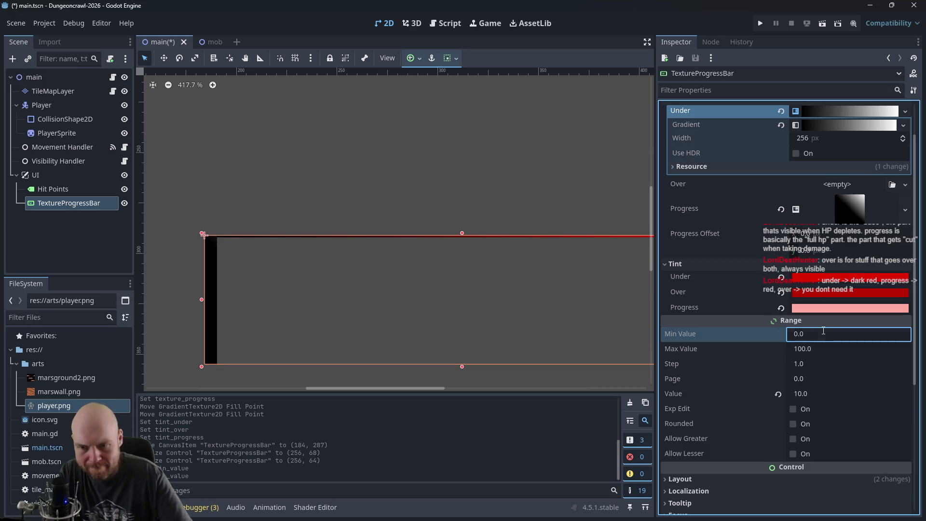
Step: Reselect the TextureProgressBar and scroll the Inspector down to its Value field
{"action": "left_click", "coordinate": [310, 269]}
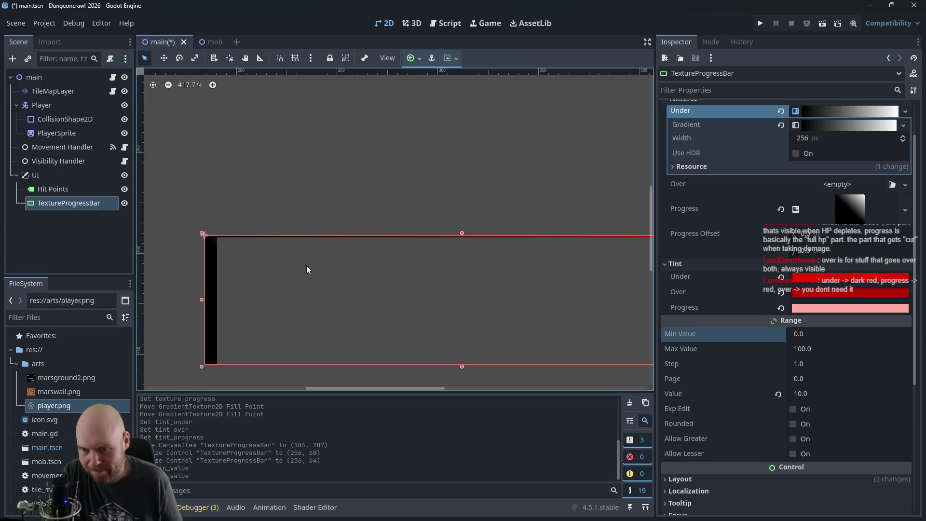
{"action": "left_click", "coordinate": [225, 230]}
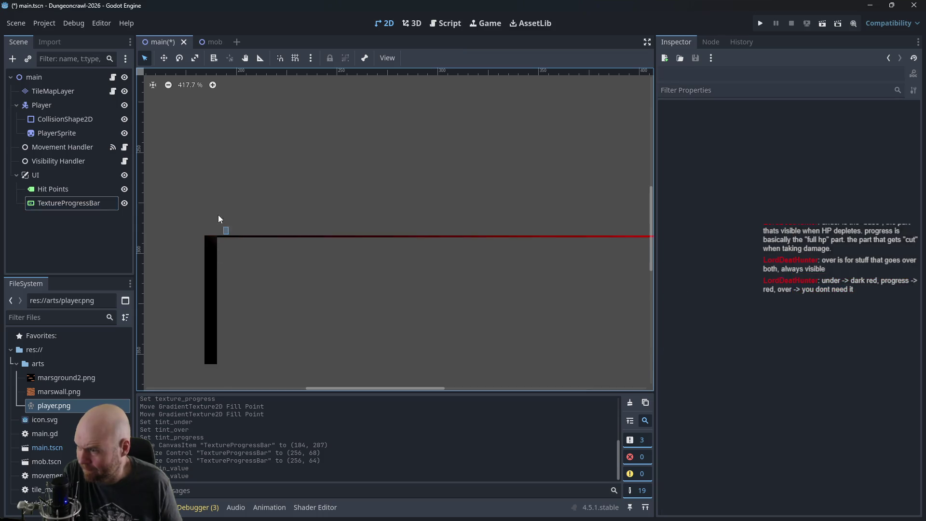
{"action": "left_click", "coordinate": [213, 270]}
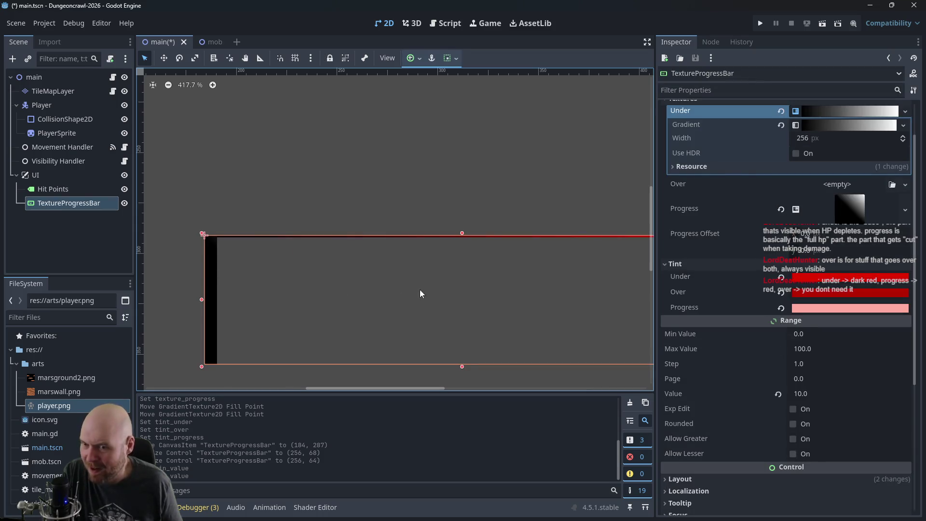
{"action": "scroll", "coordinate": [393, 136], "scroll_direction": "down", "scroll_amount": 3}
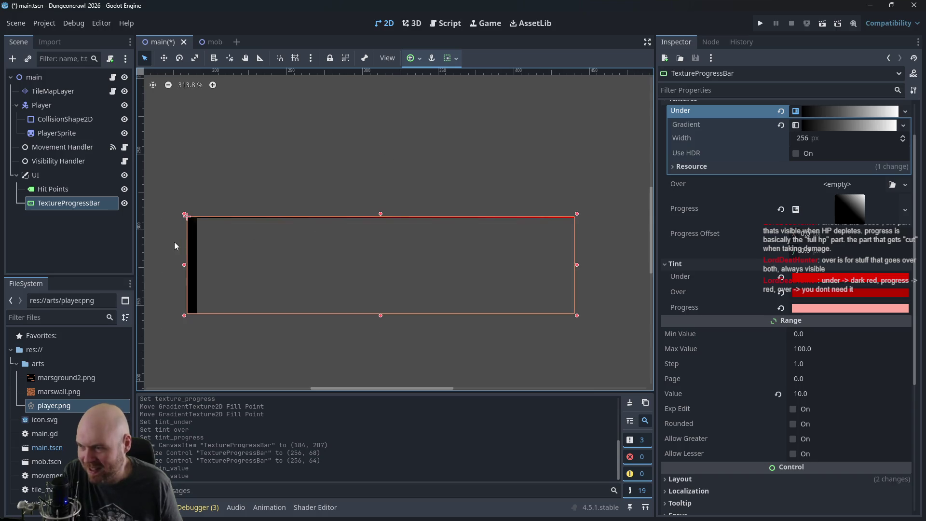
{"action": "left_click", "coordinate": [810, 392]}
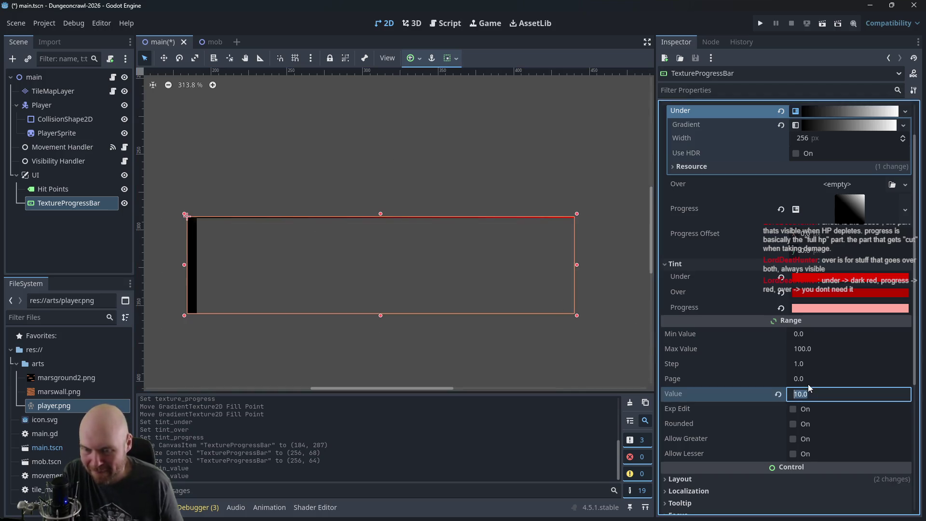
Step: Enter 100 as the TextureProgressBar's Value and glance at the Progress texture's settings
{"action": "type", "text": "100"}
{"action": "key", "text": "Return"}
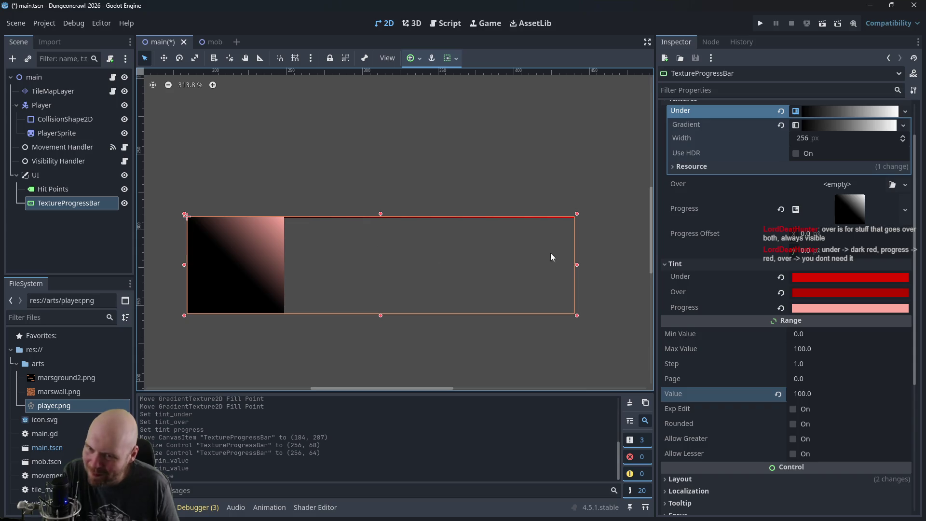
{"action": "scroll", "coordinate": [729, 239], "scroll_direction": "up", "scroll_amount": 2}
{"action": "left_click", "coordinate": [858, 256]}
{"action": "left_click", "coordinate": [858, 257]}
{"action": "left_click", "coordinate": [904, 259]}
{"action": "left_click", "coordinate": [739, 253]}
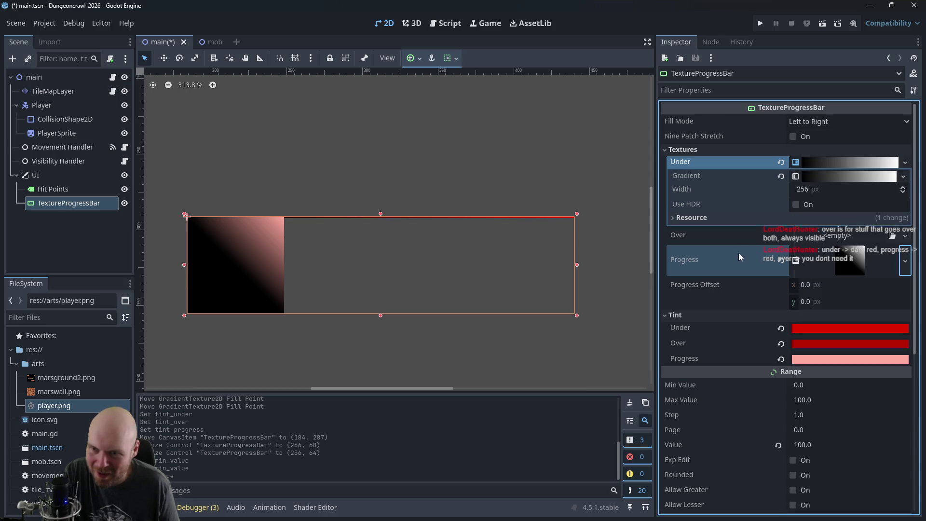
Step: Clear the Progress texture and add a new GradientTexture as the Over texture
{"action": "left_click", "coordinate": [780, 261]}
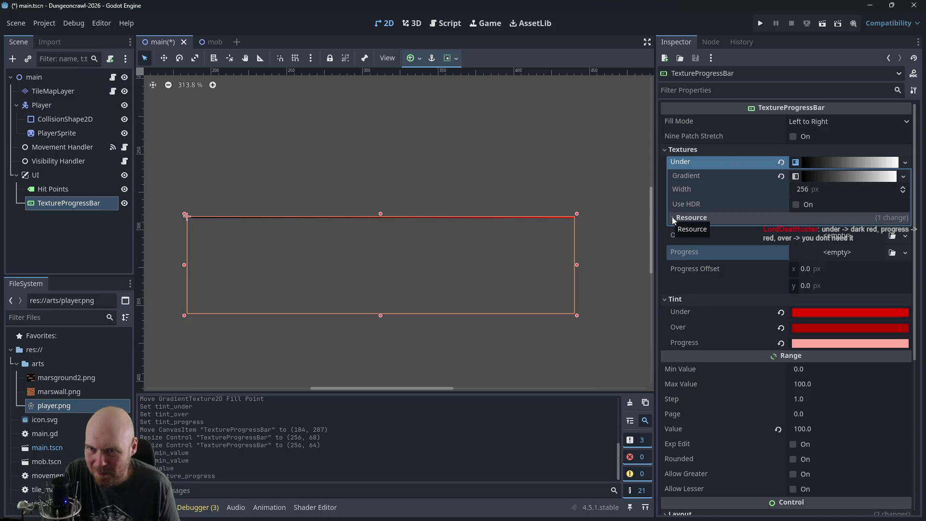
{"action": "left_click", "coordinate": [825, 163]}
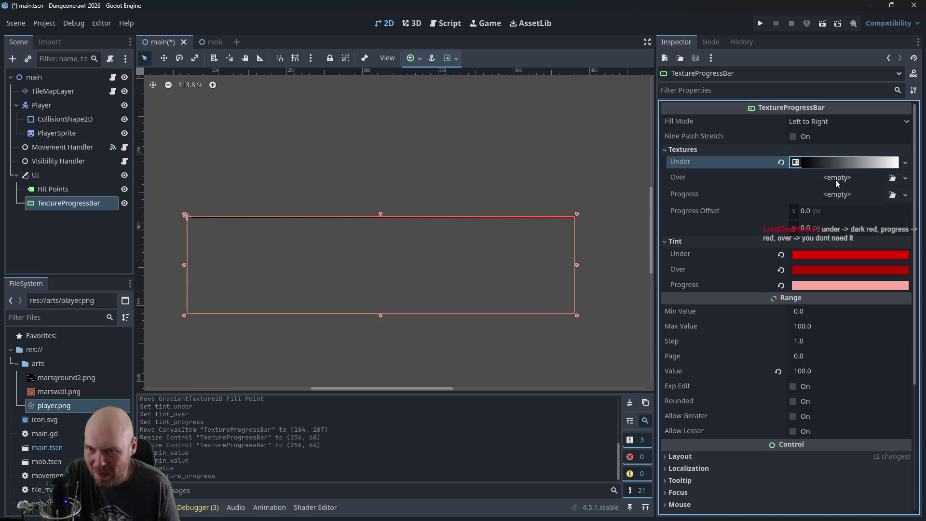
{"action": "left_click", "coordinate": [835, 179]}
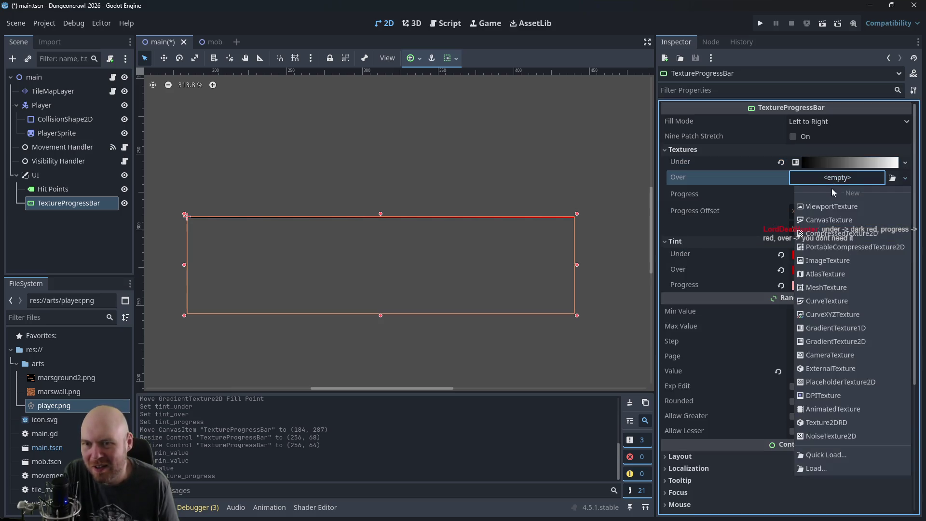
{"action": "left_click", "coordinate": [835, 327]}
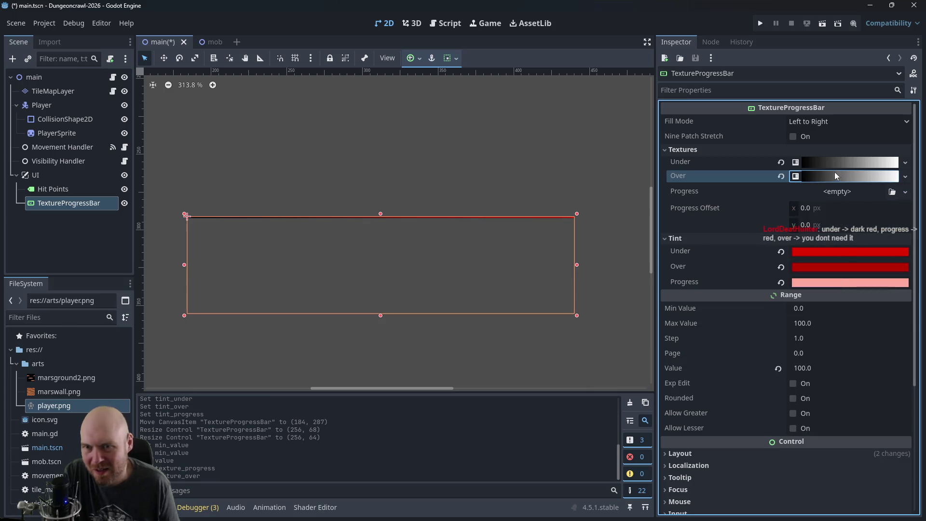
Step: Copy the Under black-to-white gradient into the Progress and Over texture slots
{"action": "left_click", "coordinate": [816, 162]}
{"action": "mouse_move", "coordinate": [823, 161]}
{"action": "left_mouse_down"}
{"action": "mouse_move", "coordinate": [822, 266]}
{"action": "mouse_move", "coordinate": [819, 249]}
{"action": "left_mouse_up"}
{"action": "right_click", "coordinate": [815, 234]}
{"action": "left_click", "coordinate": [820, 241]}
{"action": "left_click_drag", "start_coordinate": [827, 162], "coordinate": [837, 236]}
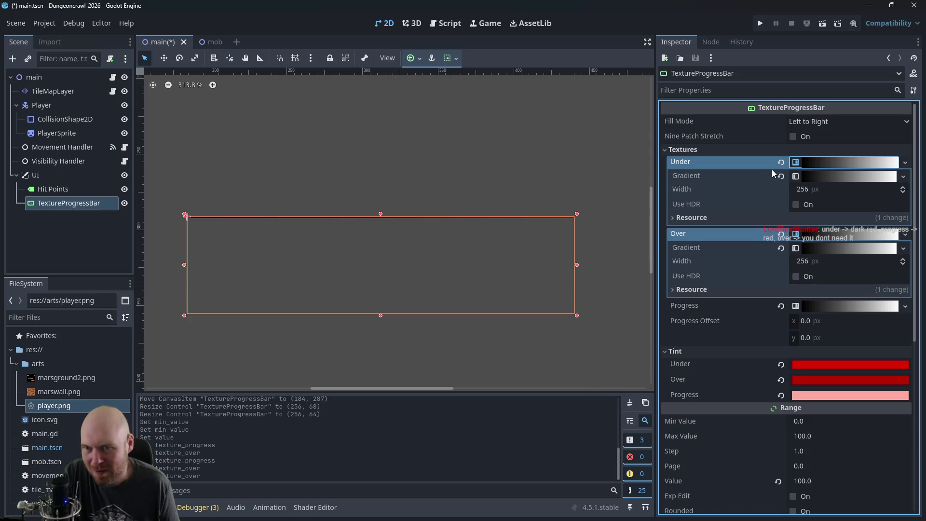
{"action": "left_click", "coordinate": [825, 163]}
{"action": "left_click_drag", "start_coordinate": [829, 163], "coordinate": [825, 175]}
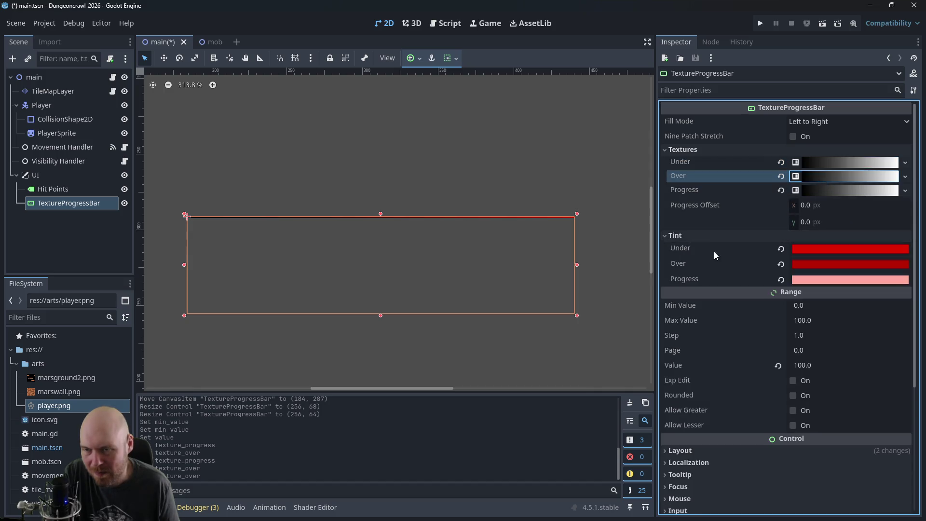
{"action": "left_click", "coordinate": [803, 365]}
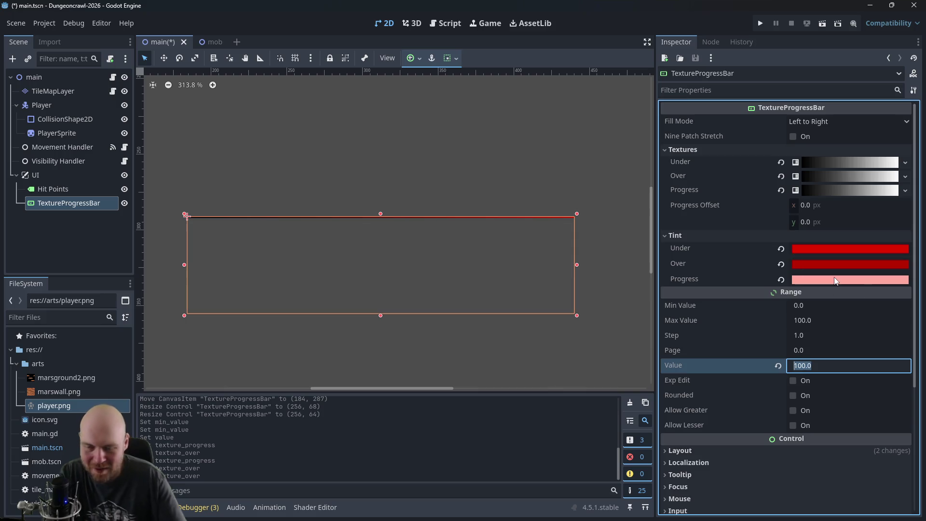
Step: Enter 100.0 as the value and drag the bar's bottom edge so it measures 256 × 33
{"action": "type", "text": "100.0"}
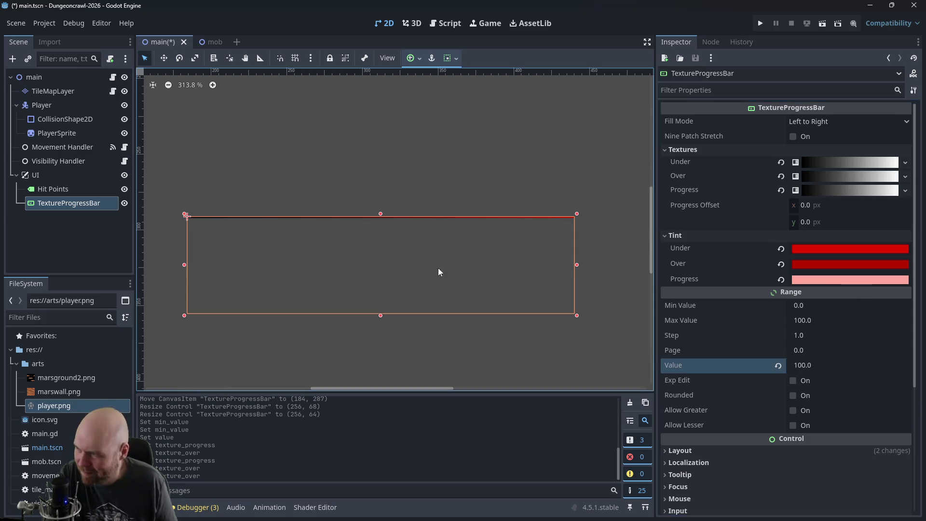
{"action": "left_click_drag", "start_coordinate": [380, 222], "coordinate": [377, 269]}
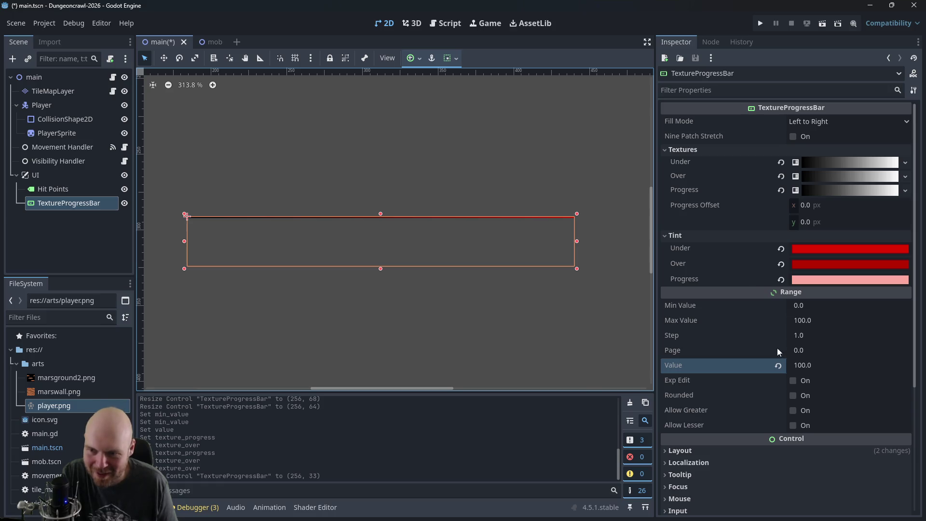
{"action": "left_click", "coordinate": [803, 350]}
{"action": "left_click", "coordinate": [592, 217]}
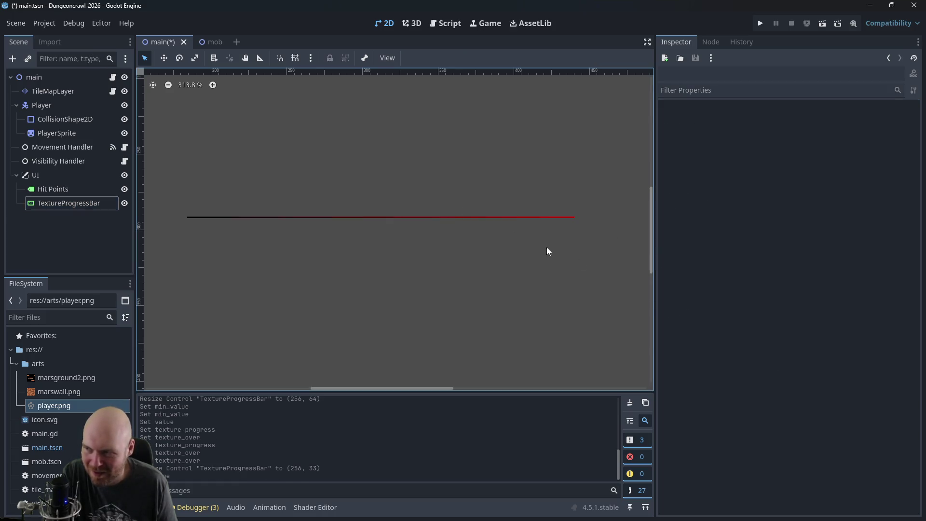
{"action": "left_click", "coordinate": [443, 217]}
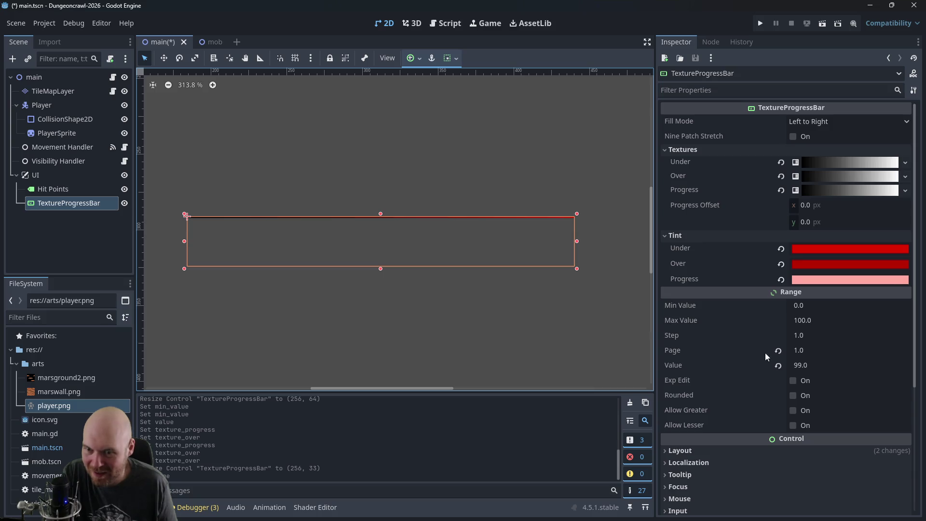
Step: Set the bar's Page to 25 in the Range section
{"action": "left_click", "coordinate": [800, 352]}
{"action": "type", "text": "25"}
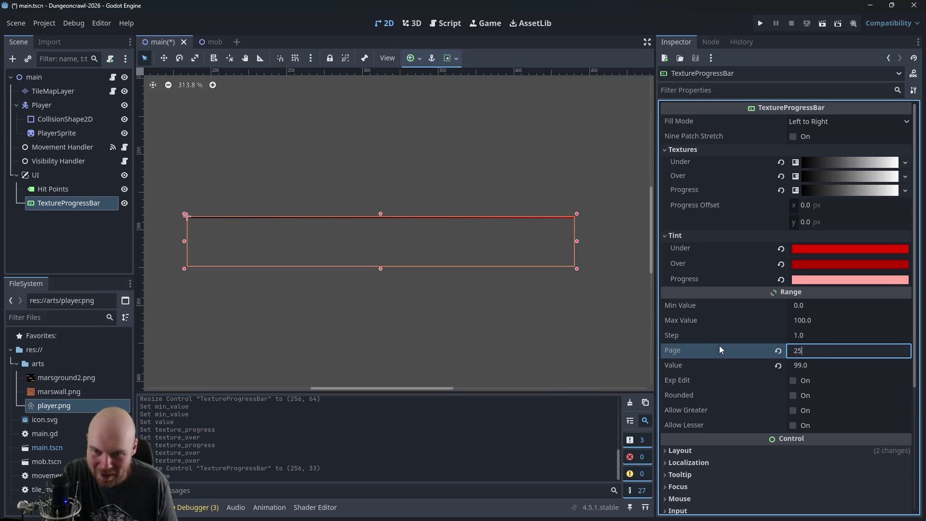
{"action": "left_click", "coordinate": [553, 325]}
{"action": "left_click", "coordinate": [498, 233]}
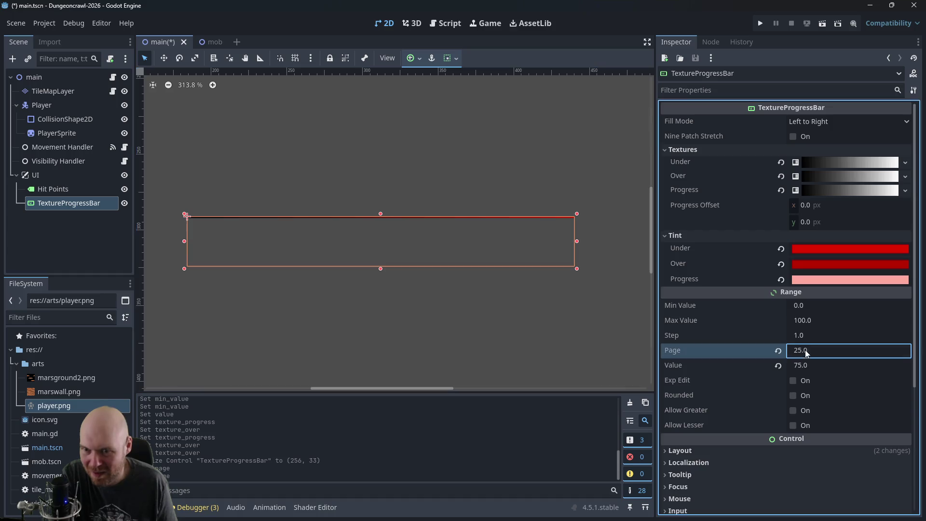
{"action": "left_click", "coordinate": [803, 365]}
{"action": "left_click_drag", "start_coordinate": [295, 300], "coordinate": [321, 303]}
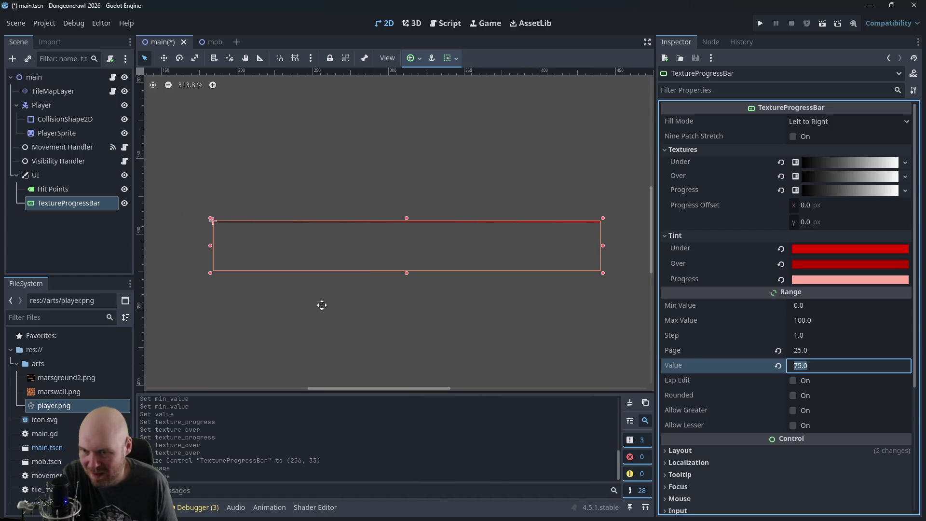
Step: Enter 5 in the Range section's Step field
{"action": "left_click", "coordinate": [796, 335]}
{"action": "type", "text": "5"}
{"action": "left_click", "coordinate": [561, 332]}
{"action": "left_click", "coordinate": [543, 251]}
{"action": "left_click", "coordinate": [801, 337]}
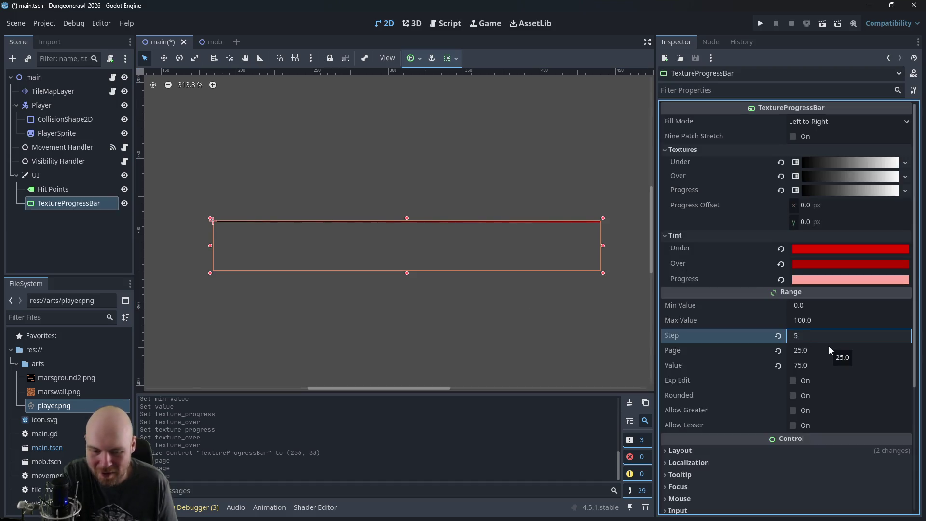
{"action": "left_click", "coordinate": [375, 337]}
{"action": "left_click", "coordinate": [467, 236]}
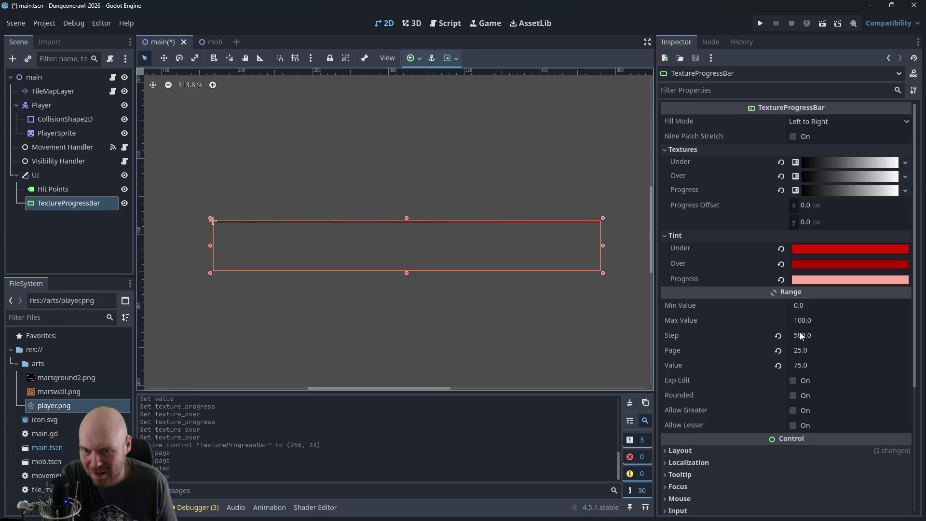
Step: Toggle Exp Edit on and back off, then expand the Progress texture's gradient settings
{"action": "left_click", "coordinate": [793, 381]}
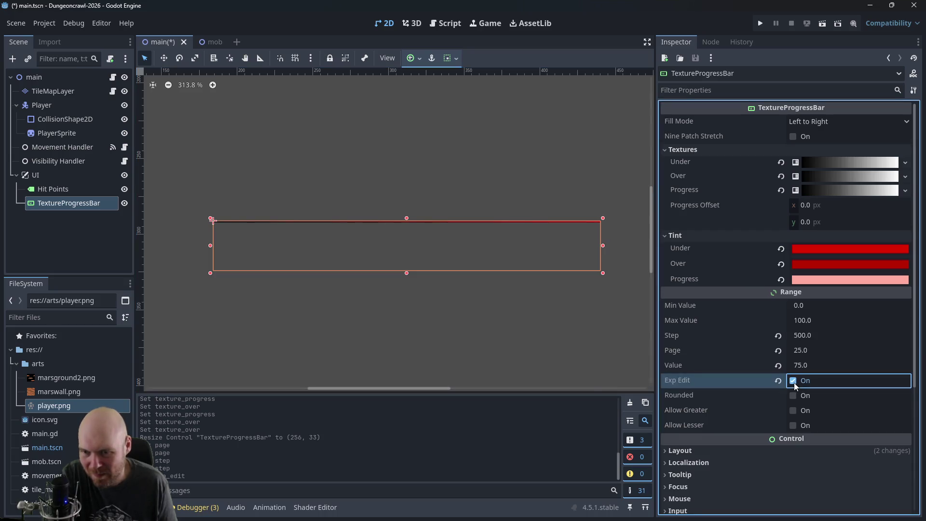
{"action": "left_click", "coordinate": [793, 383]}
{"action": "scroll", "coordinate": [800, 393], "scroll_direction": "down", "scroll_amount": 3}
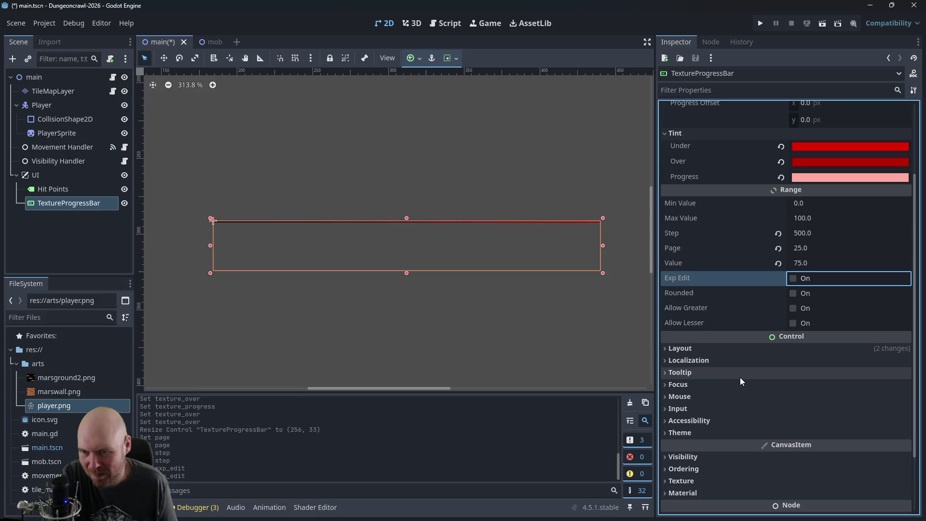
{"action": "scroll", "coordinate": [745, 364], "scroll_direction": "up", "scroll_amount": 3}
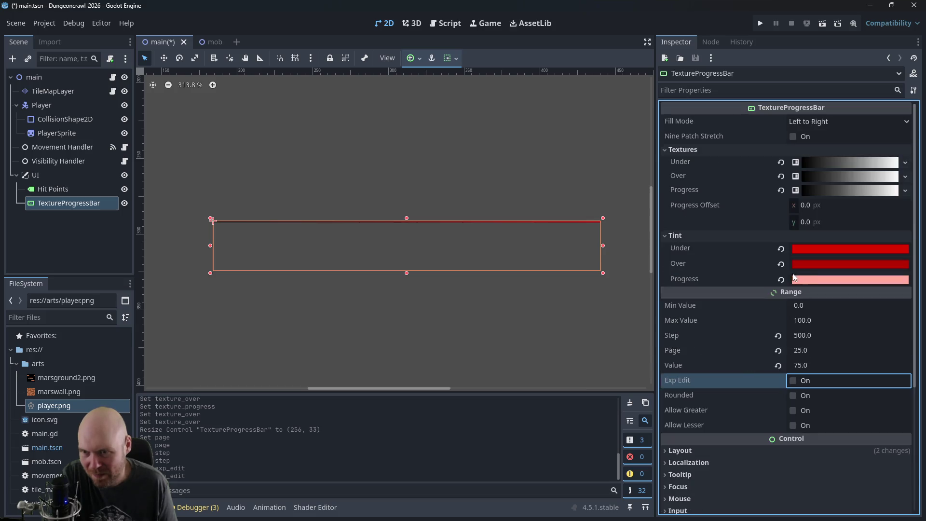
{"action": "mouse_move", "coordinate": [792, 277]}
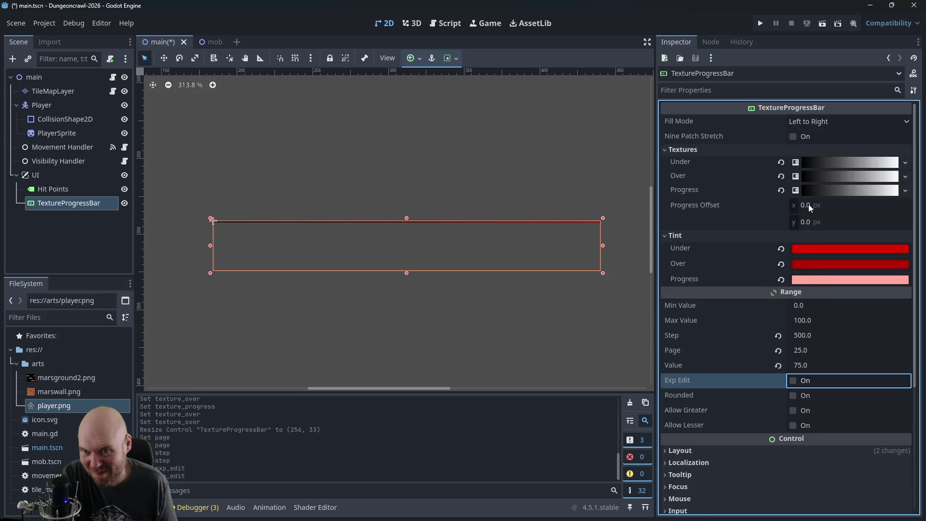
{"action": "left_click", "coordinate": [795, 191]}
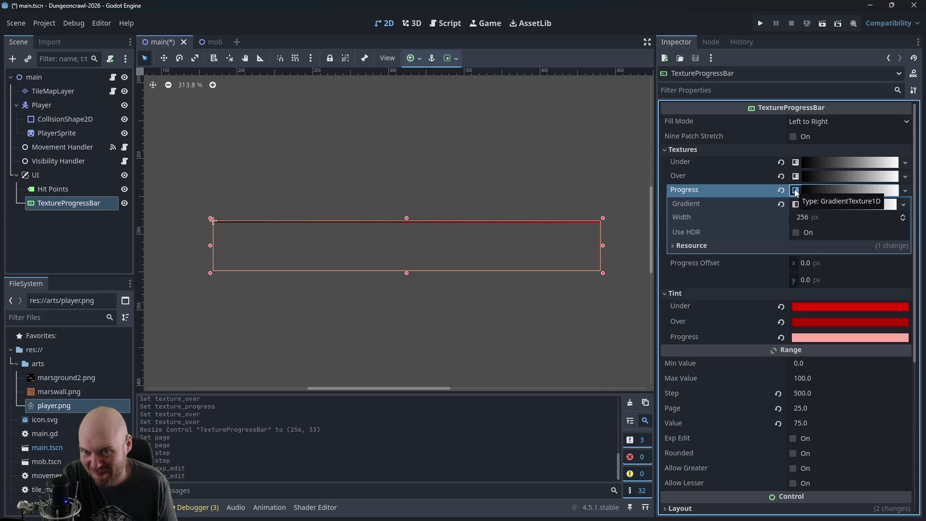
Step: Collapse the Progress and Over gradient texture settings in the Textures section
{"action": "left_click", "coordinate": [796, 177]}
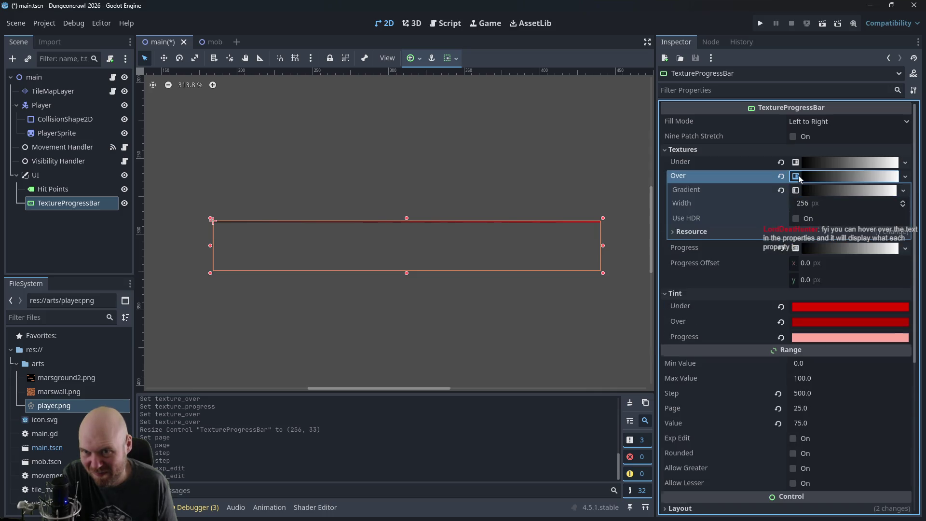
{"action": "left_click", "coordinate": [797, 177]}
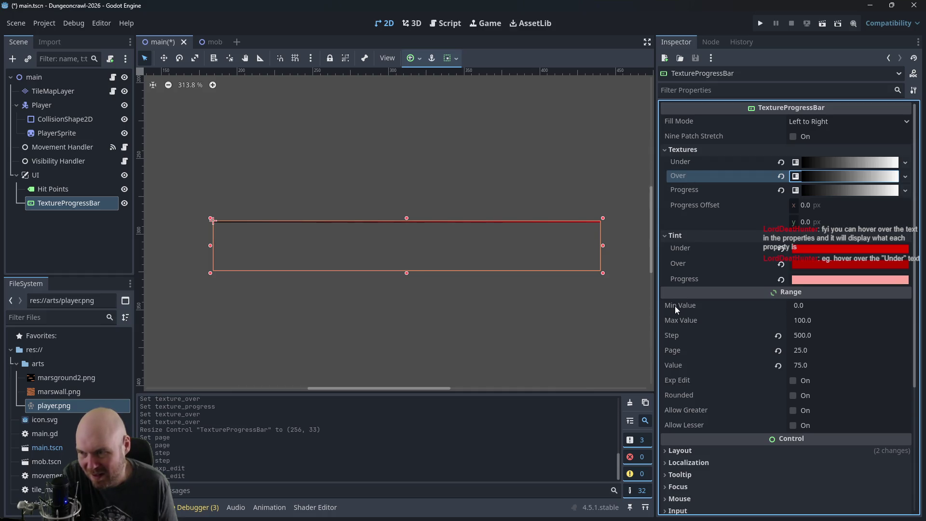
Step: Revert the Range Step back to 1.0
{"action": "mouse_move", "coordinate": [684, 306]}
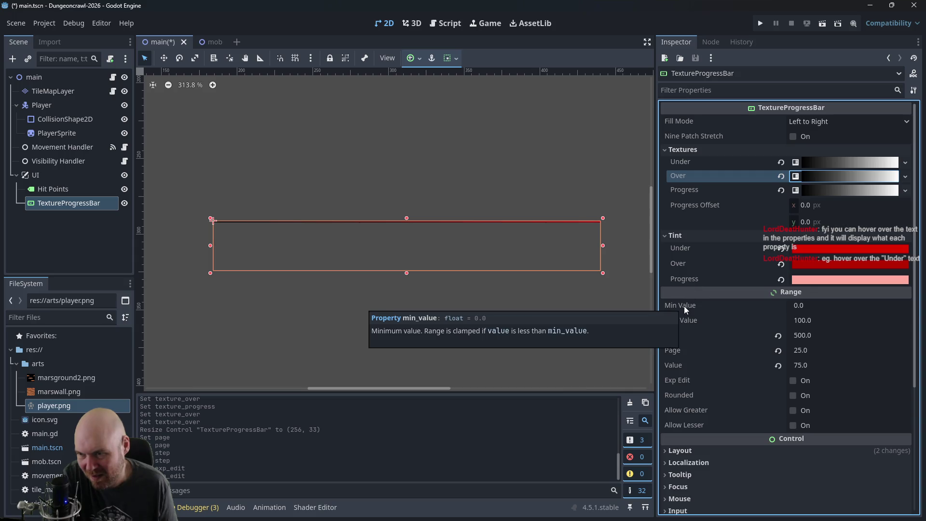
{"action": "mouse_move", "coordinate": [690, 323]}
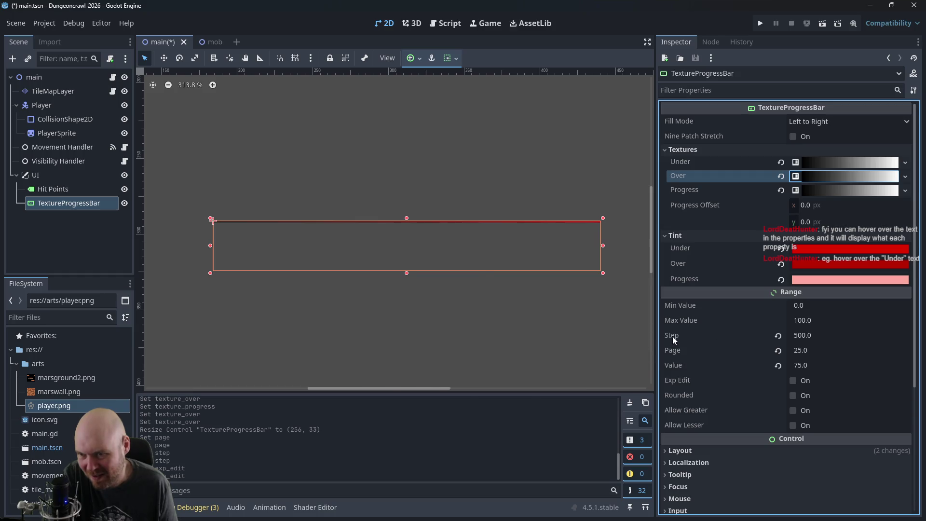
{"action": "mouse_move", "coordinate": [673, 338]}
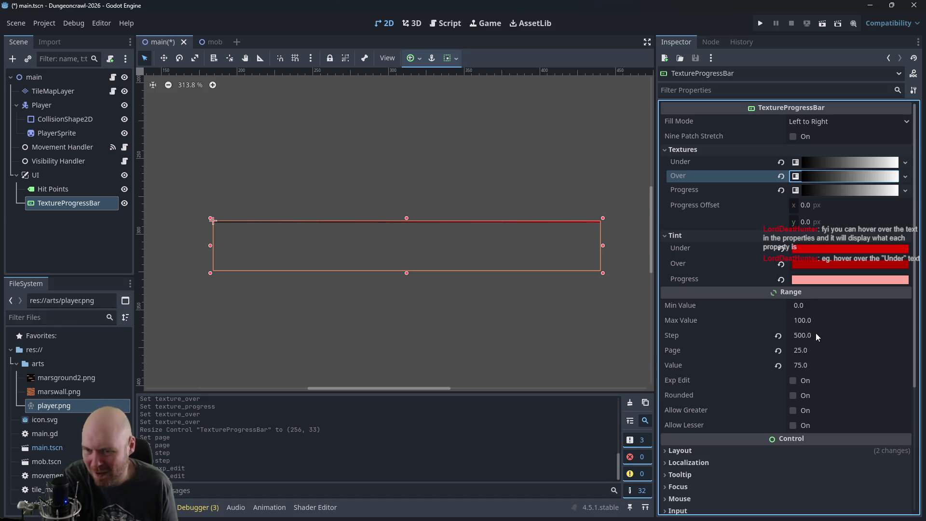
{"action": "left_click", "coordinate": [777, 335]}
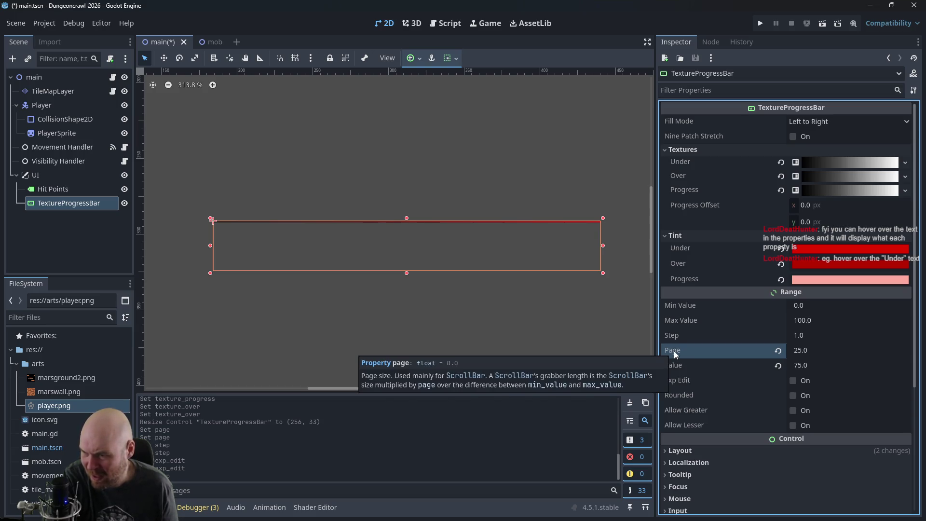
Step: Set Page to 0 and the bar's Value to 50
{"action": "left_click", "coordinate": [790, 351]}
{"action": "type", "text": "0"}
{"action": "left_click", "coordinate": [810, 365]}
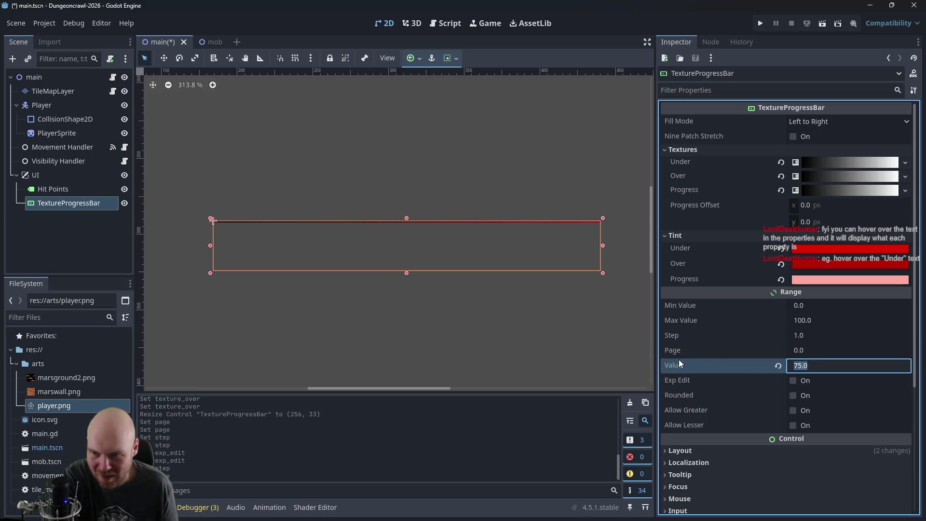
{"action": "mouse_move", "coordinate": [673, 363]}
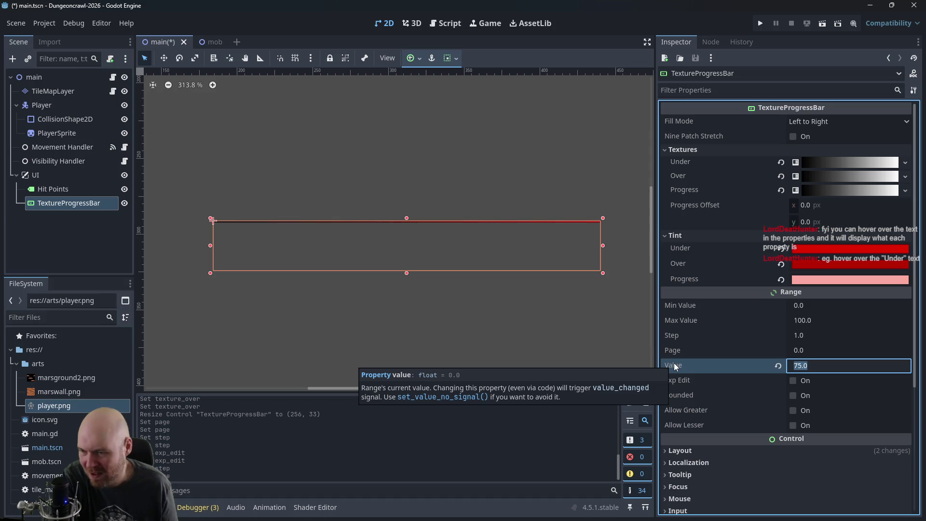
{"action": "type", "text": "50"}
{"action": "left_click", "coordinate": [687, 381]}
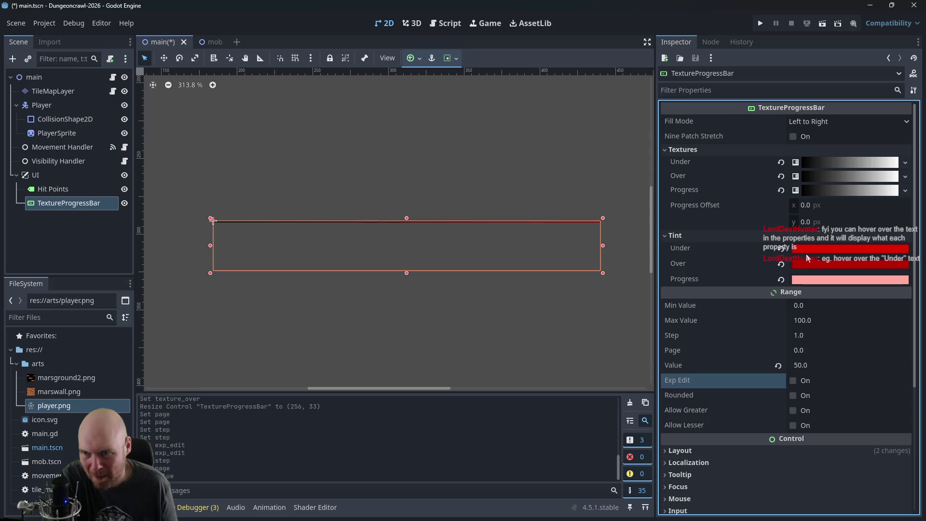
{"action": "left_click", "coordinate": [713, 166]}
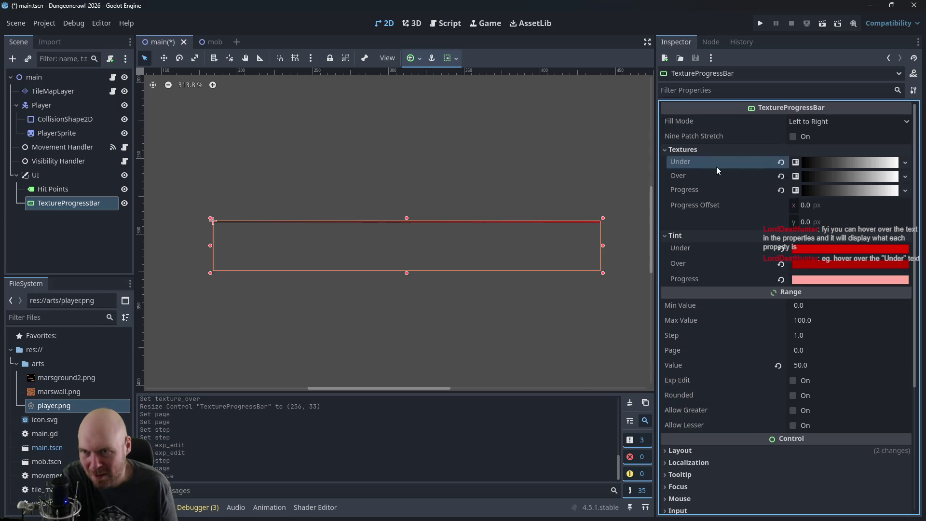
Step: Set the Under gradient texture's Width to 200, then retype 256
{"action": "left_click", "coordinate": [826, 166]}
{"action": "left_click", "coordinate": [801, 189]}
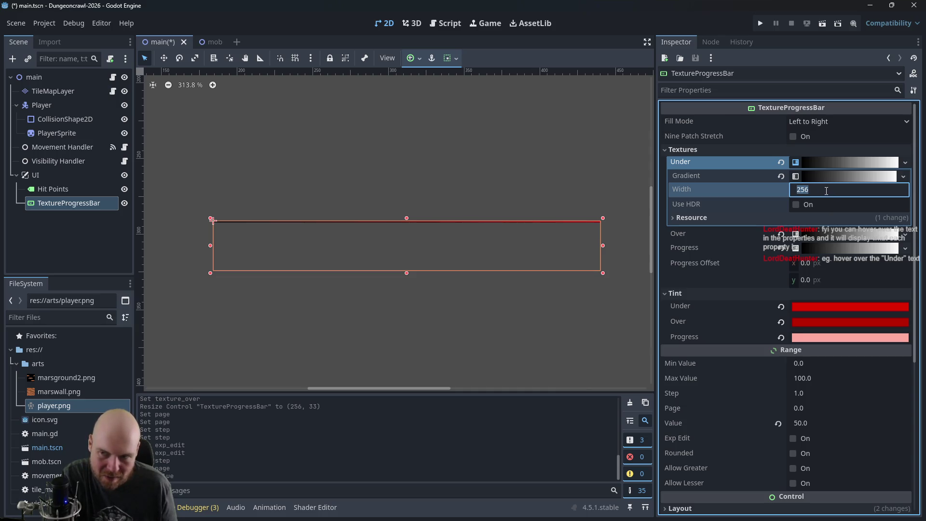
{"action": "mouse_move", "coordinate": [768, 203]}
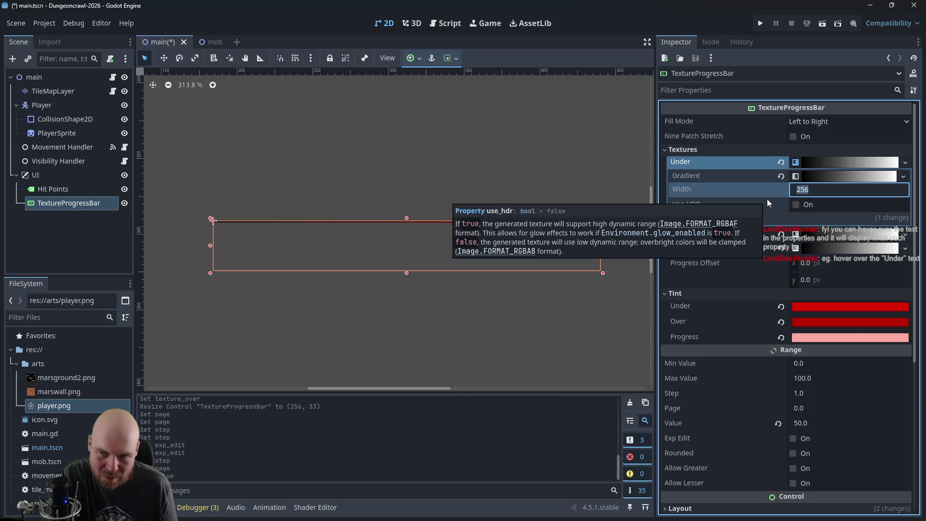
{"action": "type", "text": "200"}
{"action": "key", "text": "Return"}
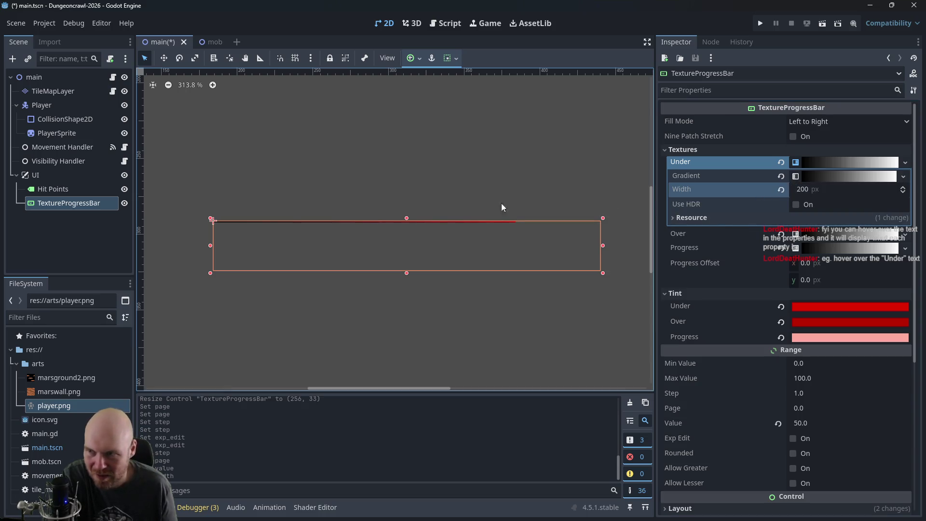
{"action": "left_click", "coordinate": [806, 191]}
{"action": "type", "text": "256"}
{"action": "key", "text": "Return"}
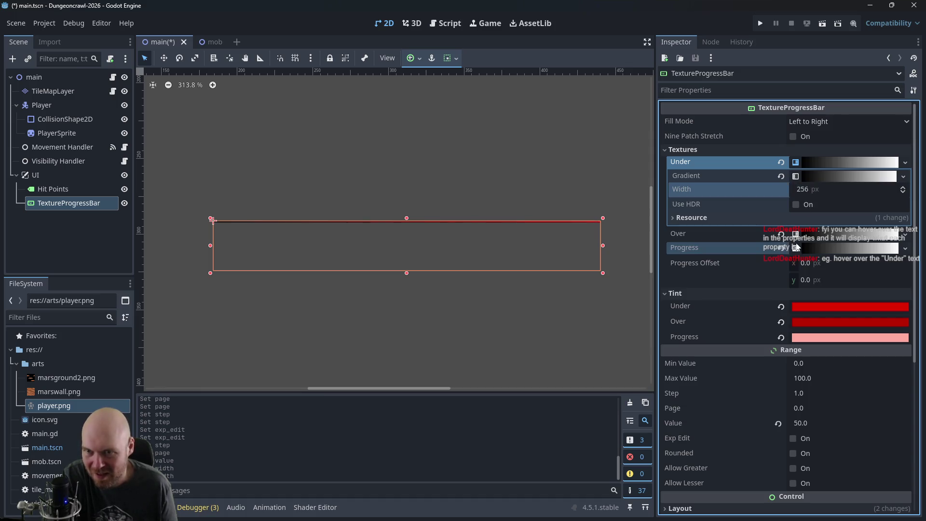
Step: Undo back to 200 px, then edit the Over texture's Width, entering 256
{"action": "left_click", "coordinate": [796, 235]}
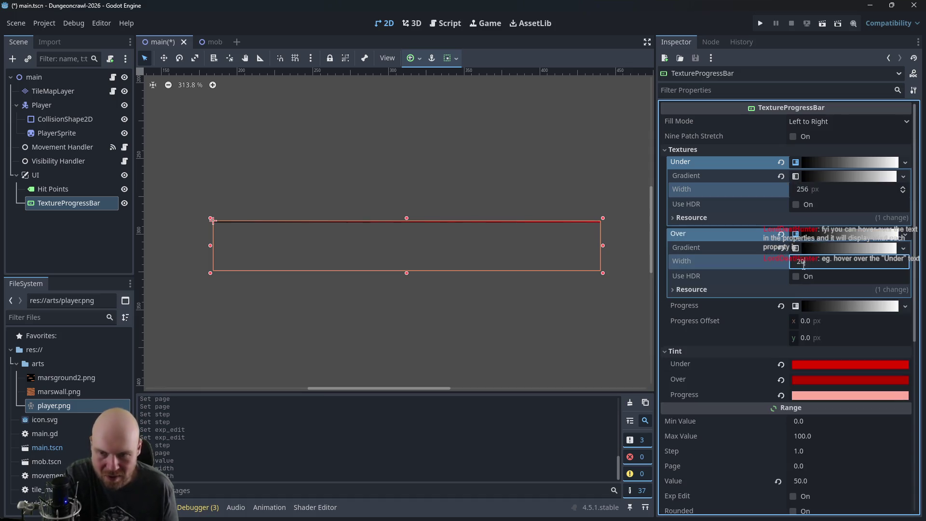
{"action": "key", "text": "ctrl+z"}
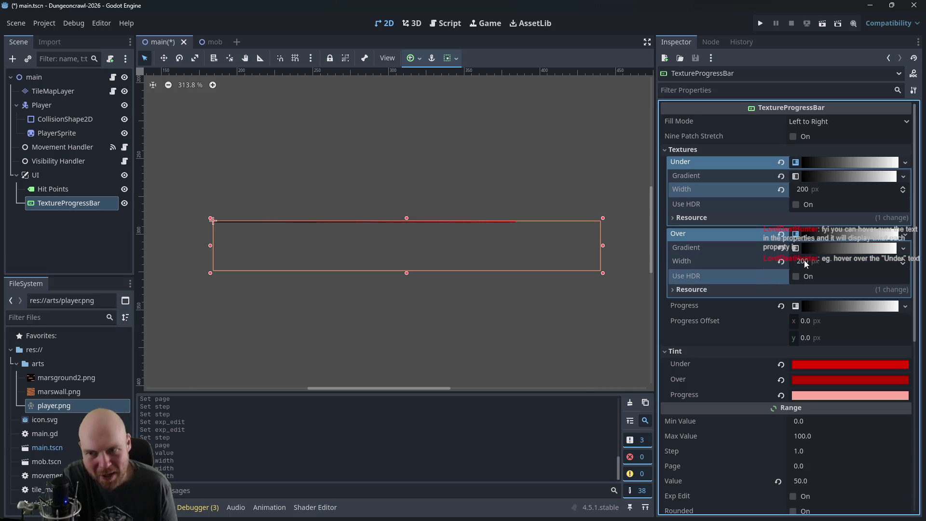
{"action": "left_click", "coordinate": [803, 259]}
{"action": "type", "text": "256"}
{"action": "key", "text": "Return"}
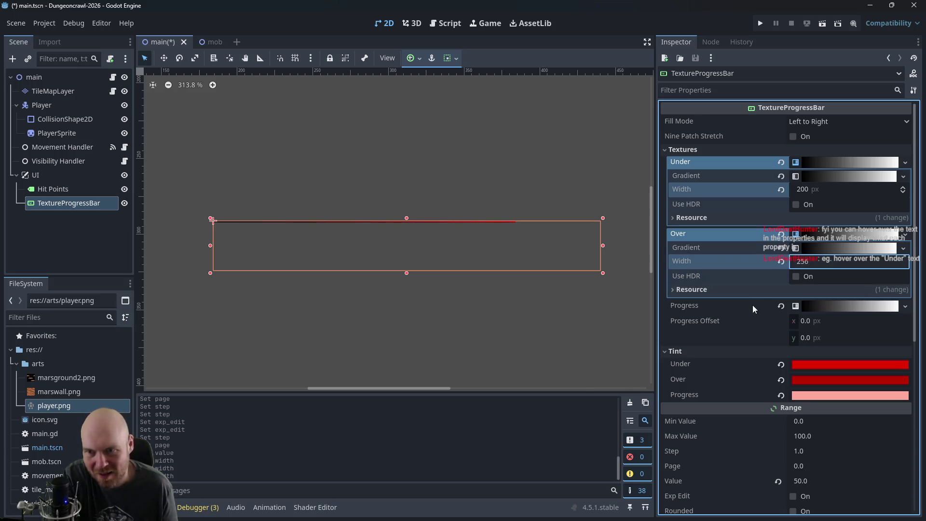
{"action": "left_click", "coordinate": [761, 289]}
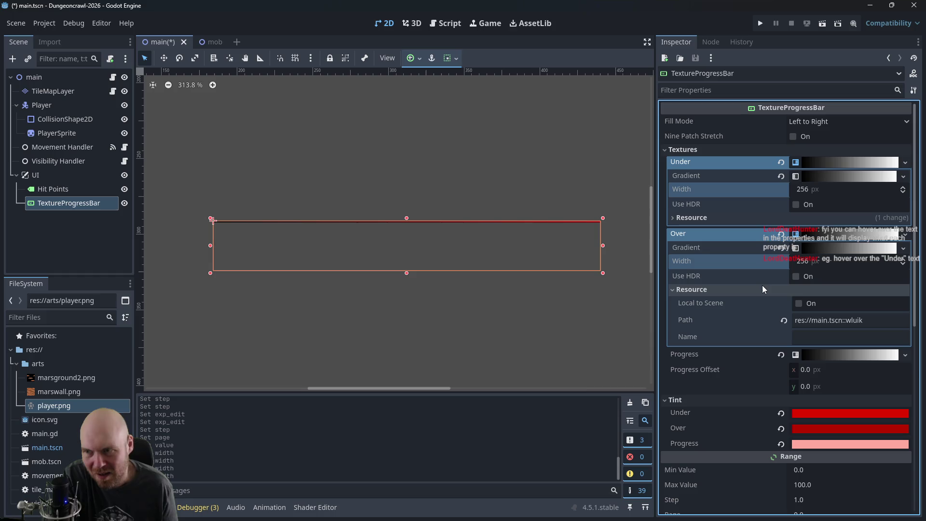
Step: Set the Progress gradient texture's Width to 200 px
{"action": "left_click", "coordinate": [804, 355]}
{"action": "left_click", "coordinate": [800, 381]}
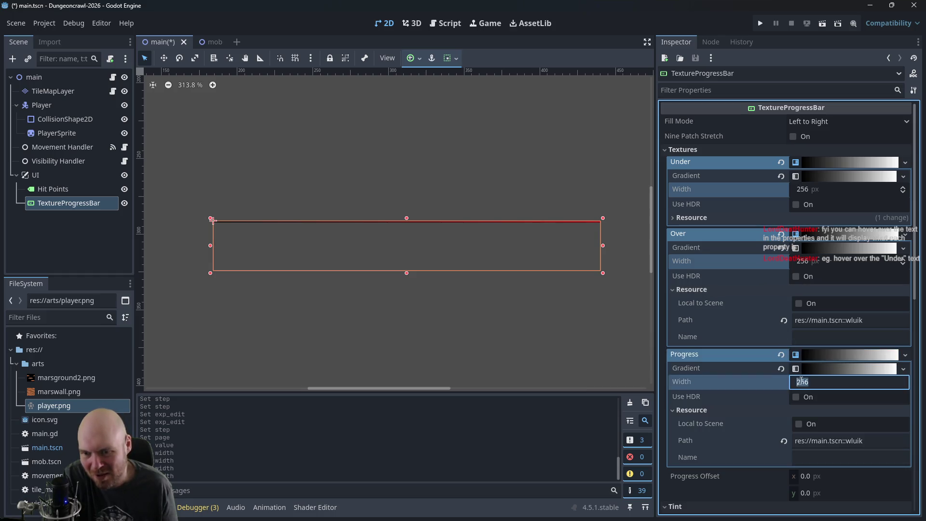
{"action": "type", "text": "200"}
{"action": "key", "text": "Return"}
{"action": "mouse_move", "coordinate": [749, 391]}
{"action": "mouse_move", "coordinate": [808, 383]}
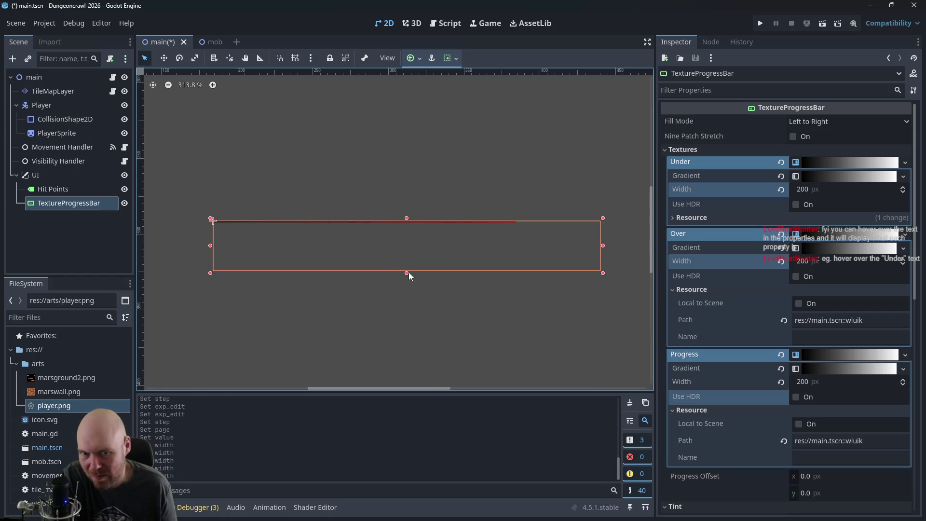
{"action": "left_click", "coordinate": [744, 359]}
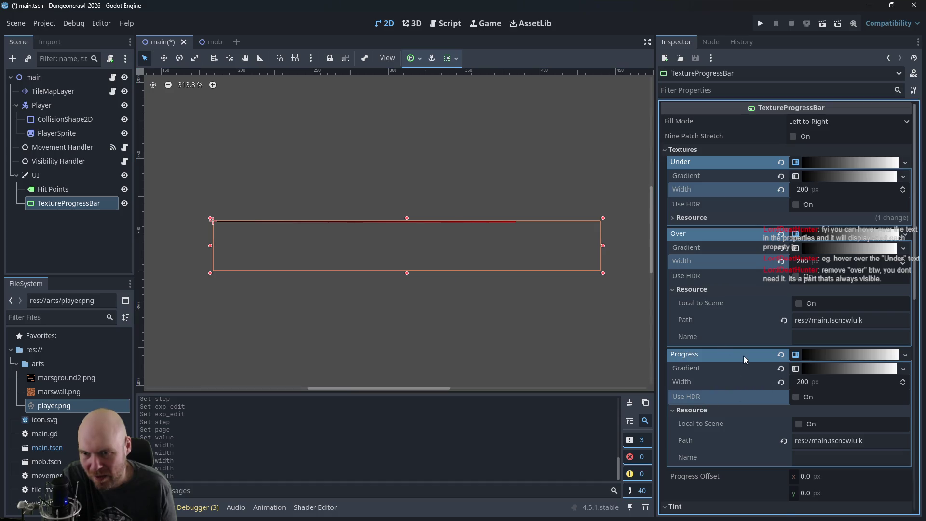
Step: Collapse the texture sub-inspectors and revert the Over and Under texture slots to empty
{"action": "left_click", "coordinate": [831, 161]}
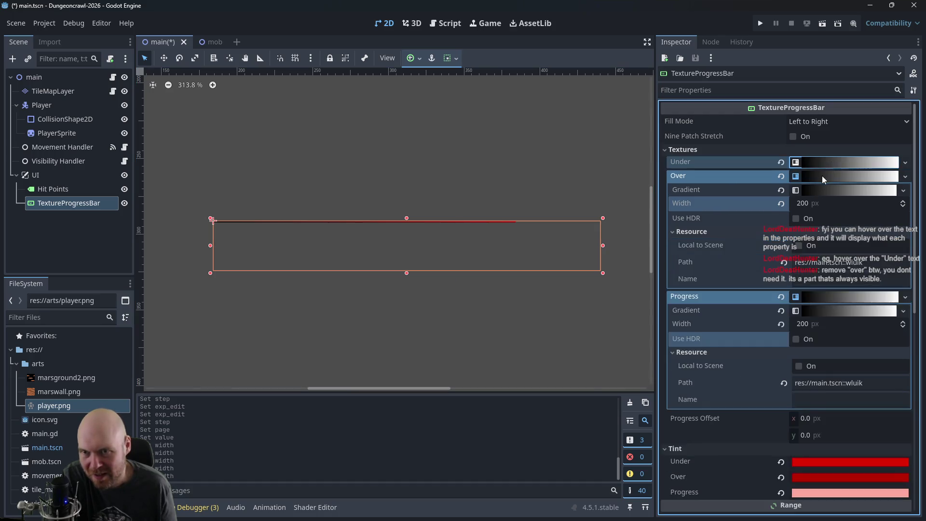
{"action": "left_click", "coordinate": [821, 176]}
{"action": "left_click", "coordinate": [822, 187]}
{"action": "mouse_move", "coordinate": [717, 164]}
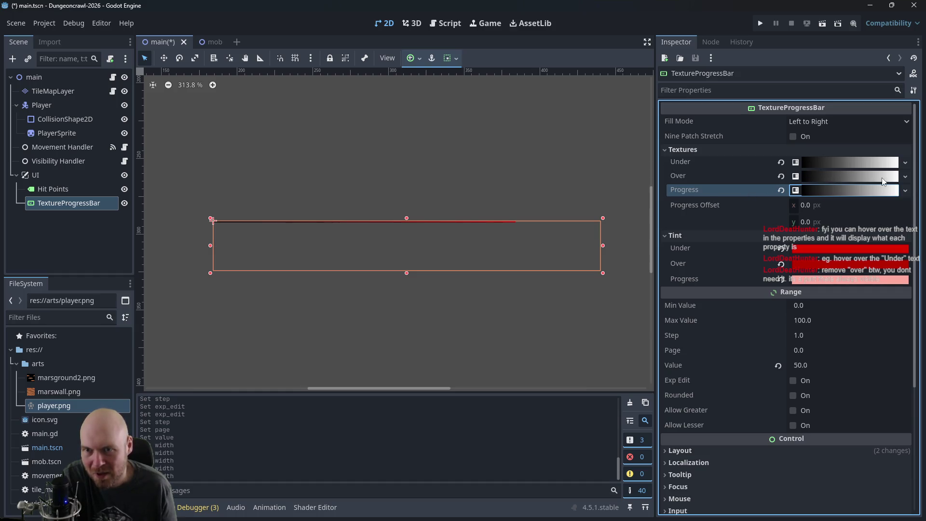
{"action": "left_click", "coordinate": [779, 177]}
{"action": "mouse_move", "coordinate": [758, 163]}
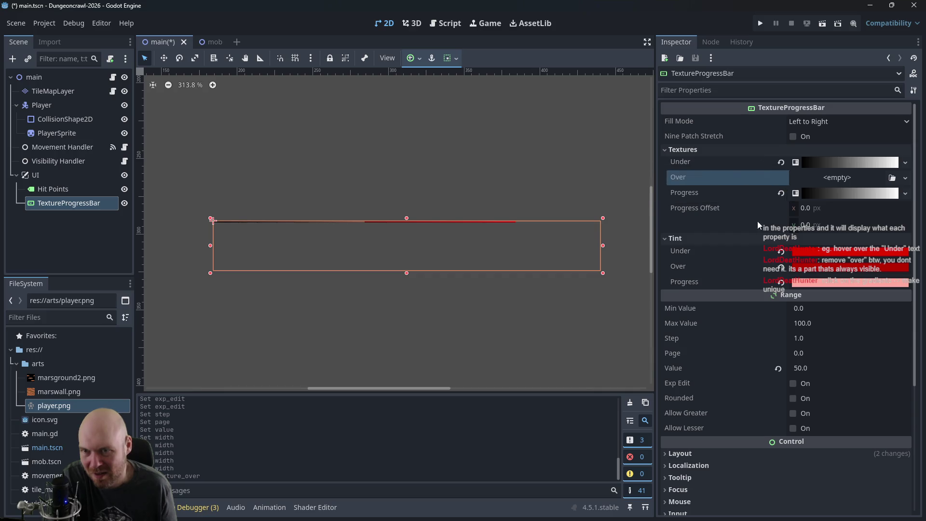
{"action": "mouse_move", "coordinate": [740, 194]}
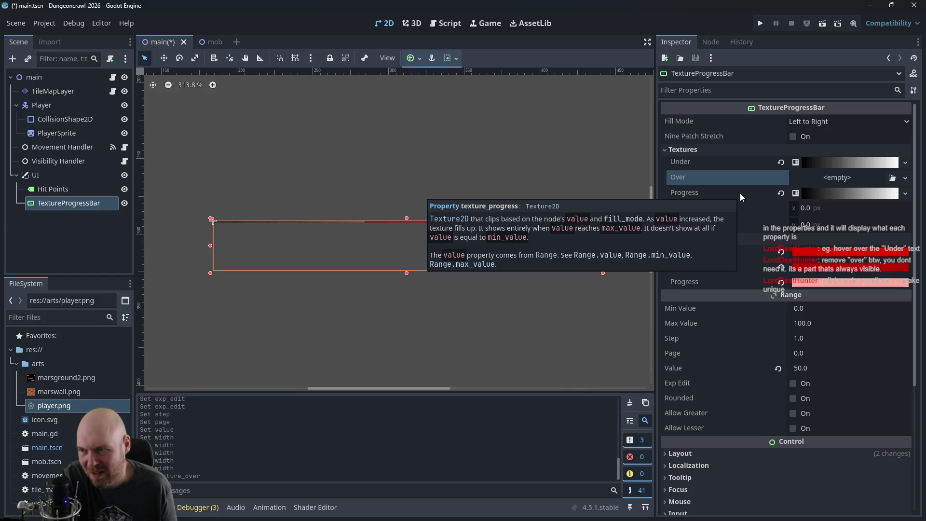
{"action": "left_click", "coordinate": [781, 162]}
{"action": "left_click", "coordinate": [377, 219]}
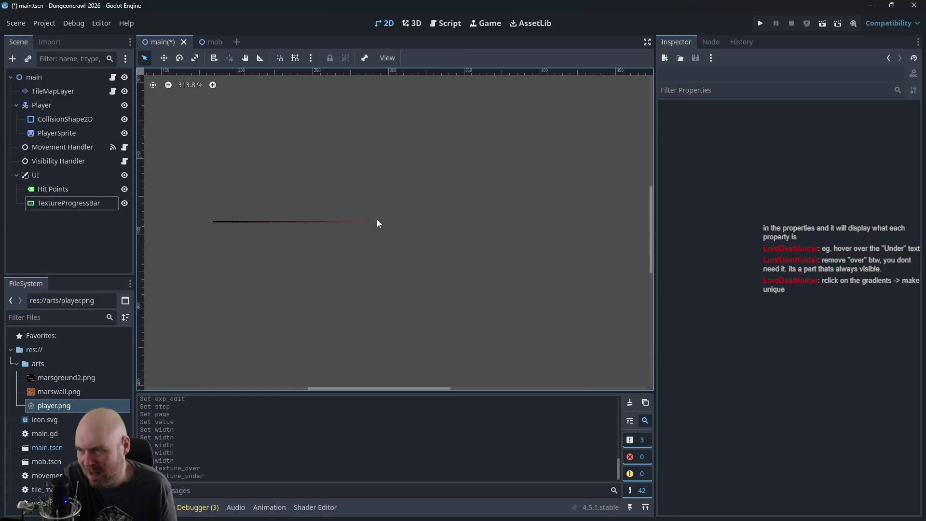
{"action": "left_click", "coordinate": [333, 225]}
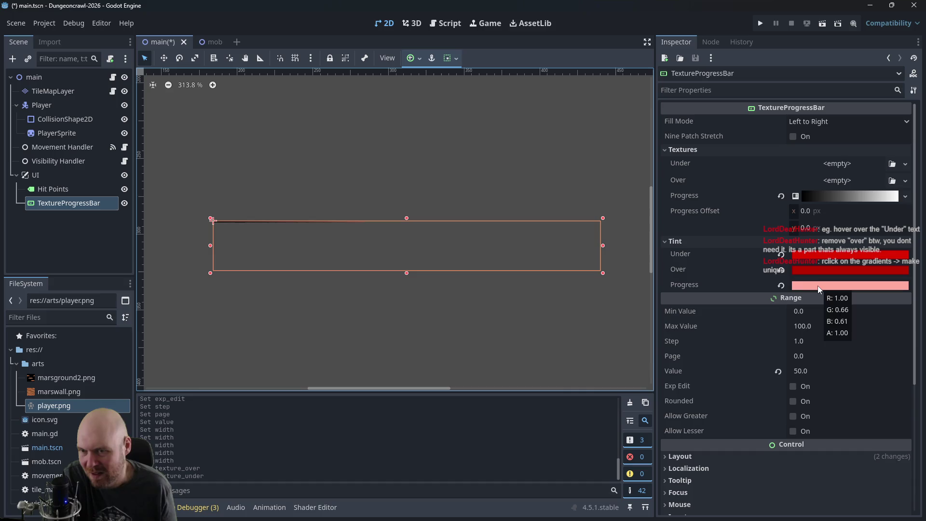
Step: Reset Under and Over tints to white, make the Progress tint red e50000, and nudge the bar
{"action": "left_click", "coordinate": [780, 270]}
{"action": "left_click", "coordinate": [780, 254]}
{"action": "left_click", "coordinate": [803, 285]}
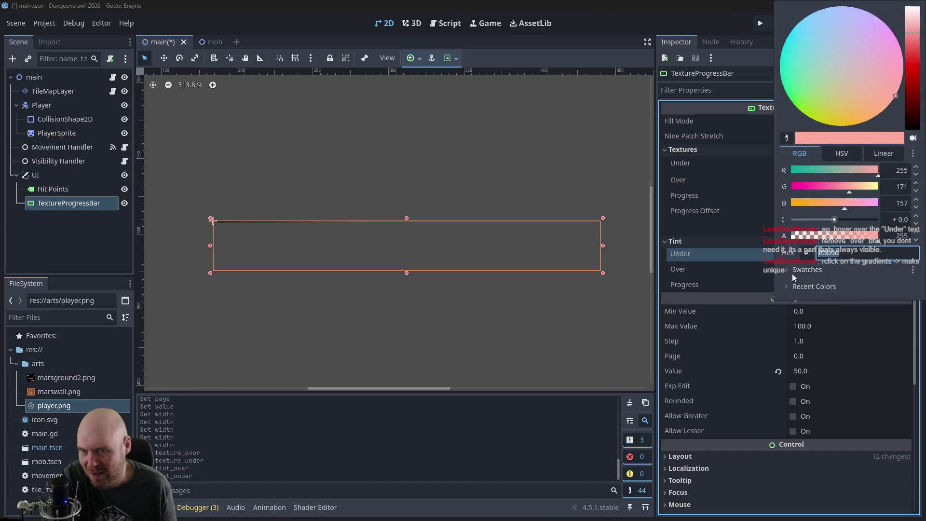
{"action": "left_click_drag", "start_coordinate": [911, 90], "coordinate": [912, 75]}
{"action": "left_click_drag", "start_coordinate": [868, 170], "coordinate": [889, 173]}
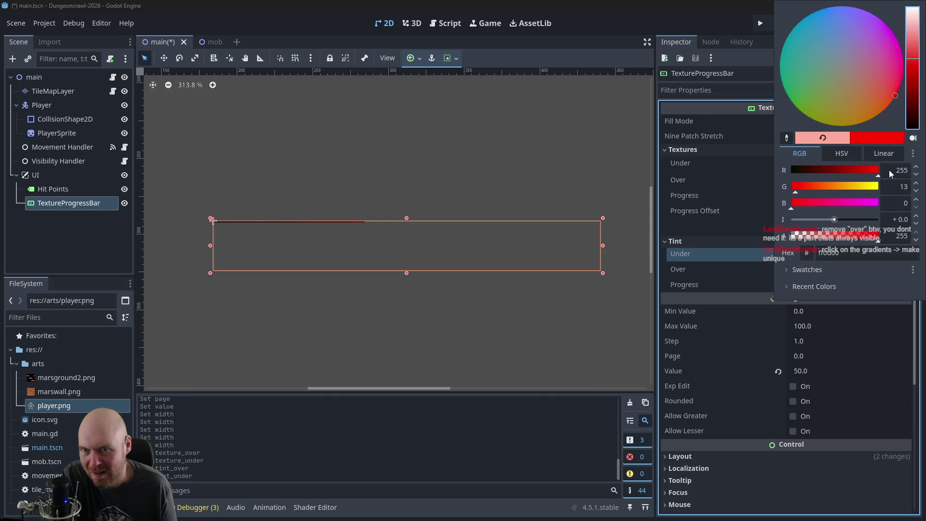
{"action": "left_click_drag", "start_coordinate": [793, 195], "coordinate": [774, 190]}
{"action": "left_click", "coordinate": [907, 67]}
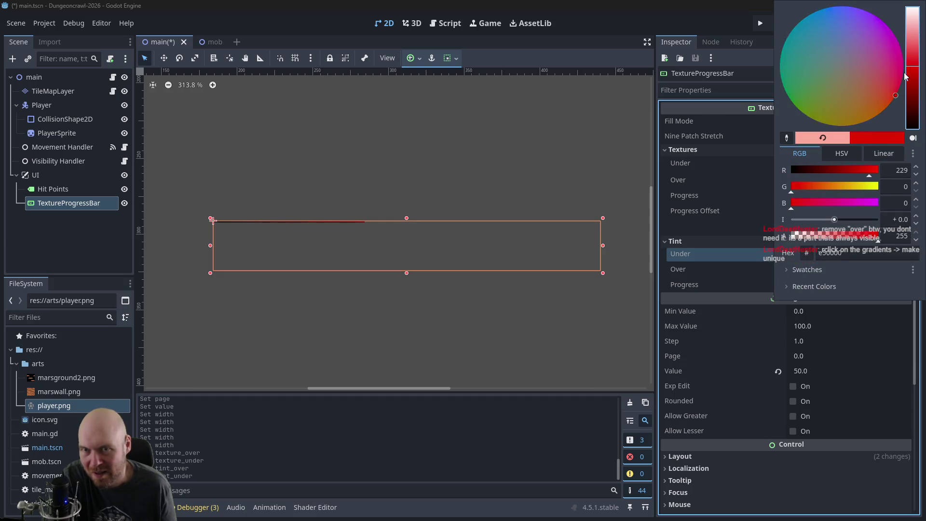
{"action": "left_click", "coordinate": [715, 216]}
{"action": "left_click_drag", "start_coordinate": [346, 220], "coordinate": [350, 222]}
{"action": "scroll", "coordinate": [342, 224], "scroll_direction": "up", "scroll_amount": 5}
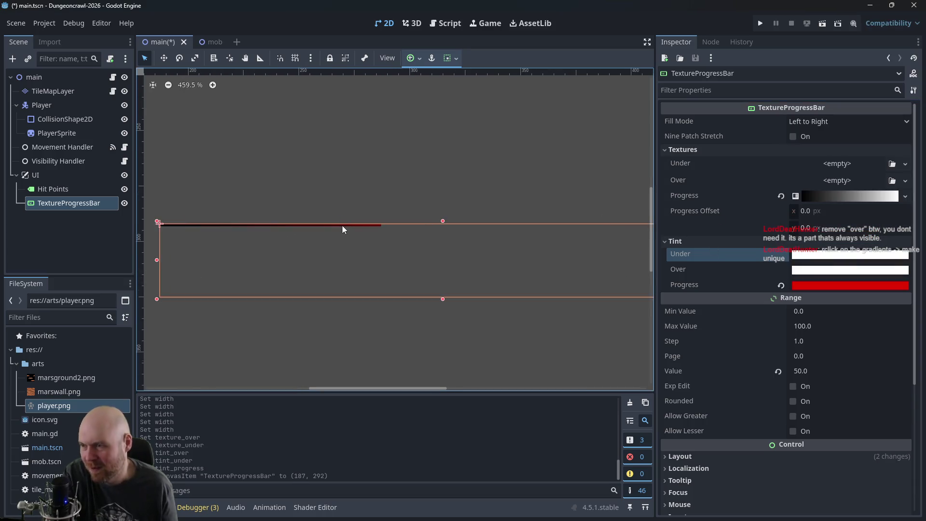
Step: Drag the Progress gradient's middle and right colour stops toward the left
{"action": "mouse_move", "coordinate": [422, 177]}
{"action": "left_mouse_down"}
{"action": "mouse_move", "coordinate": [550, 192]}
{"action": "mouse_move", "coordinate": [495, 192]}
{"action": "left_mouse_up"}
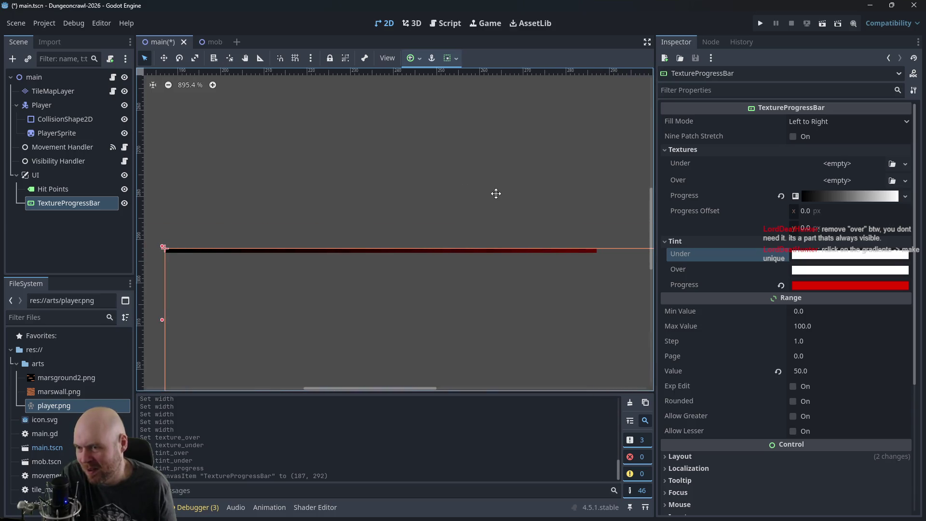
{"action": "left_click", "coordinate": [817, 199]}
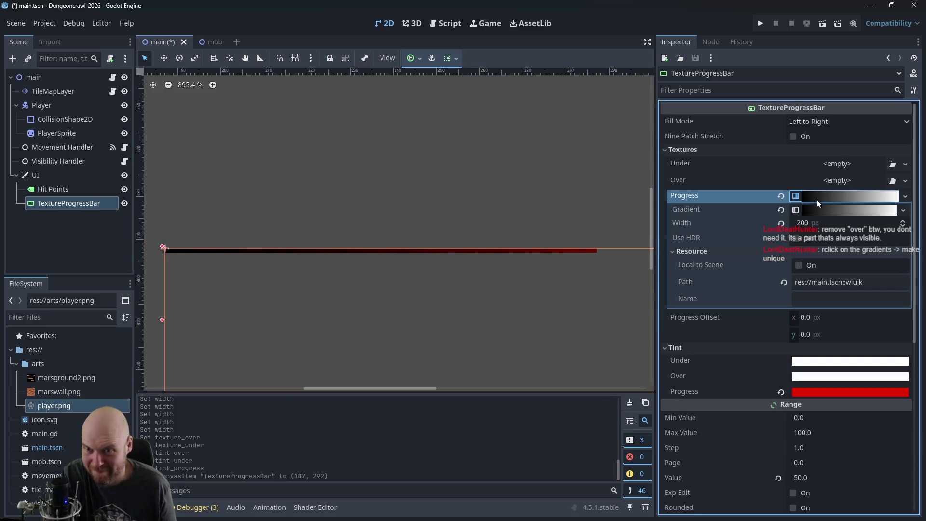
{"action": "left_click", "coordinate": [805, 209]}
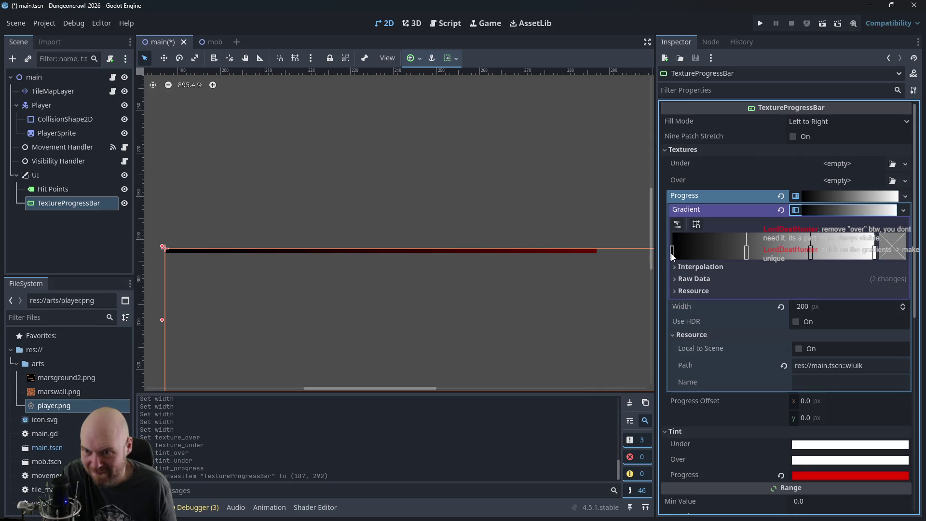
{"action": "mouse_move", "coordinate": [674, 255]}
{"action": "left_mouse_down"}
{"action": "mouse_move", "coordinate": [735, 253]}
{"action": "mouse_move", "coordinate": [658, 251]}
{"action": "left_mouse_up"}
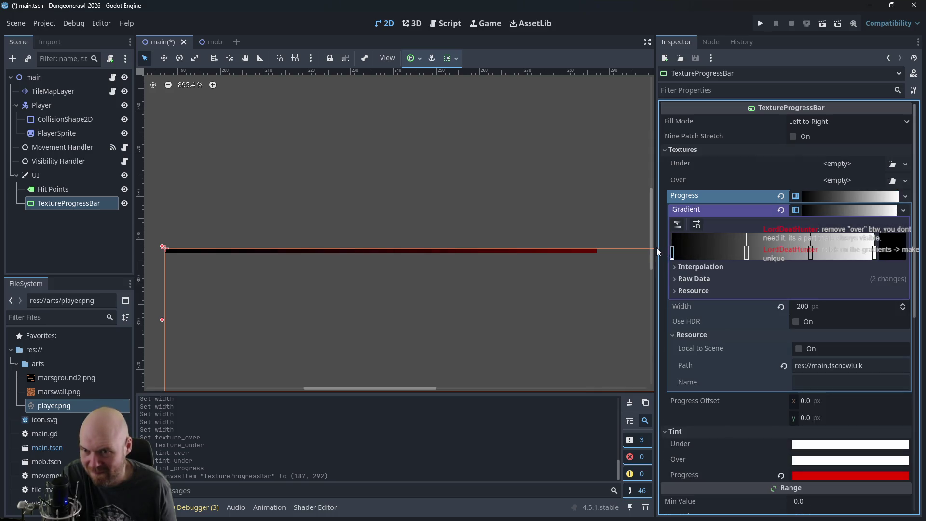
{"action": "left_click_drag", "start_coordinate": [746, 251], "coordinate": [692, 253]}
{"action": "left_click_drag", "start_coordinate": [805, 254], "coordinate": [746, 255]}
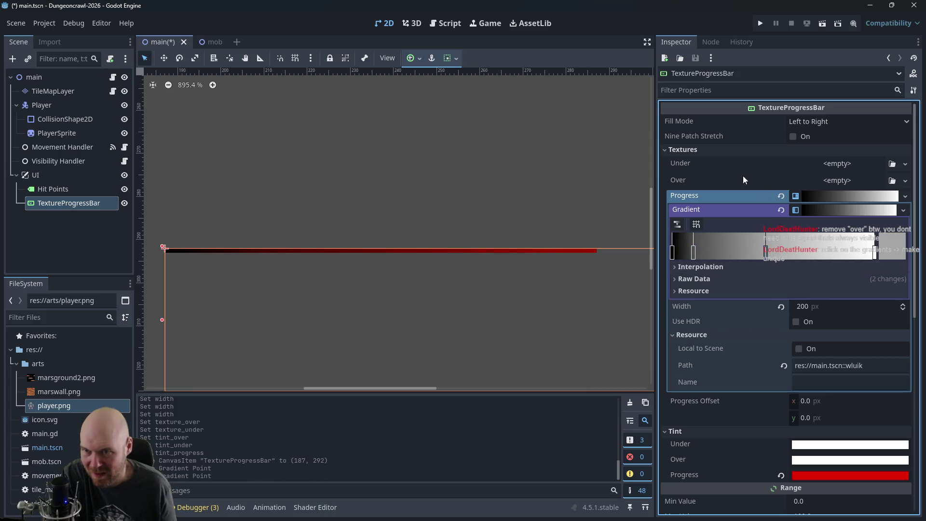
Step: Resize the health bar from its bottom-left corner to 229 × 37
{"action": "left_click", "coordinate": [613, 188]}
{"action": "scroll", "coordinate": [369, 163], "scroll_direction": "down", "scroll_amount": 3}
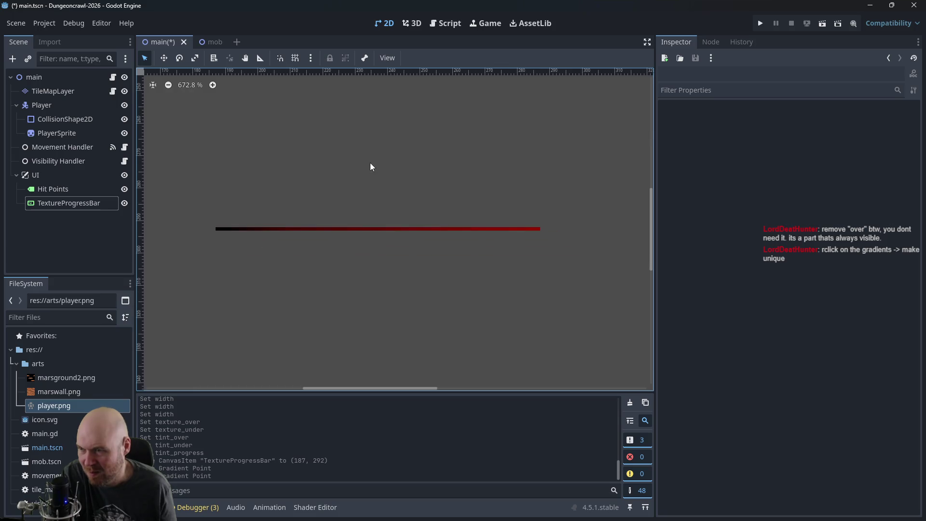
{"action": "left_click", "coordinate": [374, 207]}
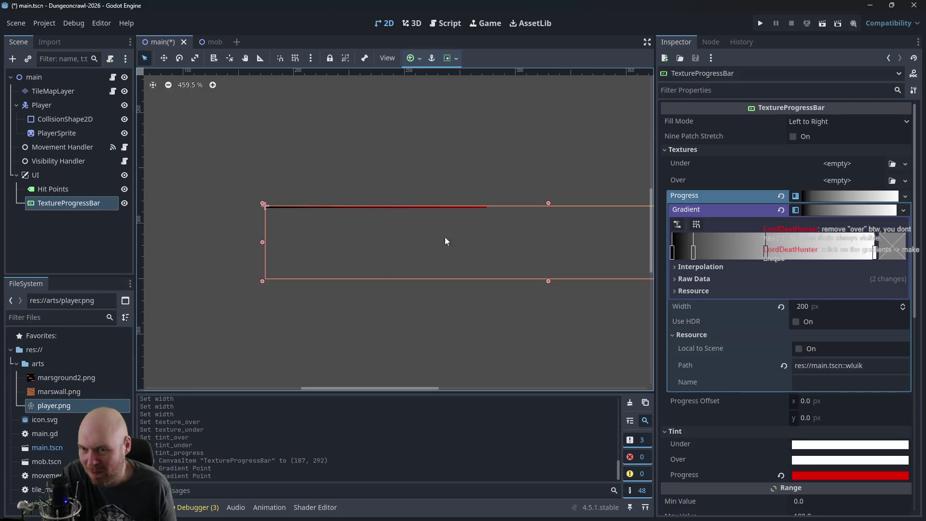
{"action": "left_click", "coordinate": [472, 206]}
{"action": "left_click", "coordinate": [462, 208]}
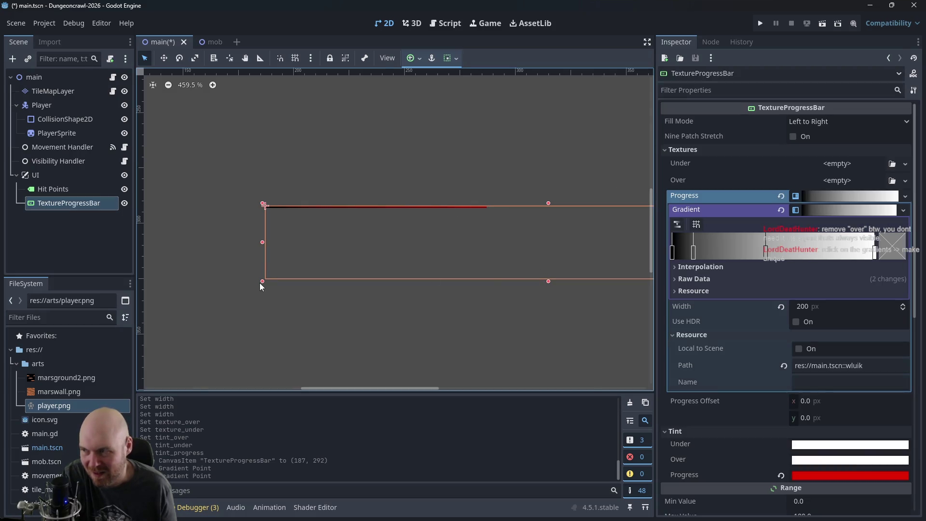
{"action": "mouse_move", "coordinate": [262, 281]}
{"action": "left_mouse_down"}
{"action": "mouse_move", "coordinate": [221, 314]}
{"action": "mouse_move", "coordinate": [349, 272]}
{"action": "mouse_move", "coordinate": [322, 289]}
{"action": "left_mouse_up"}
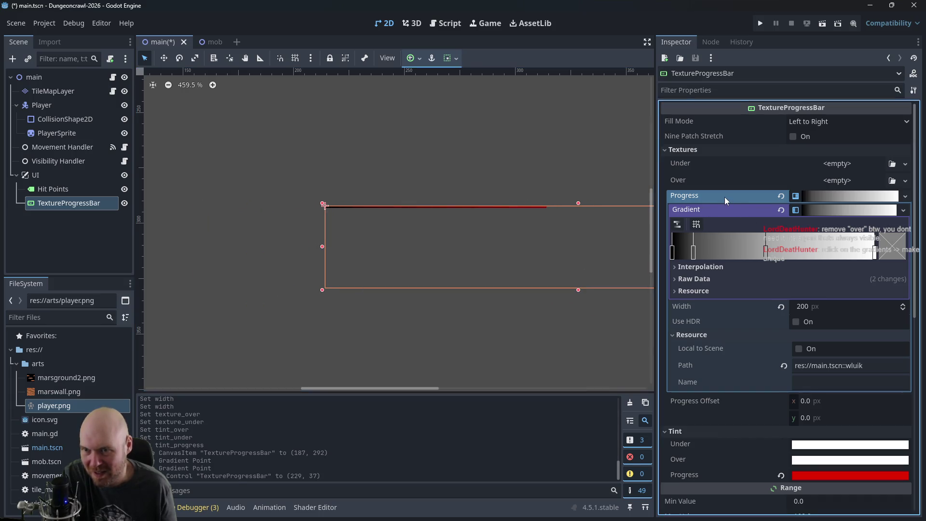
Step: Set the gradient texture width to 256 px and enable Use HDR
{"action": "left_click", "coordinate": [815, 211]}
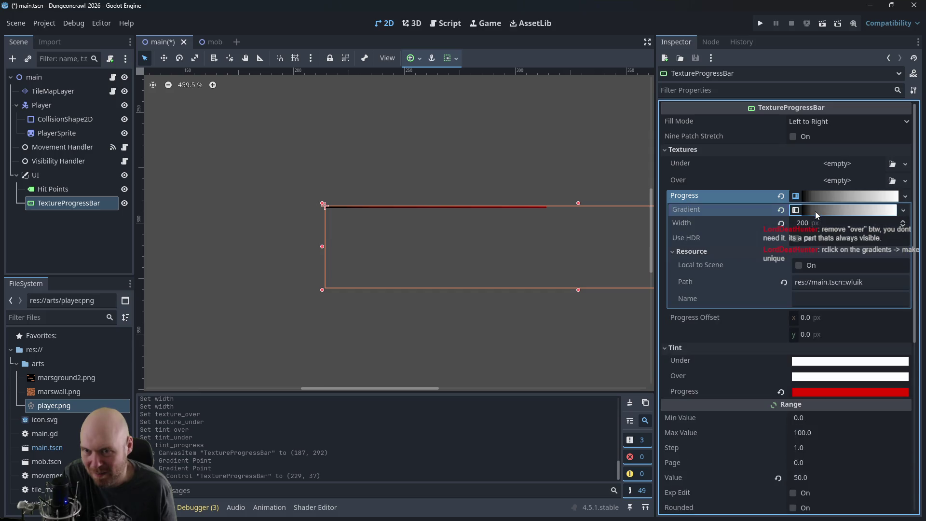
{"action": "left_click", "coordinate": [805, 222]}
{"action": "type", "text": "256"}
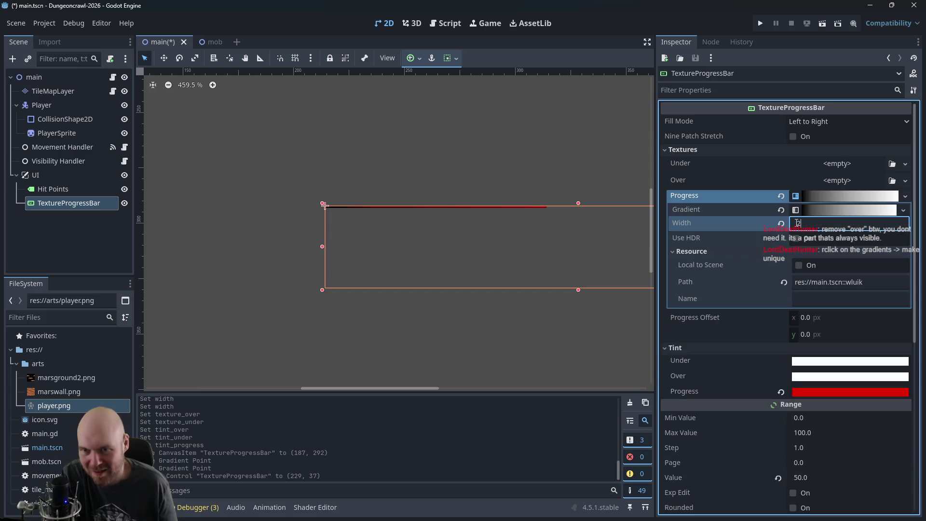
{"action": "key", "text": "Return"}
{"action": "scroll", "coordinate": [481, 260], "scroll_direction": "right", "scroll_amount": 3}
{"action": "scroll", "coordinate": [482, 260], "scroll_direction": "up", "scroll_amount": 1}
{"action": "scroll", "coordinate": [468, 309], "scroll_direction": "right", "scroll_amount": 1}
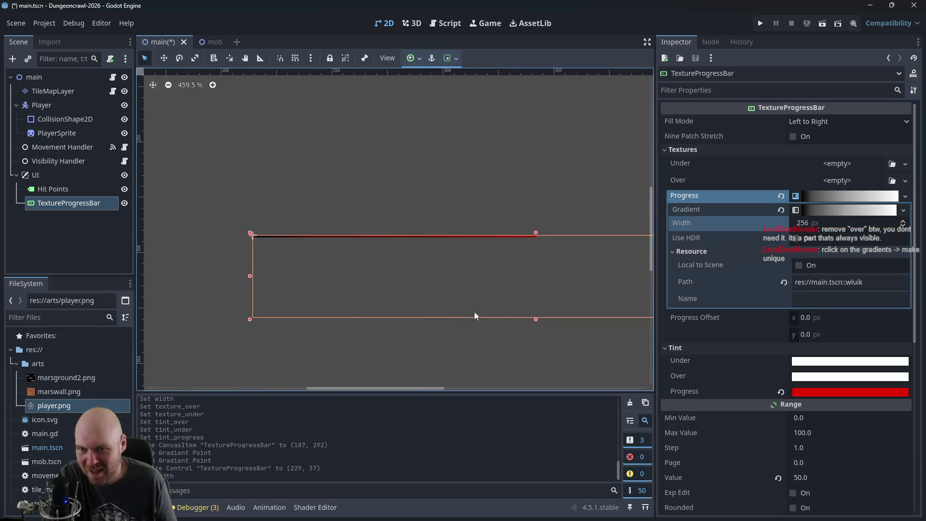
{"action": "left_click", "coordinate": [795, 238]}
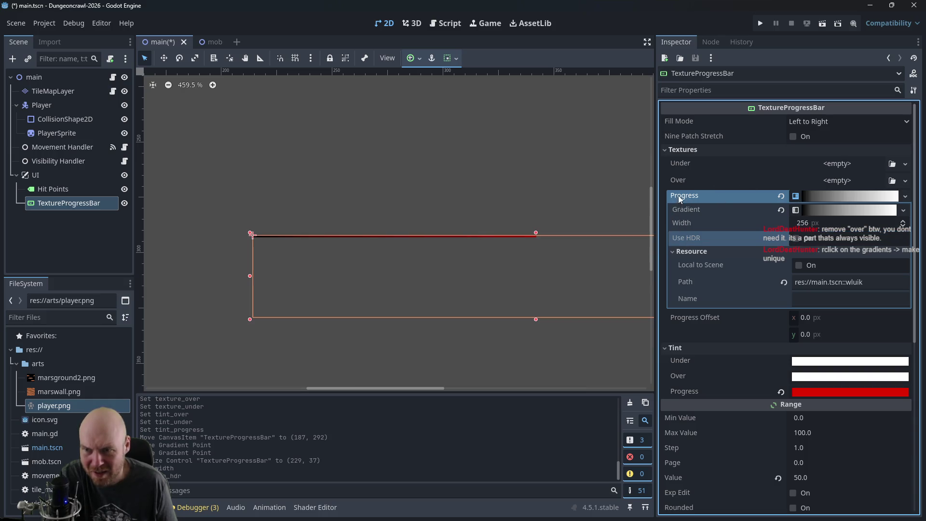
Step: Make the progress texture's Gradient resource unique
{"action": "left_click", "coordinate": [837, 198]}
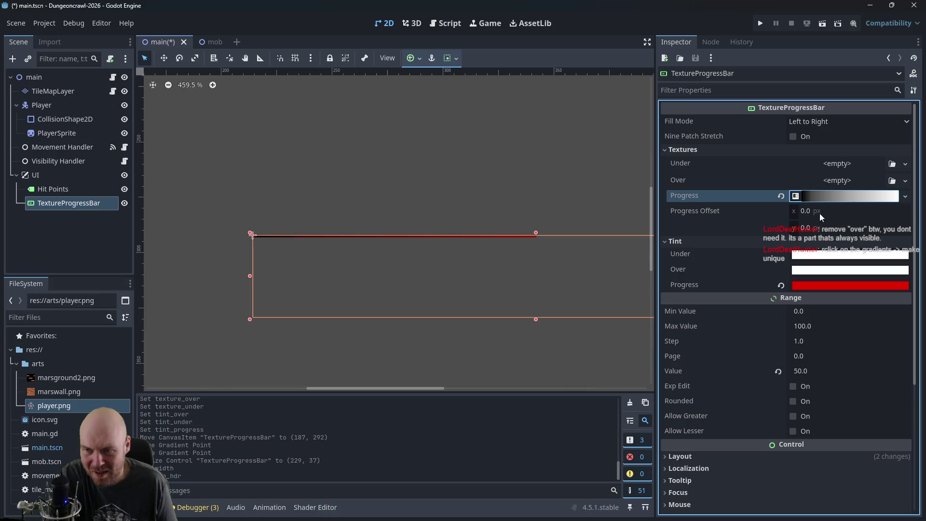
{"action": "left_click", "coordinate": [828, 198]}
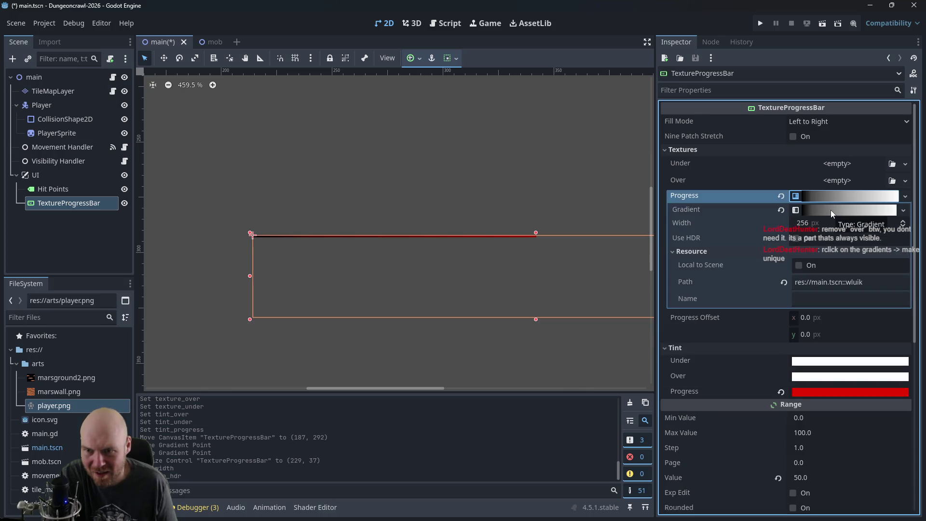
{"action": "left_click", "coordinate": [830, 210]}
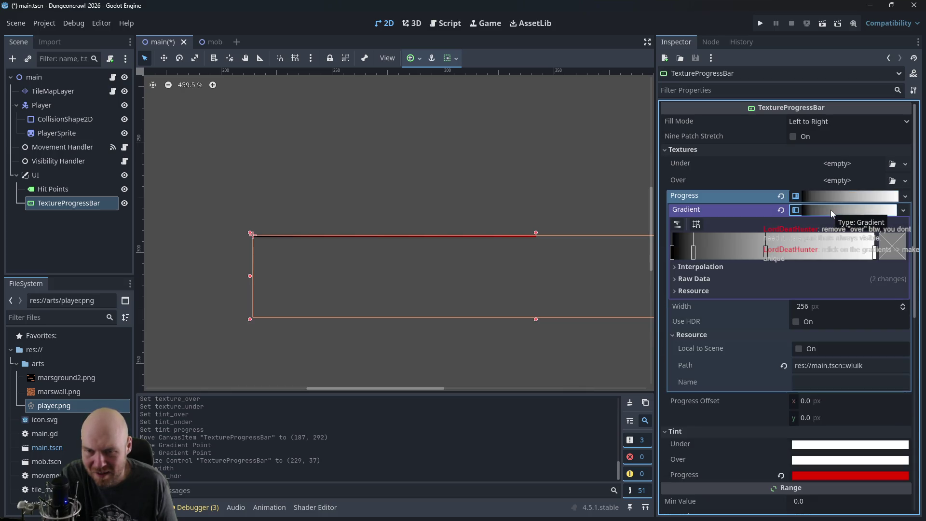
{"action": "left_click", "coordinate": [700, 266]}
{"action": "left_click", "coordinate": [691, 271]}
{"action": "left_click", "coordinate": [689, 279]}
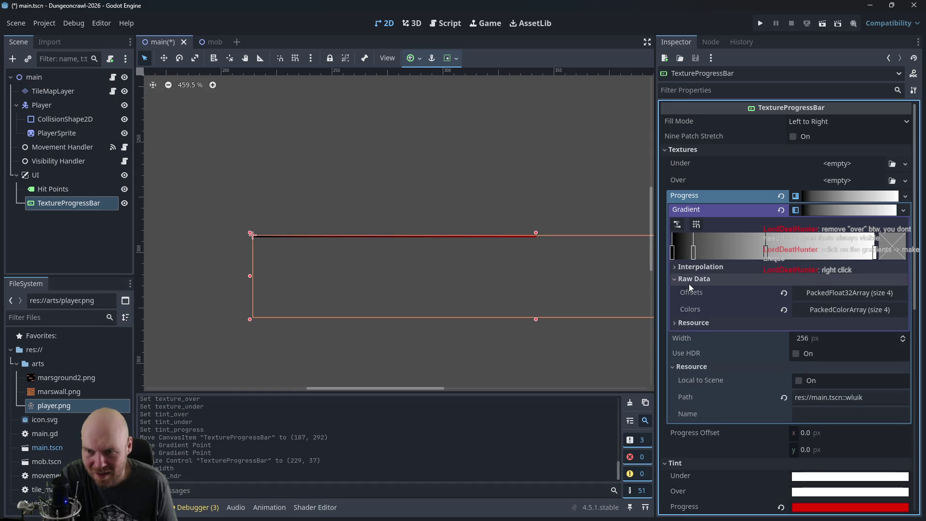
{"action": "left_click", "coordinate": [688, 279]}
{"action": "left_click", "coordinate": [688, 291]}
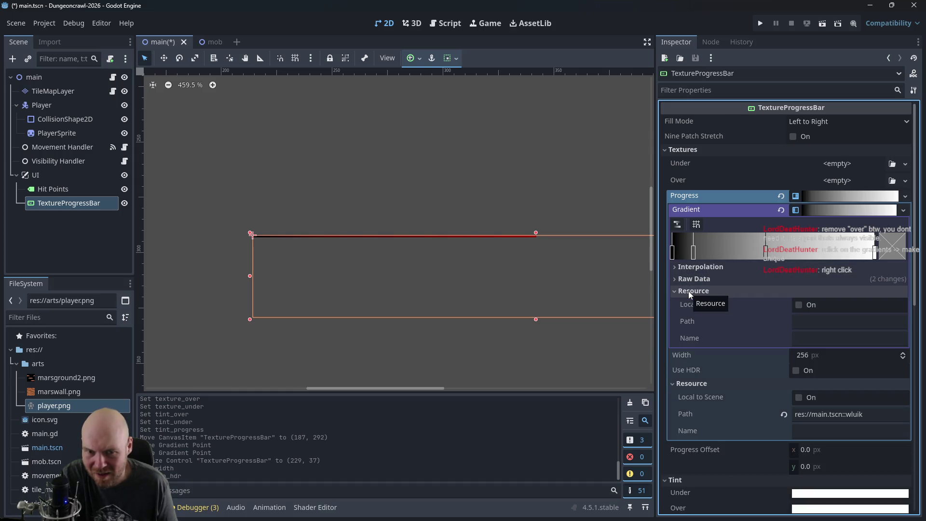
{"action": "left_click", "coordinate": [688, 290]}
{"action": "right_click", "coordinate": [815, 207]}
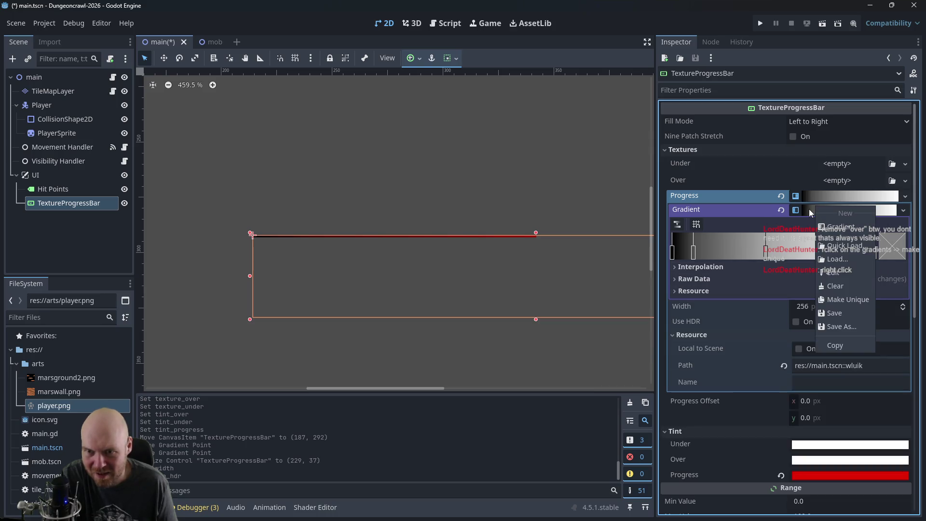
{"action": "left_click", "coordinate": [825, 299]}
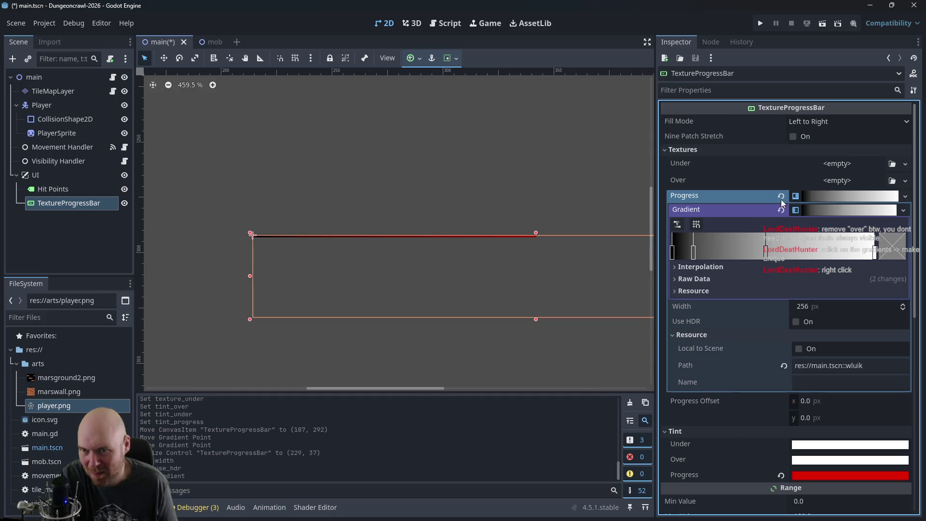
{"action": "left_click", "coordinate": [817, 201]}
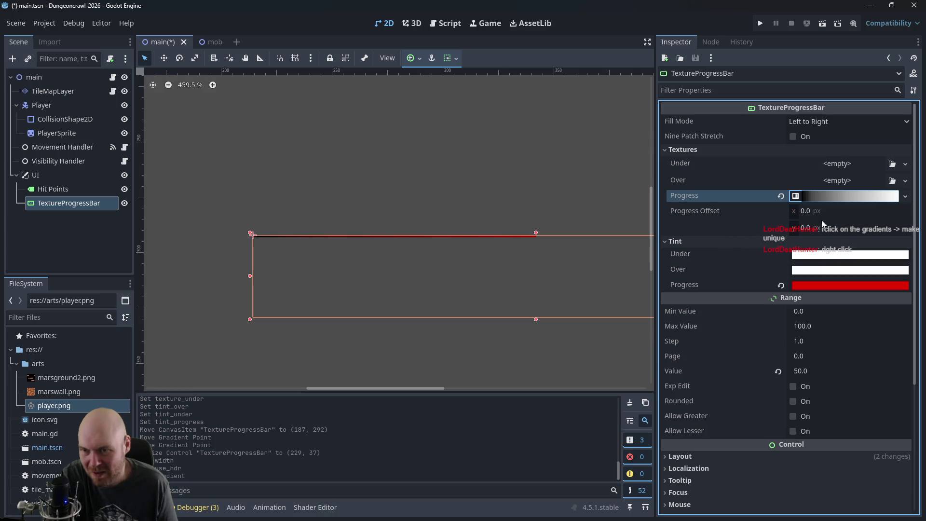
Step: Browse the bar's Visibility, Ordering, Texture and Material CanvasItem sections
{"action": "mouse_move", "coordinate": [575, 267]}
{"action": "left_mouse_down"}
{"action": "mouse_move", "coordinate": [530, 269]}
{"action": "mouse_move", "coordinate": [516, 285]}
{"action": "mouse_move", "coordinate": [422, 304]}
{"action": "mouse_move", "coordinate": [483, 305]}
{"action": "left_mouse_up"}
{"action": "scroll", "coordinate": [516, 281], "scroll_direction": "down", "scroll_amount": 3}
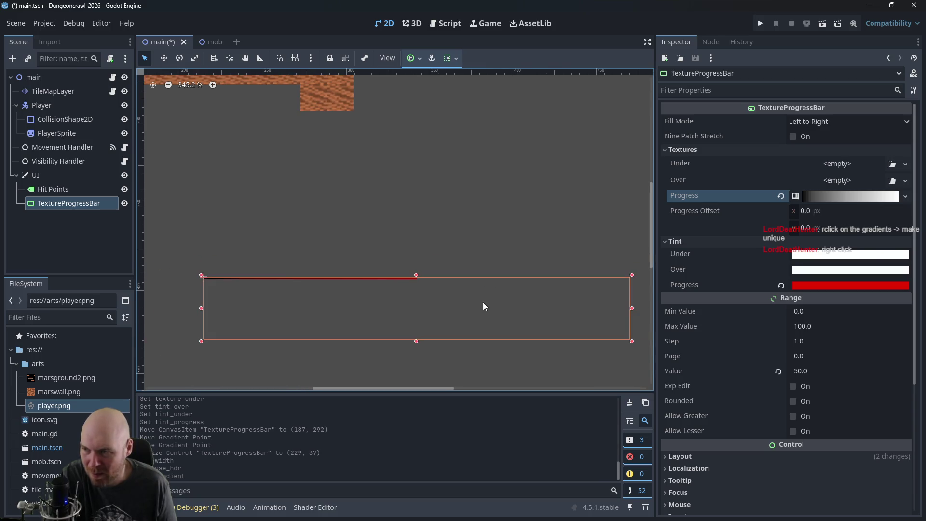
{"action": "scroll", "coordinate": [377, 297], "scroll_direction": "down", "scroll_amount": 4}
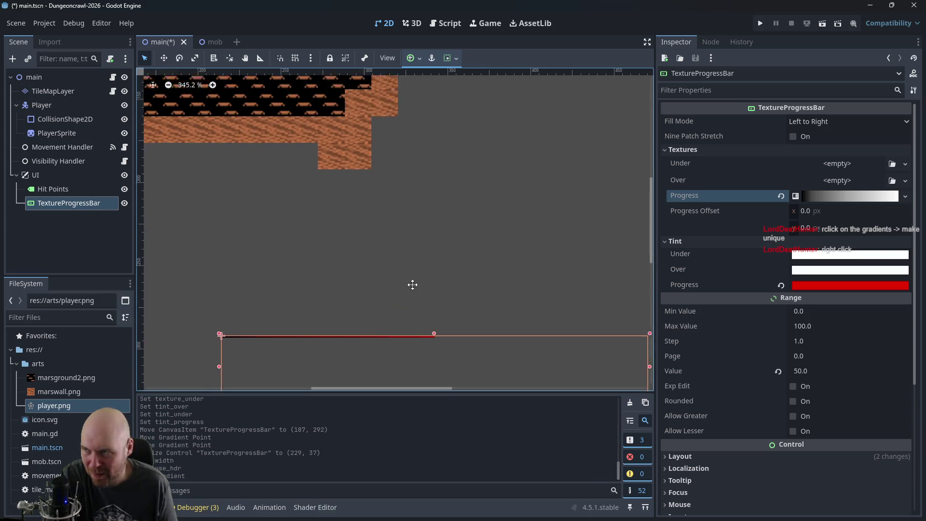
{"action": "left_click_drag", "start_coordinate": [417, 290], "coordinate": [421, 237]}
{"action": "scroll", "coordinate": [418, 294], "scroll_direction": "up", "scroll_amount": 4}
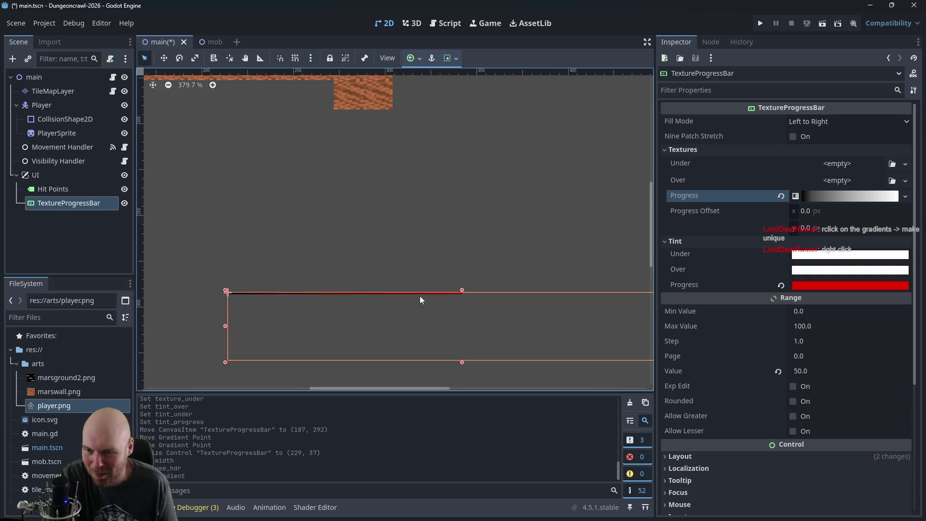
{"action": "scroll", "coordinate": [745, 349], "scroll_direction": "down", "scroll_amount": 5}
{"action": "scroll", "coordinate": [739, 343], "scroll_direction": "up", "scroll_amount": 1}
{"action": "scroll", "coordinate": [739, 343], "scroll_direction": "down", "scroll_amount": 3}
{"action": "left_click", "coordinate": [684, 376]}
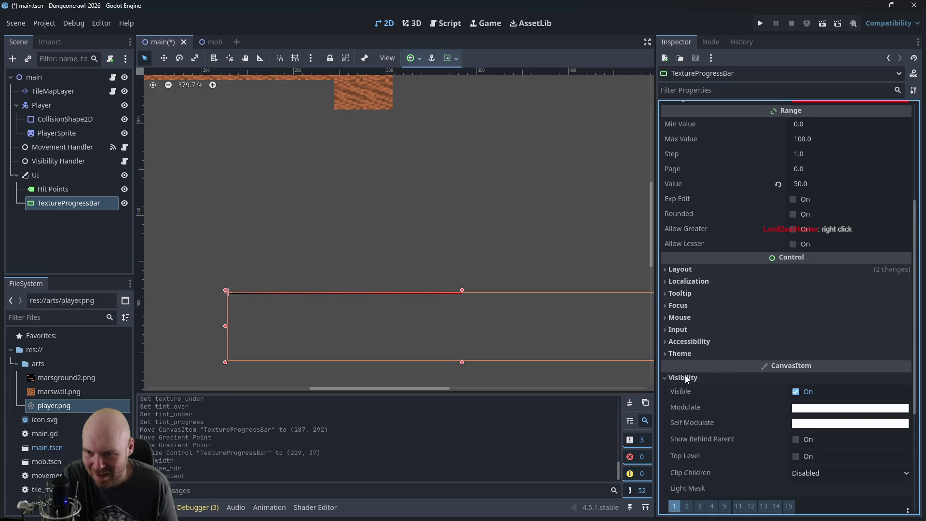
{"action": "left_click", "coordinate": [682, 377]}
{"action": "left_click", "coordinate": [674, 393]}
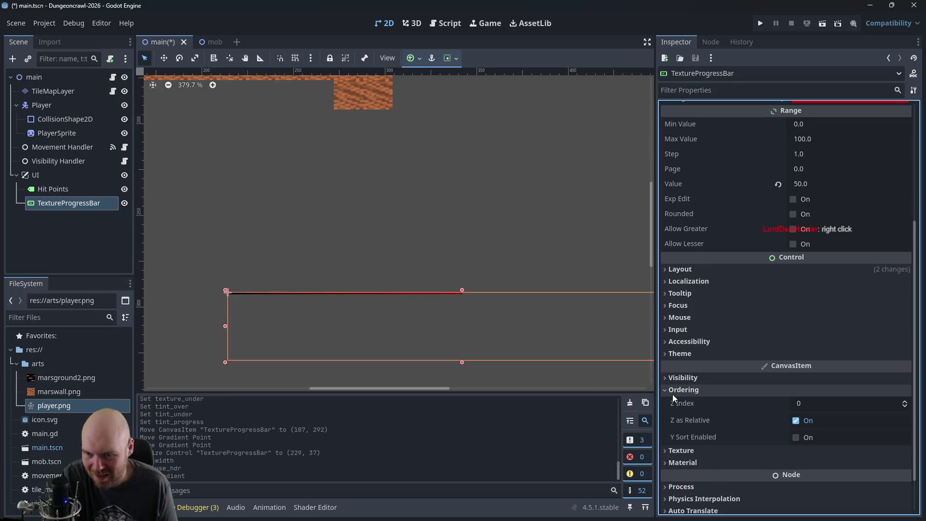
{"action": "left_click", "coordinate": [674, 392]}
{"action": "left_click", "coordinate": [676, 403]}
{"action": "left_click", "coordinate": [676, 403]}
{"action": "left_click", "coordinate": [677, 415]}
{"action": "left_click", "coordinate": [676, 416]}
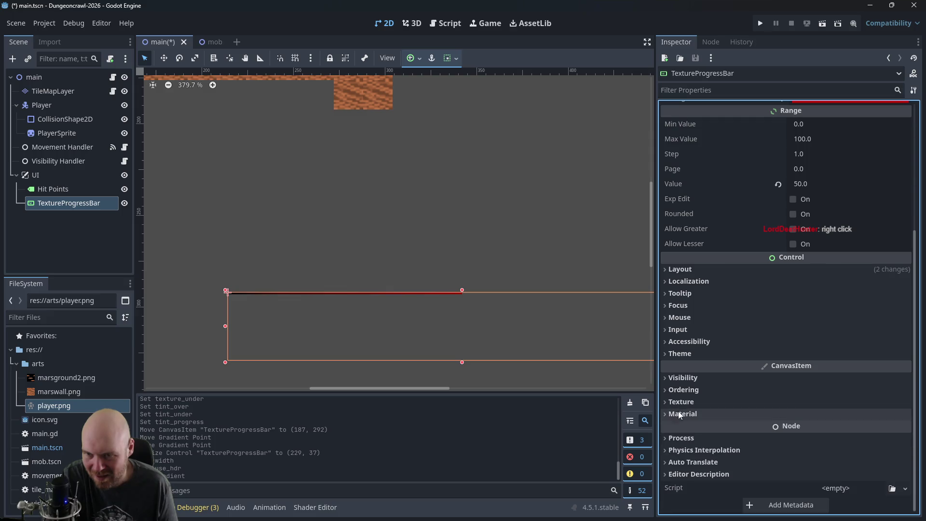
{"action": "scroll", "coordinate": [722, 272], "scroll_direction": "up", "scroll_amount": 4}
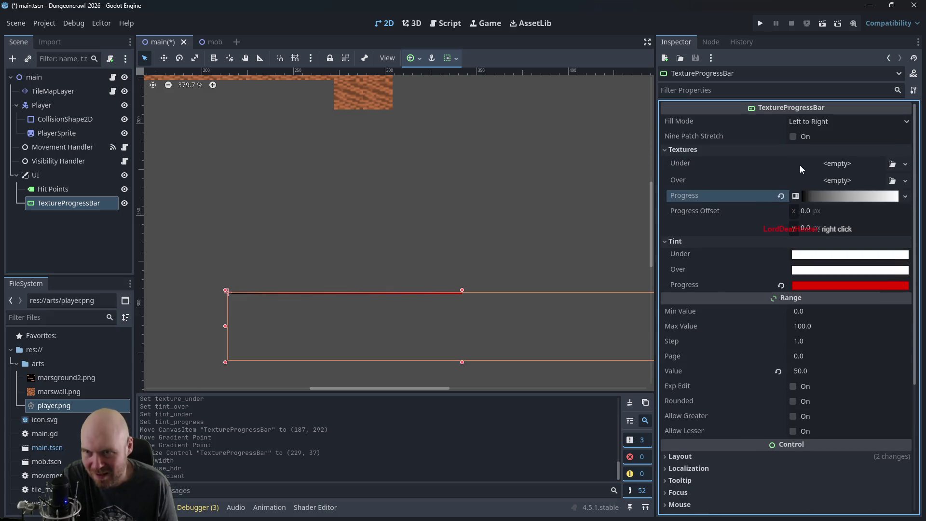
Step: Keep the progress texture's offset at 0.0
{"action": "left_click", "coordinate": [805, 212]}
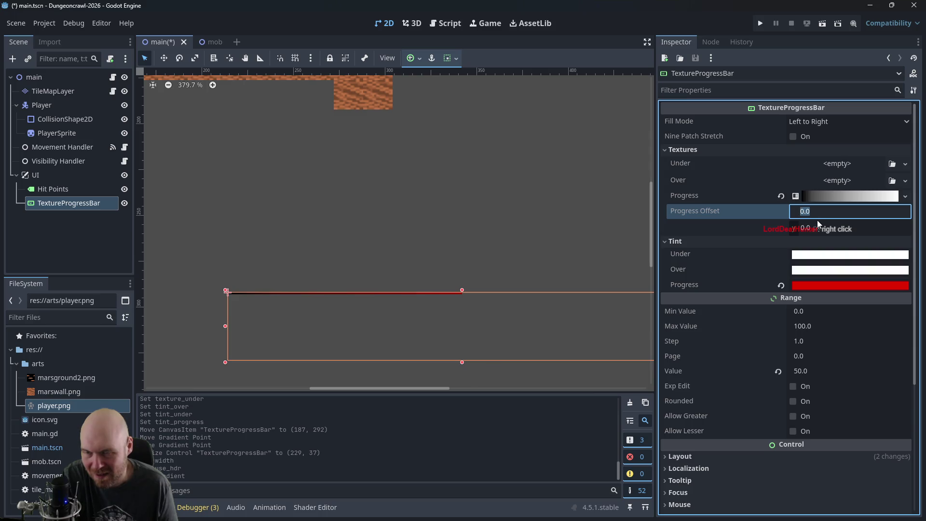
{"action": "type", "text": "5"}
{"action": "left_click", "coordinate": [594, 247]}
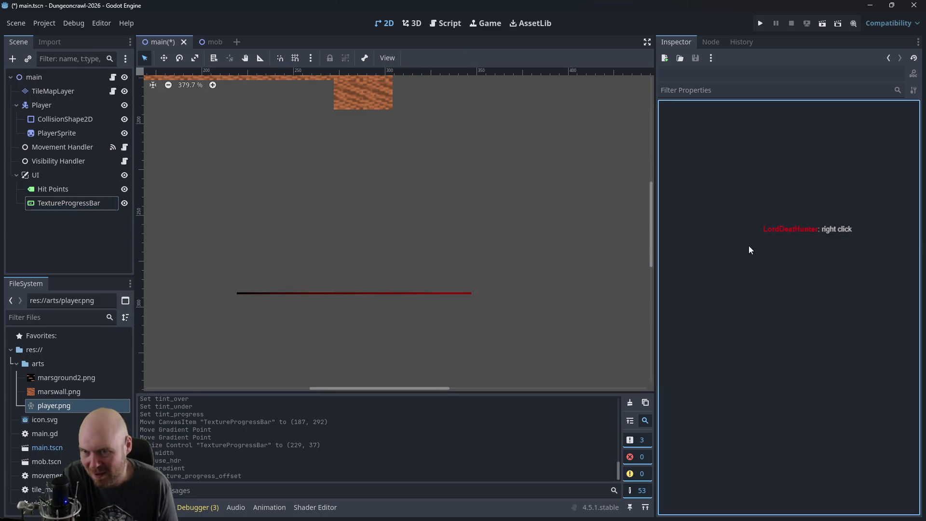
{"action": "left_click", "coordinate": [331, 292]}
{"action": "left_click", "coordinate": [806, 211]}
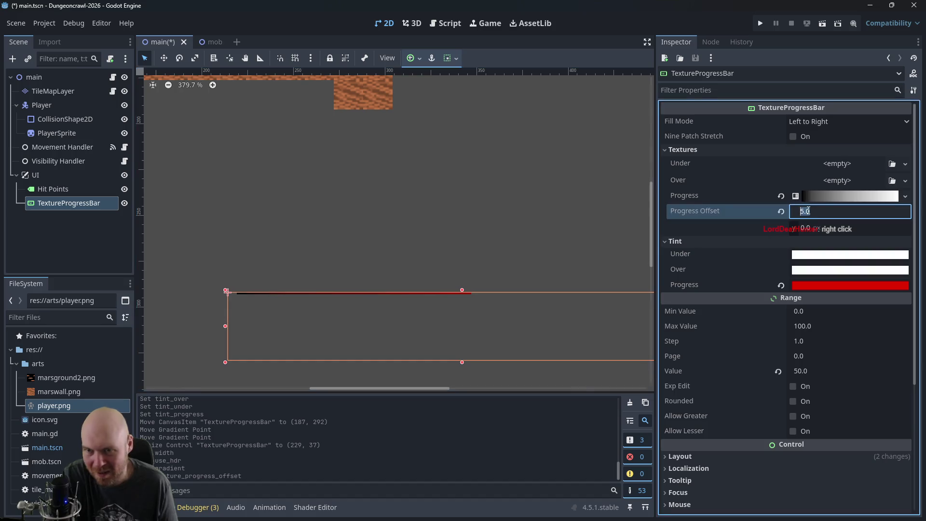
{"action": "type", "text": "0"}
{"action": "key", "text": "Return"}
{"action": "left_click", "coordinate": [757, 241]}
{"action": "left_click", "coordinate": [756, 239]}
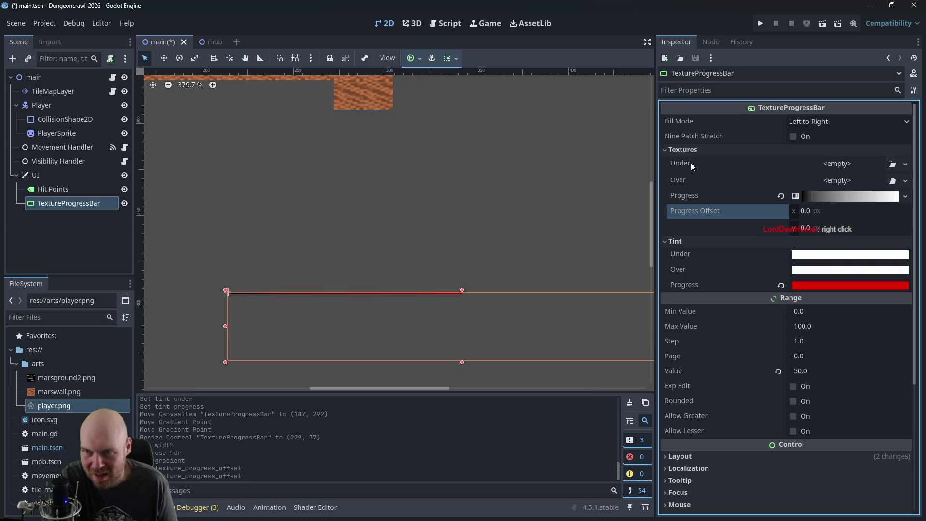
Step: Expand the Progress texture to view its 256 px GradientTexture settings
{"action": "left_click", "coordinate": [833, 195]}
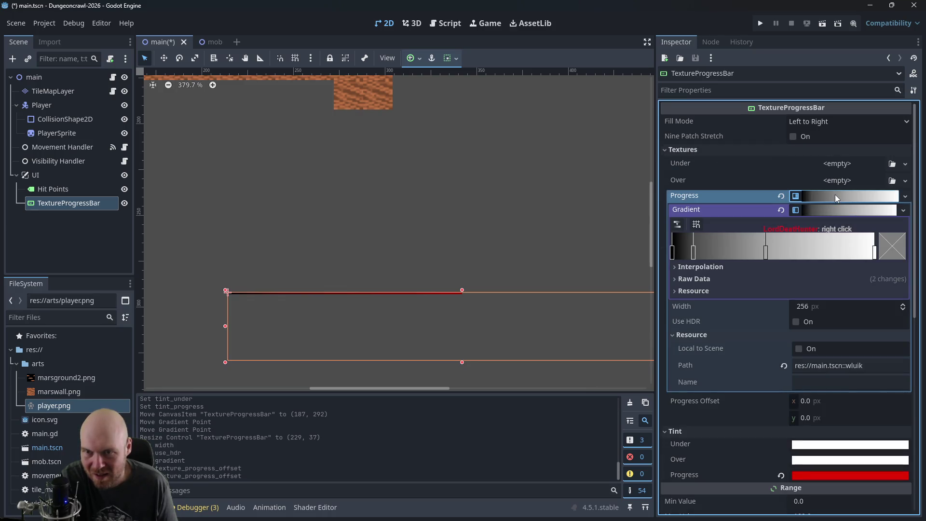
{"action": "left_click", "coordinate": [903, 210]}
{"action": "left_click", "coordinate": [885, 212]}
{"action": "left_click", "coordinate": [885, 212]}
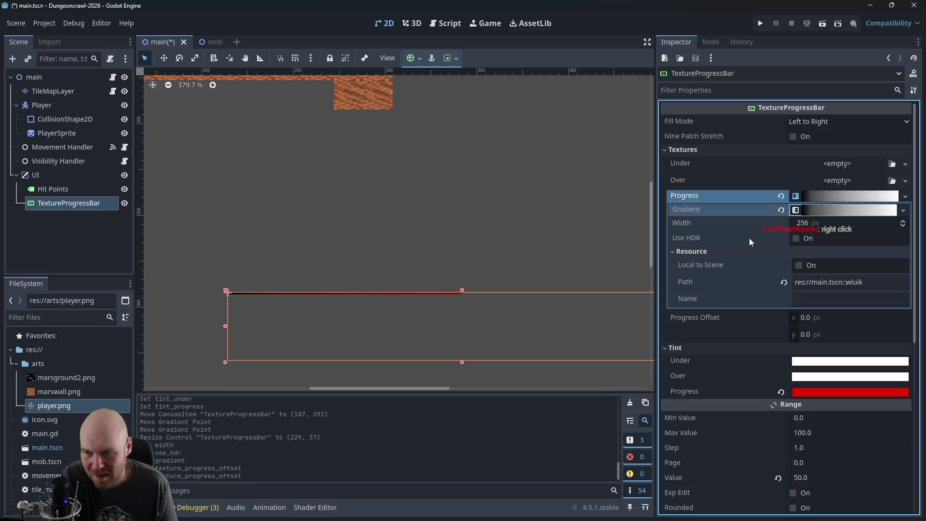
{"action": "left_click", "coordinate": [813, 122]}
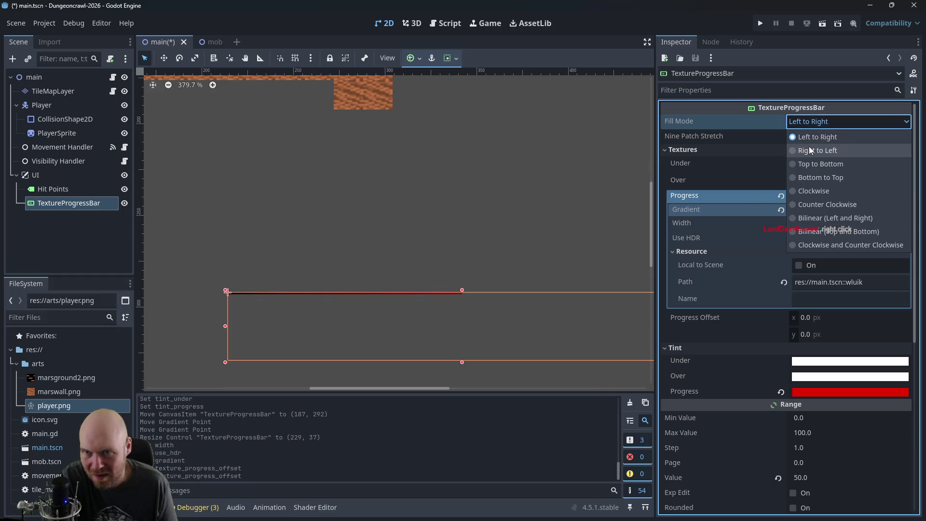
{"action": "left_click", "coordinate": [809, 149]}
{"action": "left_click", "coordinate": [811, 121]}
{"action": "left_click", "coordinate": [809, 163]}
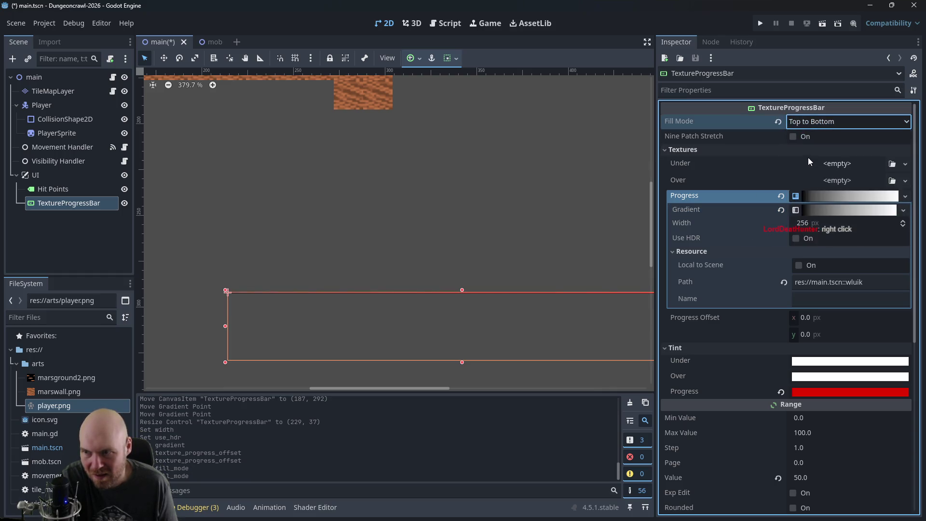
{"action": "left_click", "coordinate": [805, 122]}
{"action": "left_click", "coordinate": [809, 175]}
{"action": "left_click", "coordinate": [811, 120]}
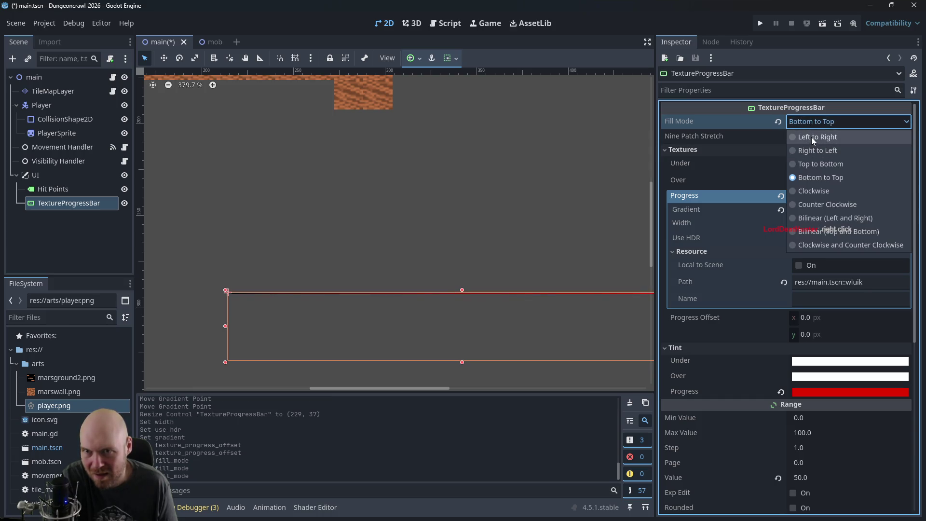
{"action": "left_click", "coordinate": [811, 137]}
{"action": "scroll", "coordinate": [733, 322], "scroll_direction": "down", "scroll_amount": 2}
{"action": "scroll", "coordinate": [724, 316], "scroll_direction": "down", "scroll_amount": 2}
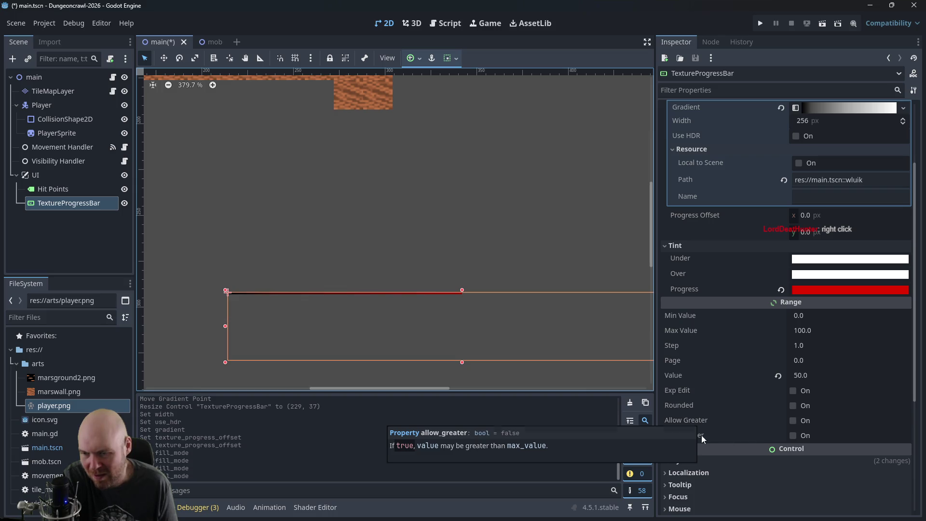
{"action": "mouse_move", "coordinate": [459, 285]}
{"action": "left_mouse_down"}
{"action": "mouse_move", "coordinate": [379, 192]}
{"action": "mouse_move", "coordinate": [436, 248]}
{"action": "left_mouse_up"}
{"action": "scroll", "coordinate": [436, 247], "scroll_direction": "down", "scroll_amount": 1}
{"action": "scroll", "coordinate": [437, 251], "scroll_direction": "down", "scroll_amount": 5}
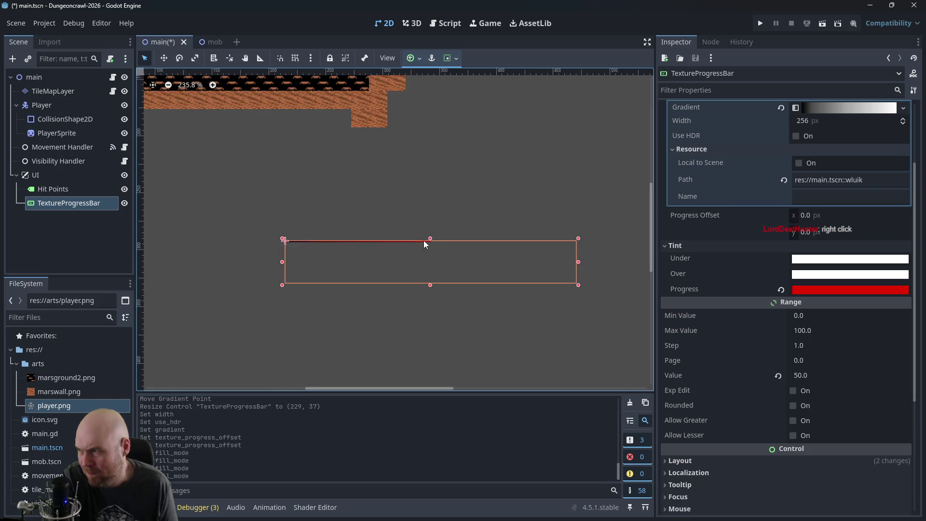
Step: Drag the TextureProgressBar down onto the Hit Points label, at (14, 570)
{"action": "left_click", "coordinate": [30, 178]}
{"action": "left_click", "coordinate": [51, 189]}
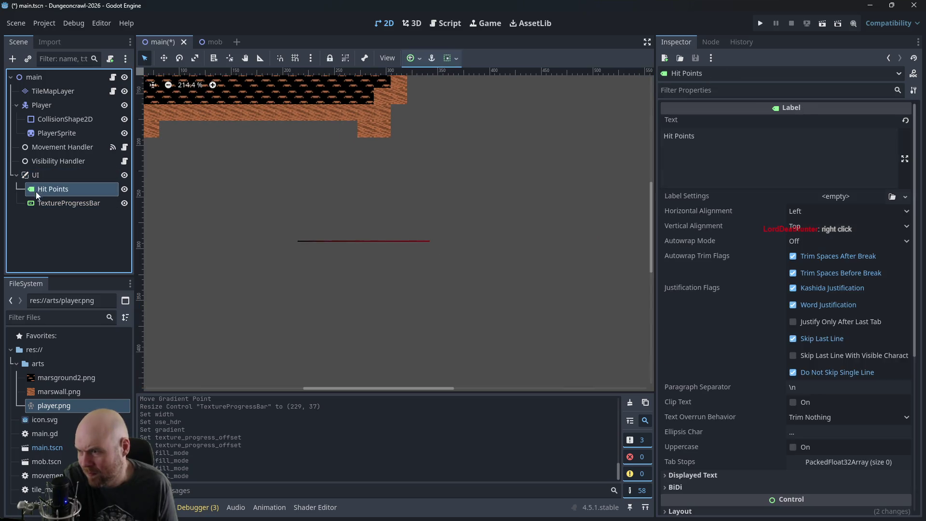
{"action": "left_click_drag", "start_coordinate": [272, 206], "coordinate": [368, 193]}
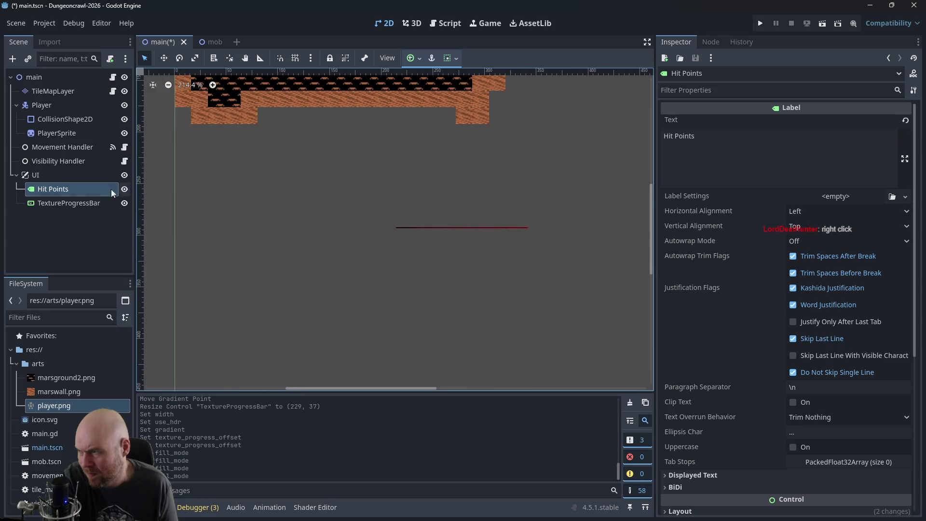
{"action": "left_click", "coordinate": [68, 203]}
{"action": "mouse_move", "coordinate": [479, 233]}
{"action": "left_mouse_down"}
{"action": "mouse_move", "coordinate": [352, 291]}
{"action": "mouse_move", "coordinate": [328, 313]}
{"action": "left_mouse_up"}
{"action": "scroll", "coordinate": [473, 363], "scroll_direction": "down", "scroll_amount": 5}
{"action": "scroll", "coordinate": [473, 363], "scroll_direction": "down", "scroll_amount": 1}
{"action": "mouse_move", "coordinate": [425, 170]}
{"action": "left_mouse_down"}
{"action": "mouse_move", "coordinate": [427, 213]}
{"action": "mouse_move", "coordinate": [380, 399]}
{"action": "mouse_move", "coordinate": [381, 377]}
{"action": "left_mouse_up"}
{"action": "left_click", "coordinate": [417, 268]}
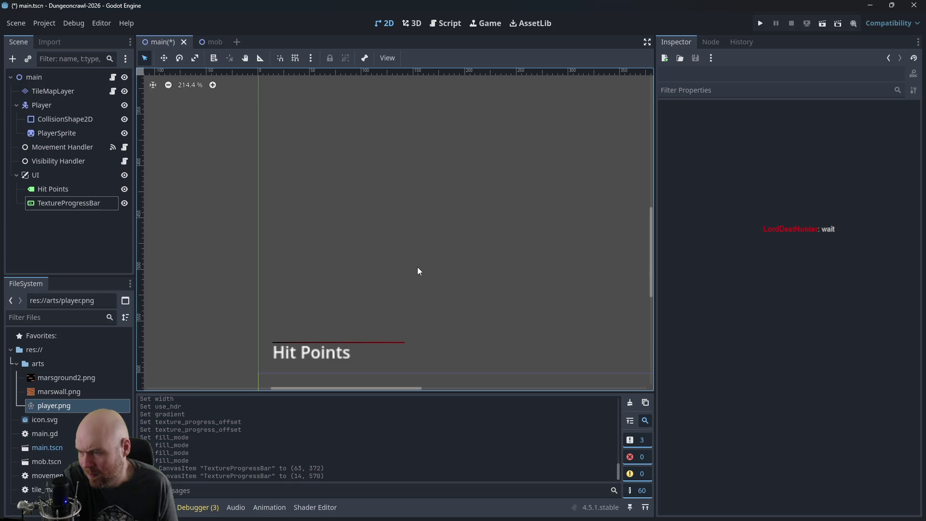
{"action": "left_click", "coordinate": [383, 343]}
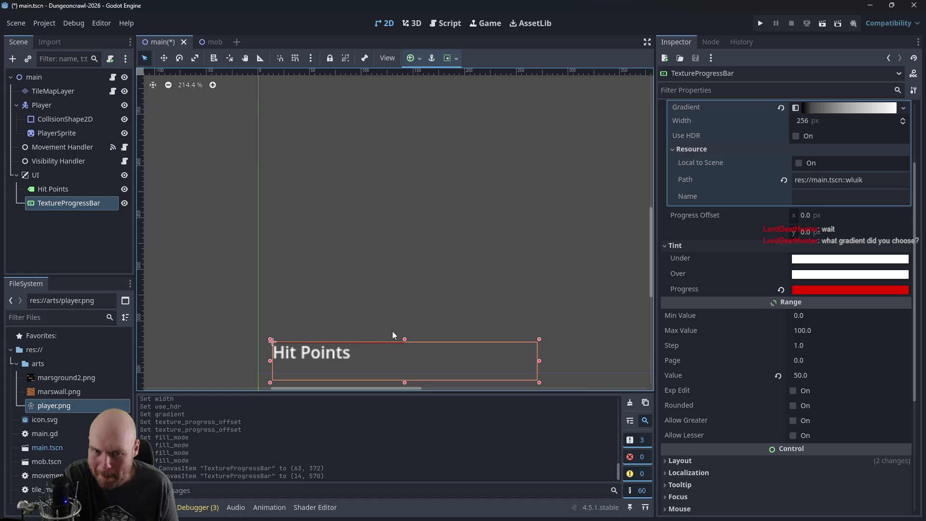
{"action": "scroll", "coordinate": [747, 155], "scroll_direction": "up", "scroll_amount": 1}
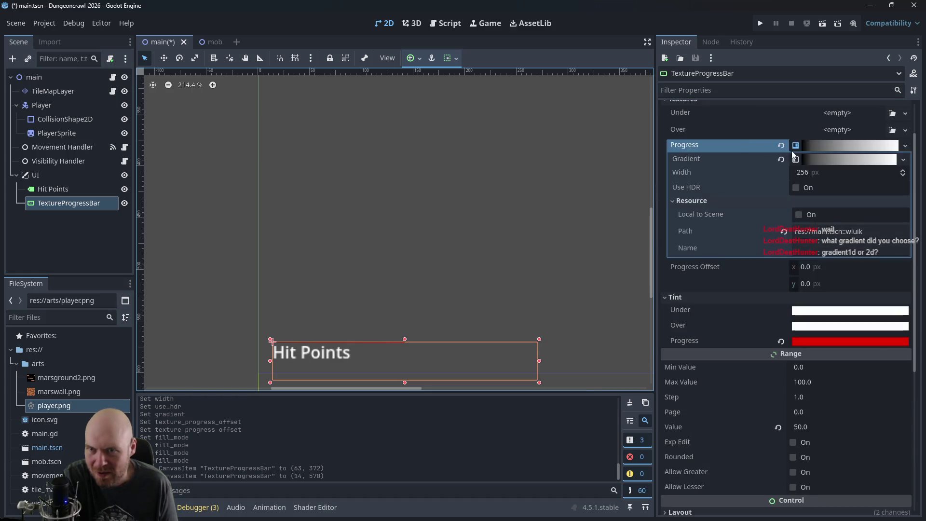
Step: Replace the Progress texture with a new GradientTexture2D
{"action": "left_click", "coordinate": [818, 145]}
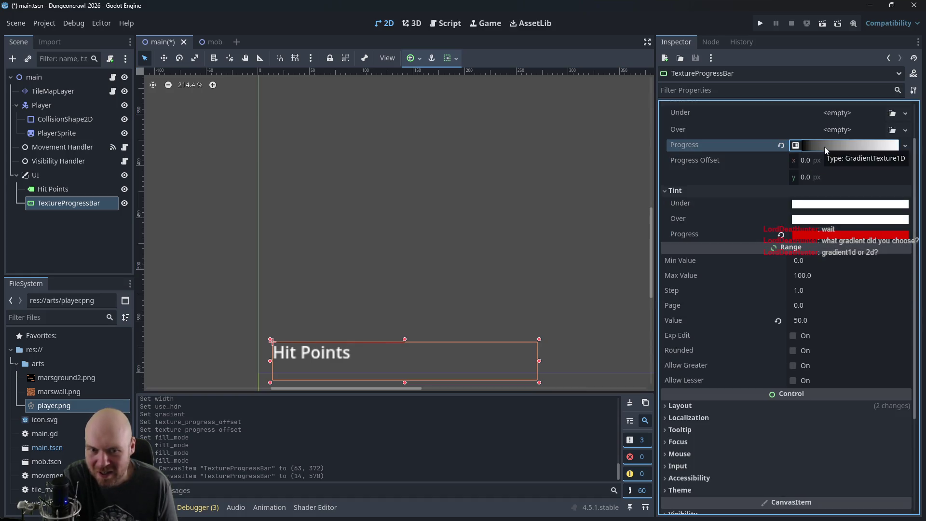
{"action": "left_click", "coordinate": [824, 147]}
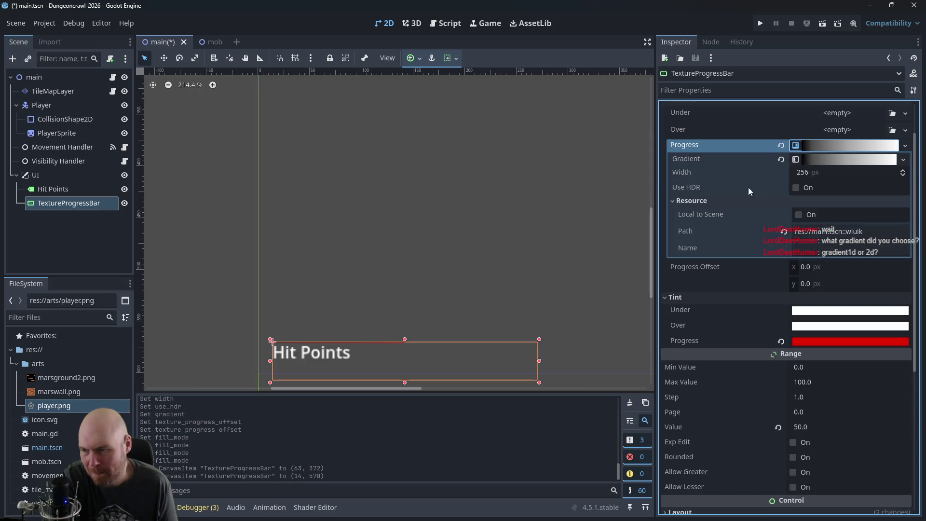
{"action": "left_click", "coordinate": [815, 158]}
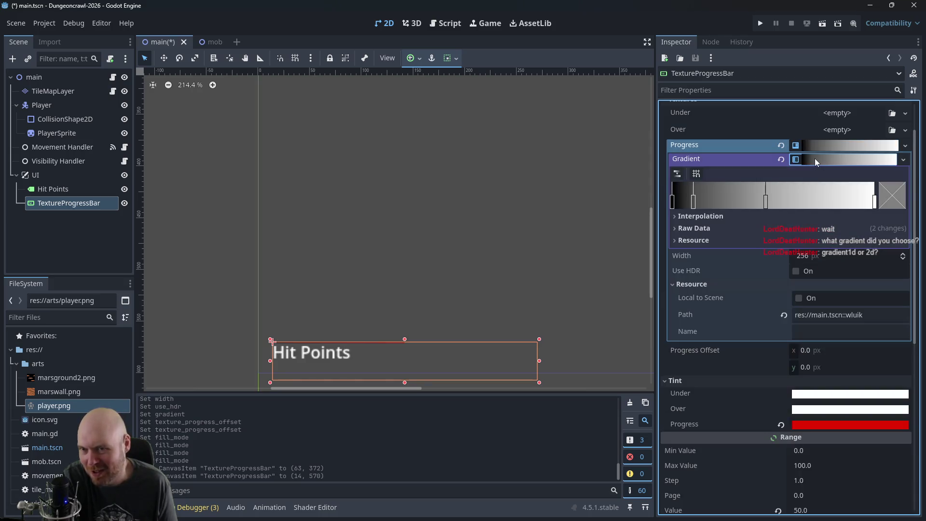
{"action": "left_click", "coordinate": [820, 145]}
{"action": "left_click", "coordinate": [819, 145]}
{"action": "right_click", "coordinate": [839, 147]}
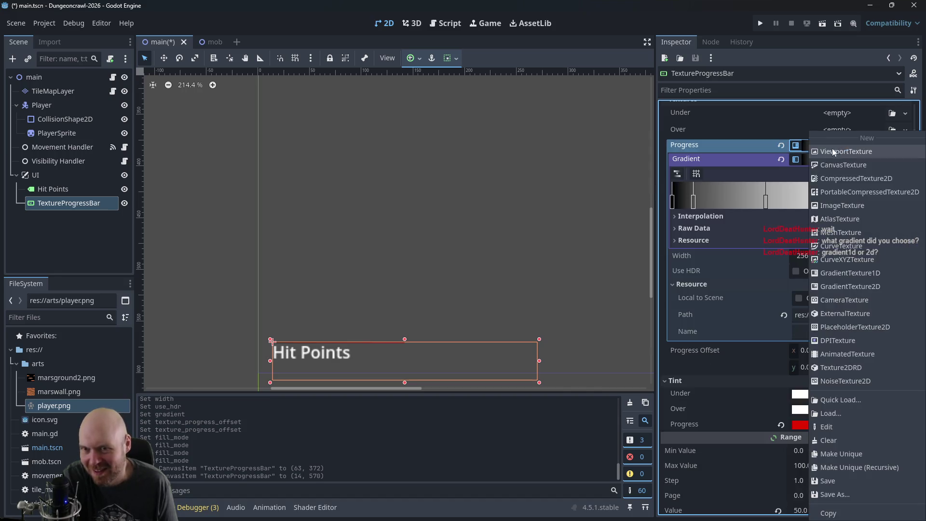
{"action": "left_click", "coordinate": [779, 140]}
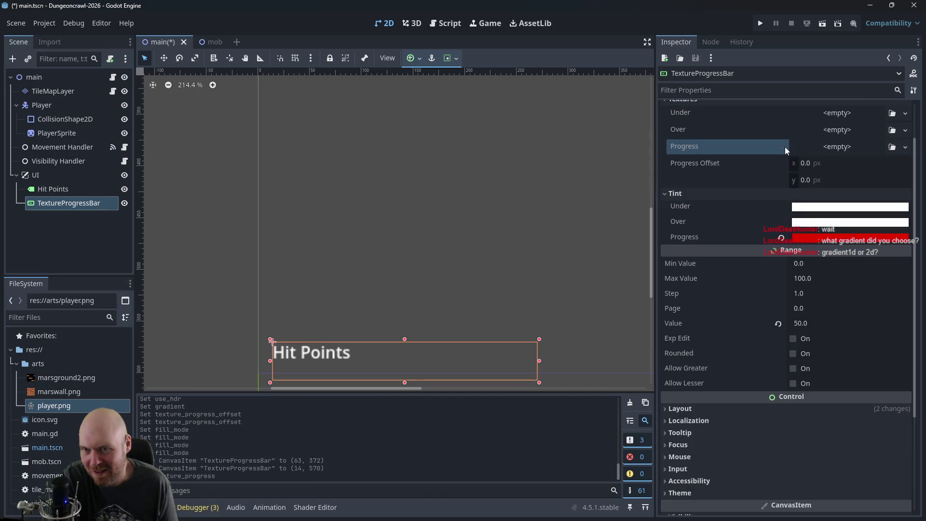
{"action": "left_click", "coordinate": [836, 148]}
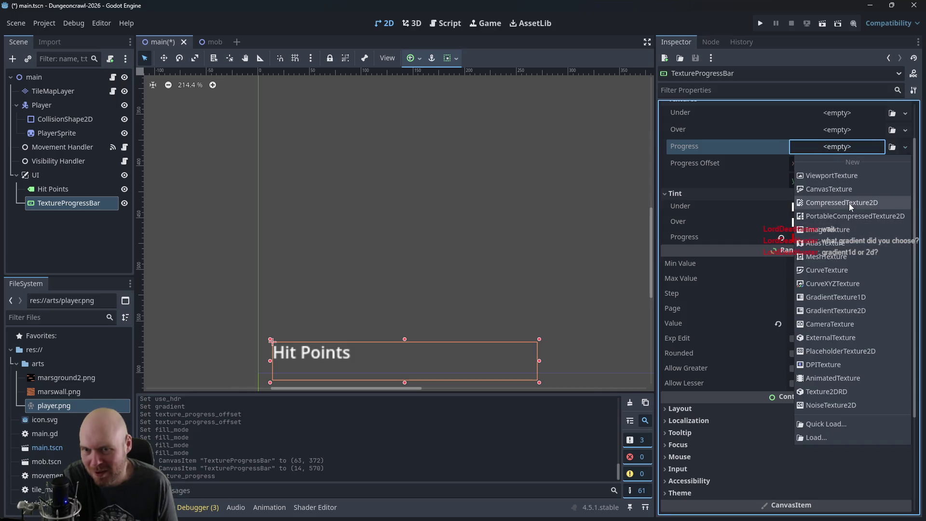
{"action": "left_click", "coordinate": [849, 312]}
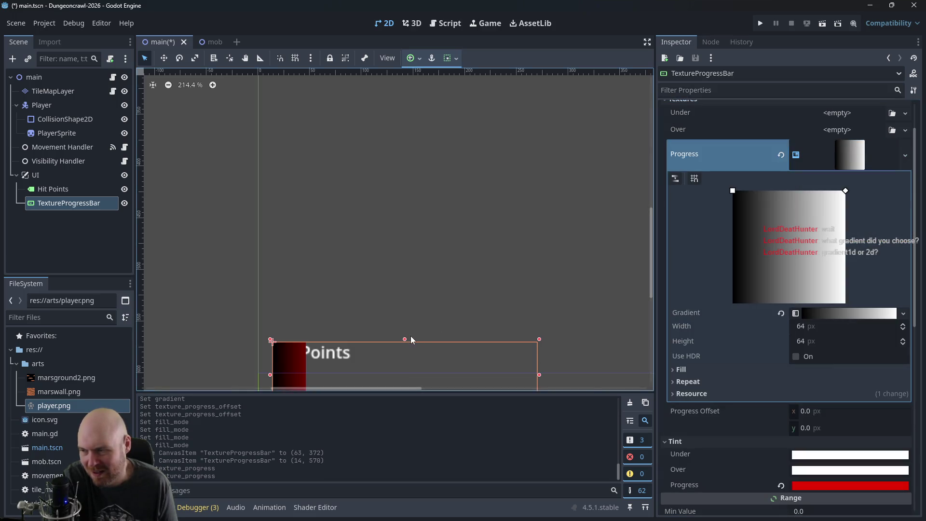
Step: Move the progress bar up above the Hit Points label to (84, 486)
{"action": "left_click", "coordinate": [407, 328]}
{"action": "mouse_move", "coordinate": [289, 361]}
{"action": "left_mouse_down"}
{"action": "mouse_move", "coordinate": [331, 310]}
{"action": "mouse_move", "coordinate": [368, 329]}
{"action": "mouse_move", "coordinate": [357, 271]}
{"action": "left_mouse_up"}
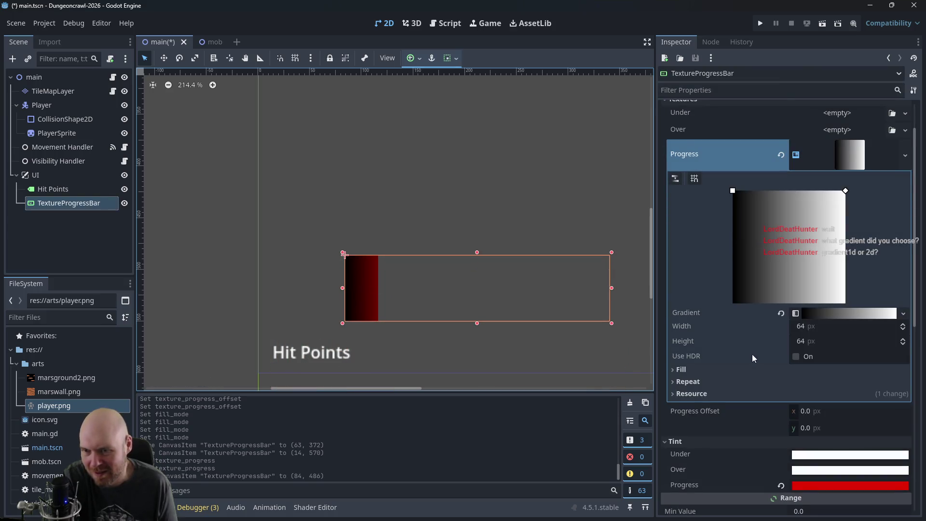
{"action": "scroll", "coordinate": [752, 357], "scroll_direction": "down", "scroll_amount": 2}
{"action": "scroll", "coordinate": [745, 362], "scroll_direction": "down", "scroll_amount": 1}
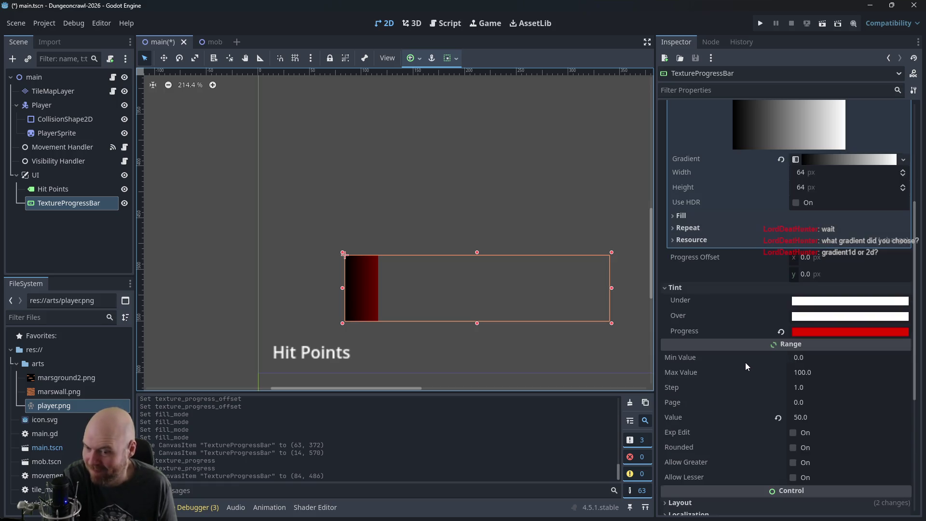
Step: Set the bar's Range Value to 100
{"action": "left_click", "coordinate": [805, 417]}
{"action": "type", "text": "100"}
{"action": "key", "text": "Return"}
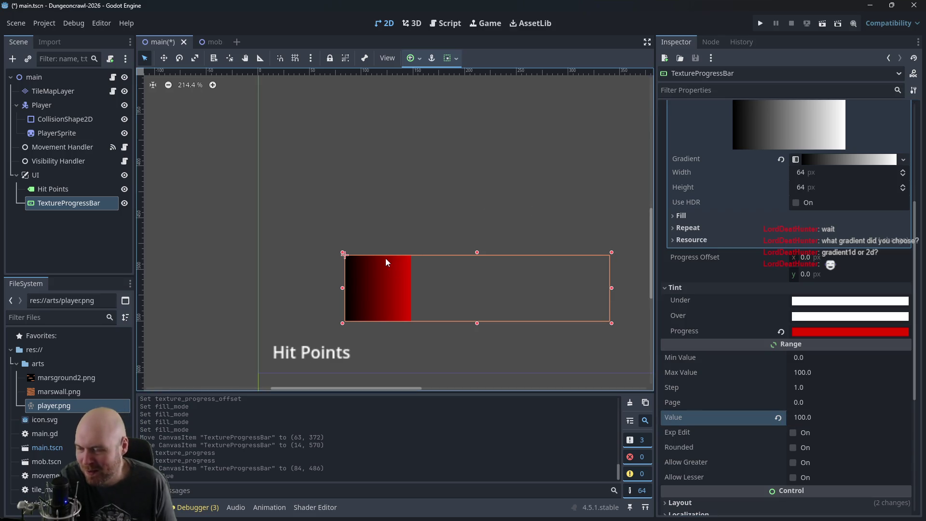